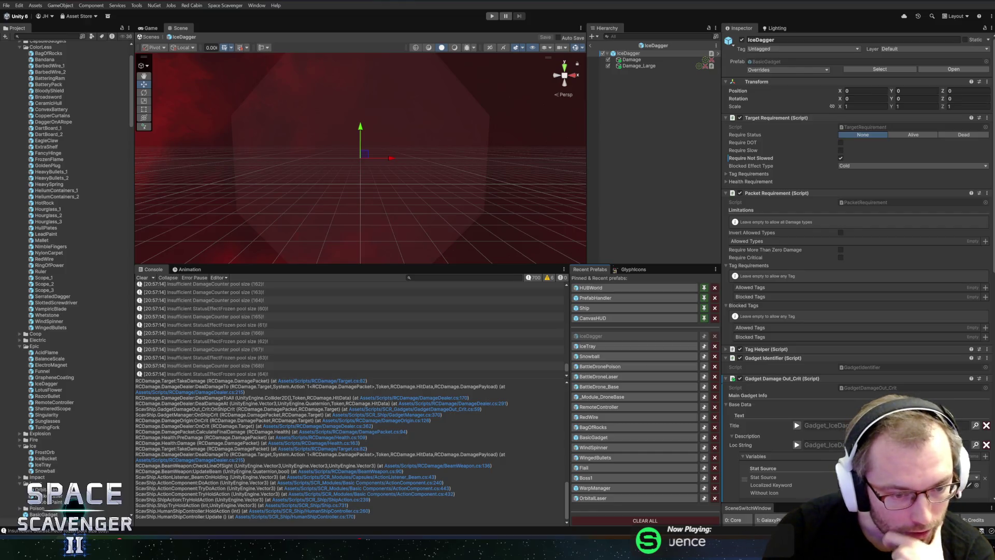
# Step: Follow the stack trace from DamageDealer.cs:215 to DamagePacket.cs line 94 in Rider
pyautogui.click(184, 392)
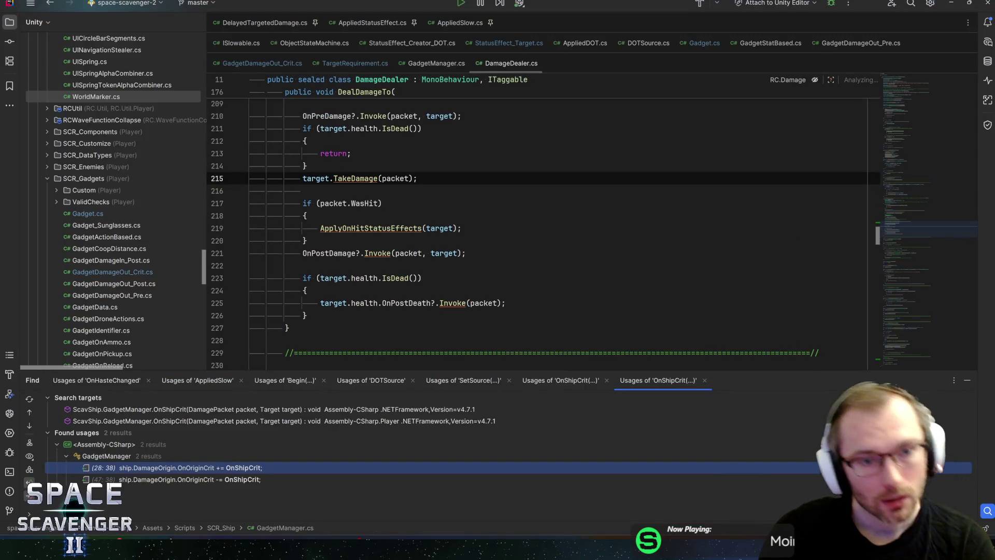
pyautogui.hotkey('alt', 'Tab')
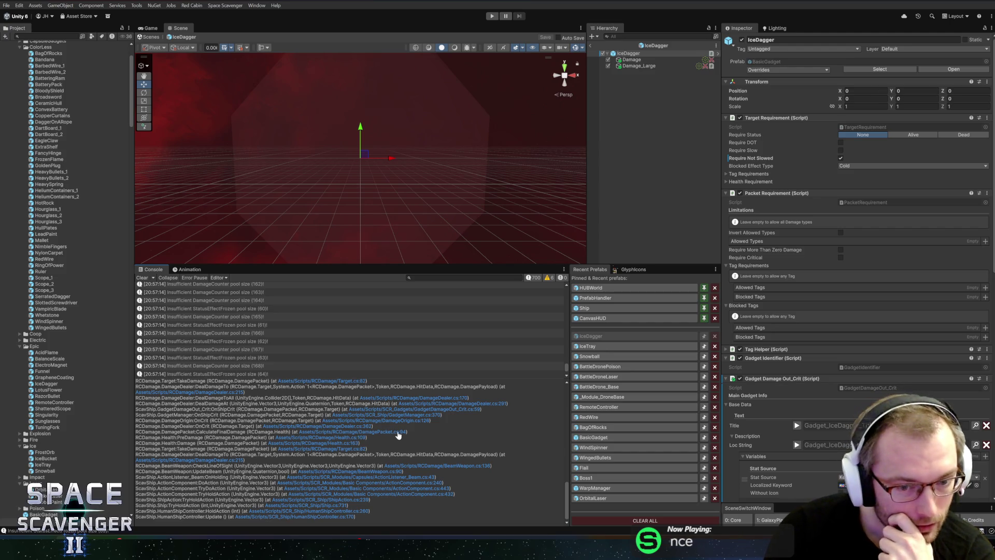
pyautogui.click(397, 432)
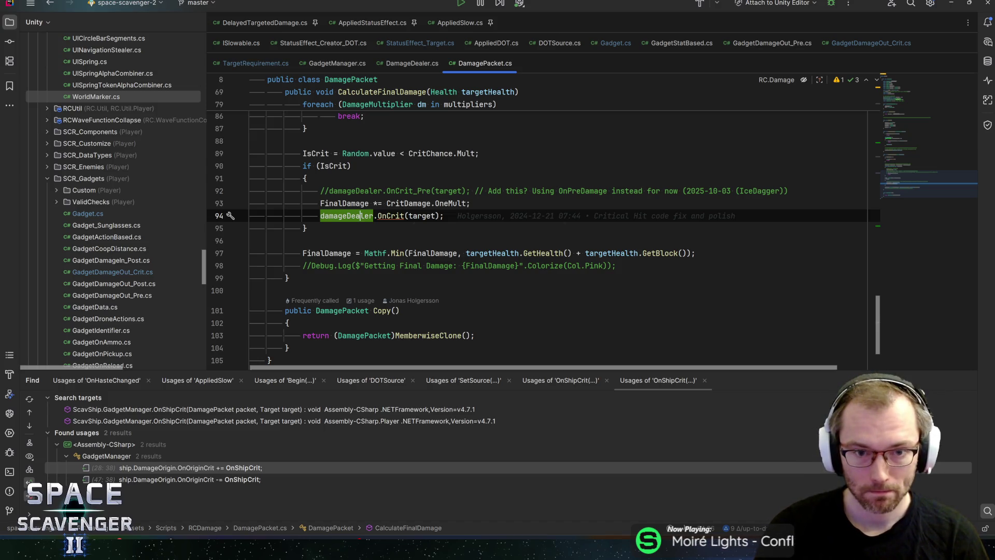
# Step: Review the damageDealer.OnCrit call on line 94 of CalculateFinalDamage, then go back to Unity
pyautogui.press('Escape')
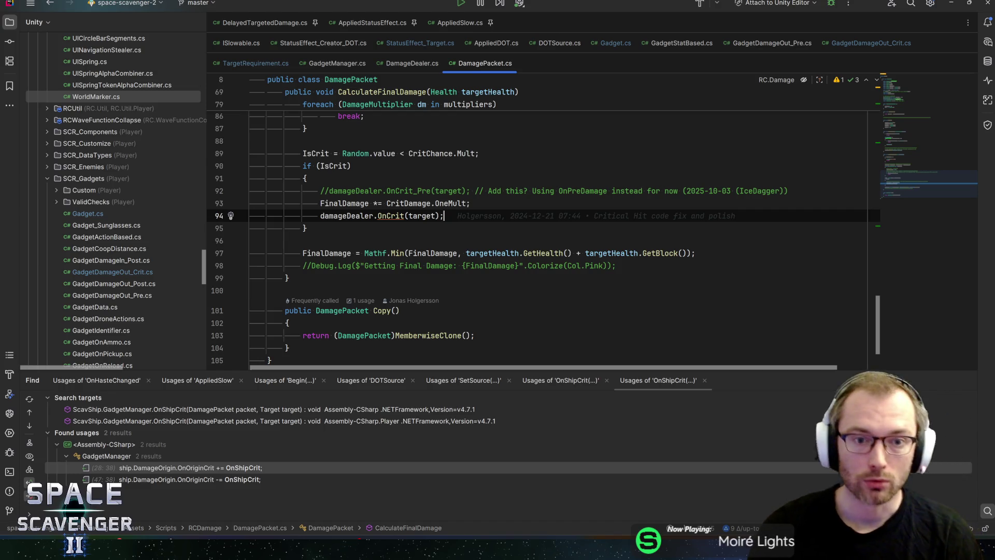
pyautogui.hotkey('alt', 'Tab')
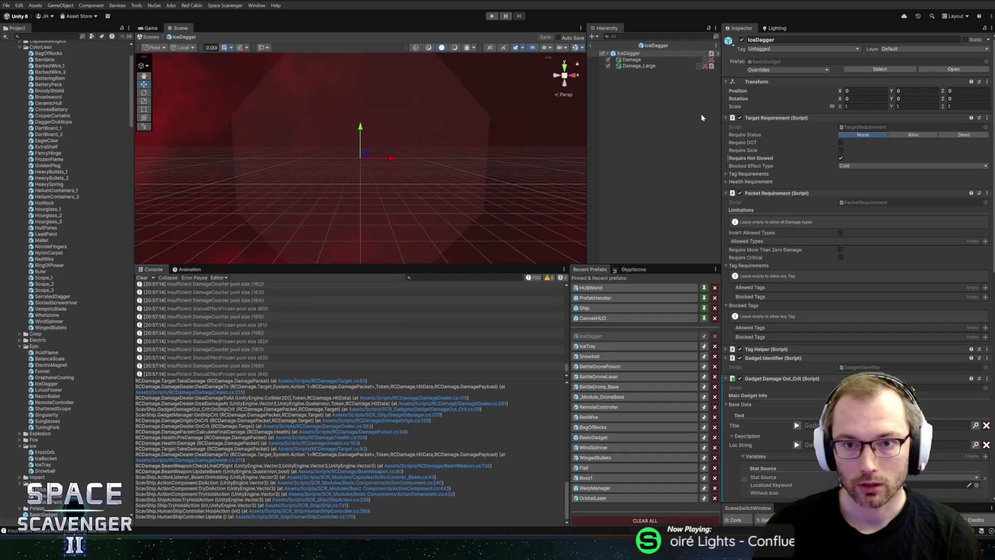
# Step: Add a Gadget Damage Out_Post component to the IceDagger prefab
pyautogui.click(803, 379)
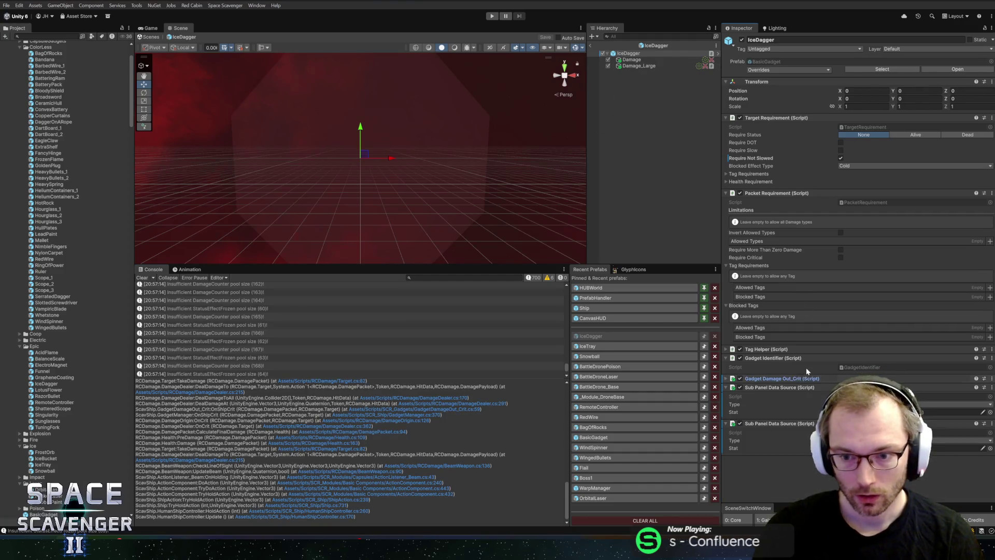
pyautogui.click(881, 412)
pyautogui.write('sub')
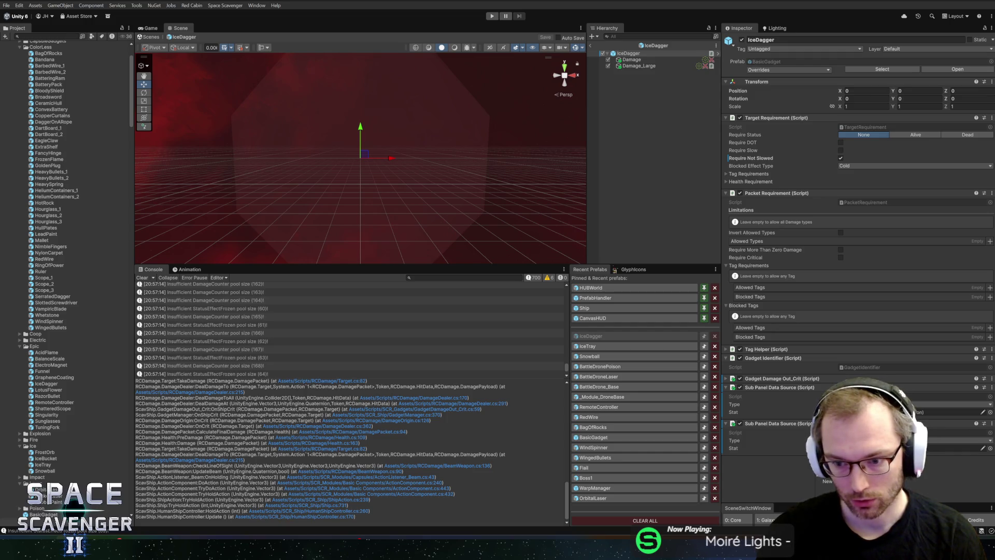
pyautogui.click(795, 449)
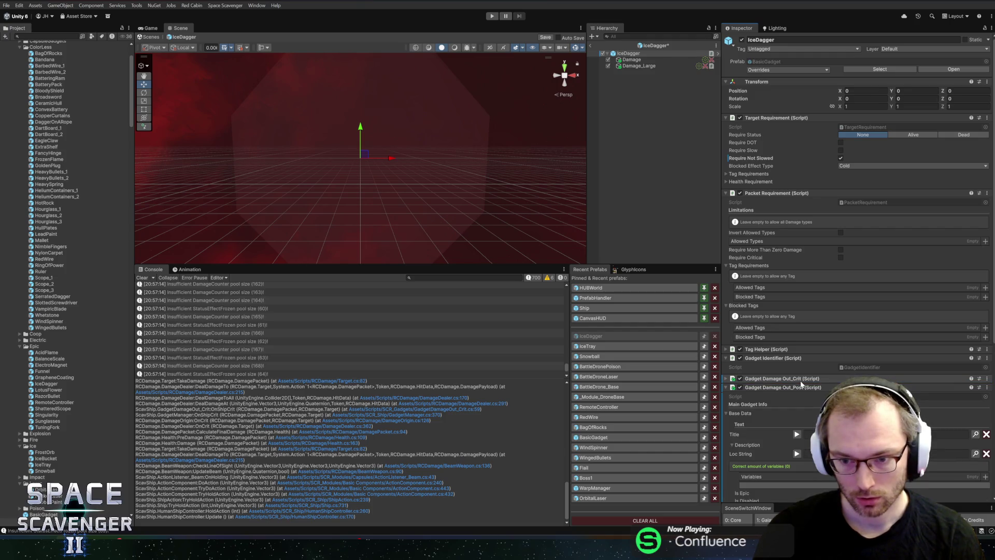
# Step: Copy Out_Crit's base data into Out_Post and check which object My Damage Dealer references
pyautogui.scroll(-1, 788, 377)
pyautogui.click(811, 357)
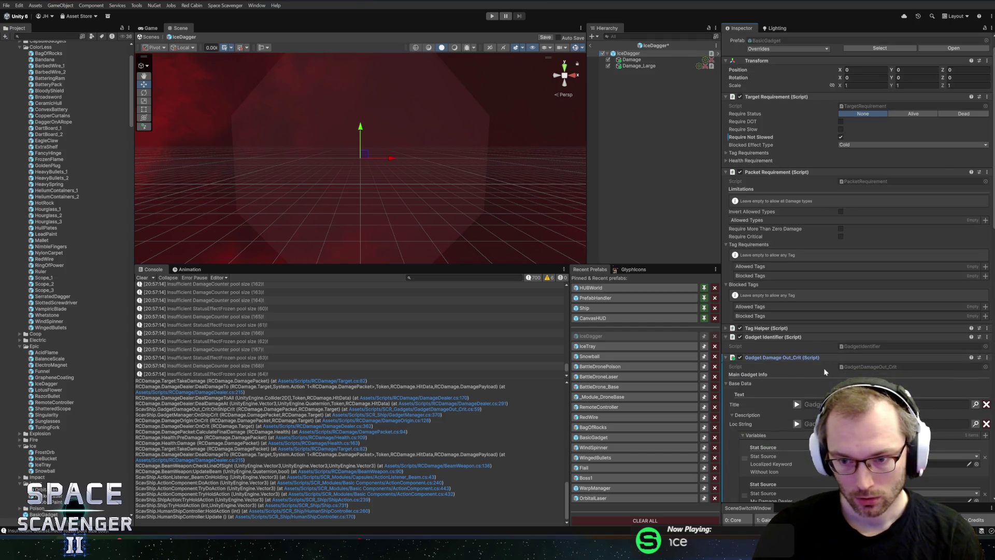
pyautogui.scroll(-5, 744, 294)
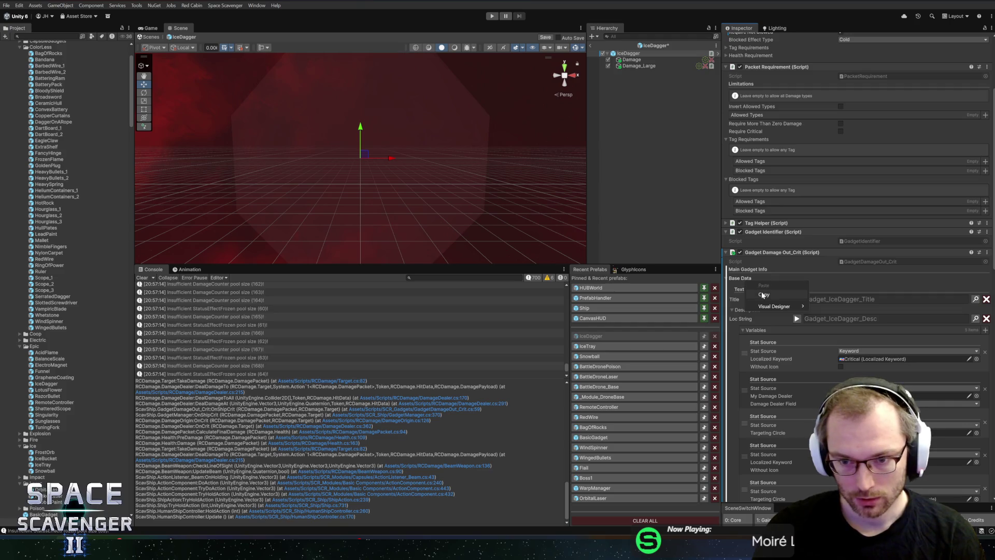
pyautogui.click(826, 251)
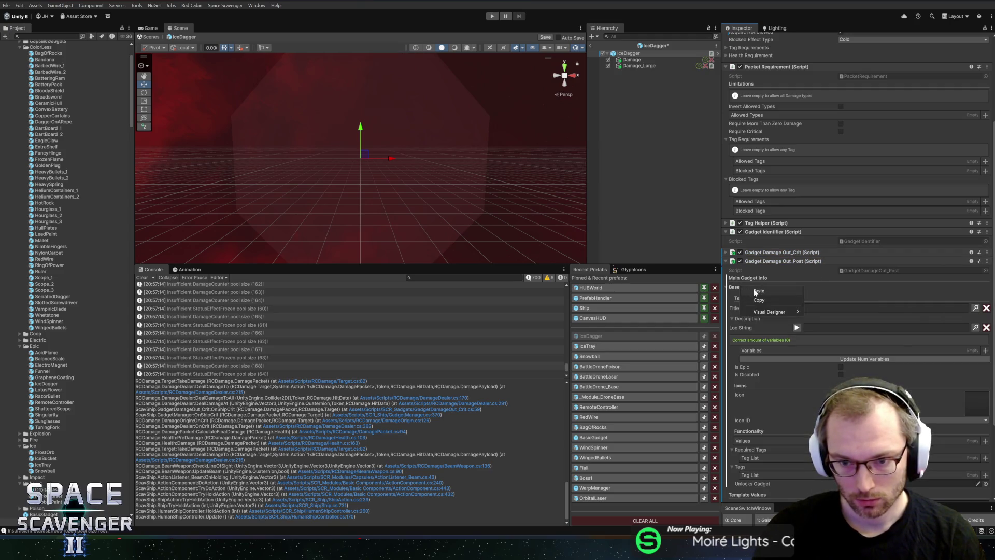
pyautogui.click(756, 291)
pyautogui.scroll(-5, 767, 303)
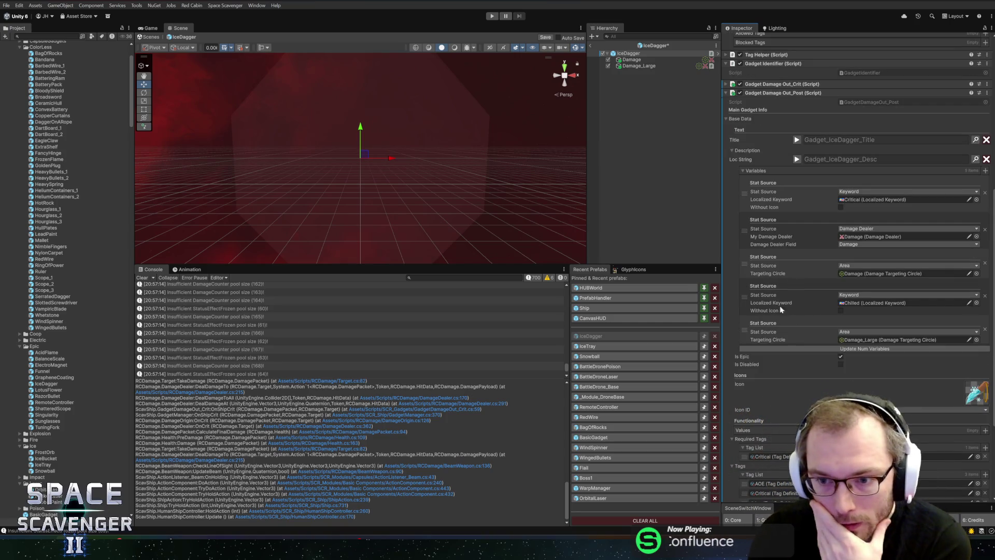
pyautogui.scroll(-2, 829, 250)
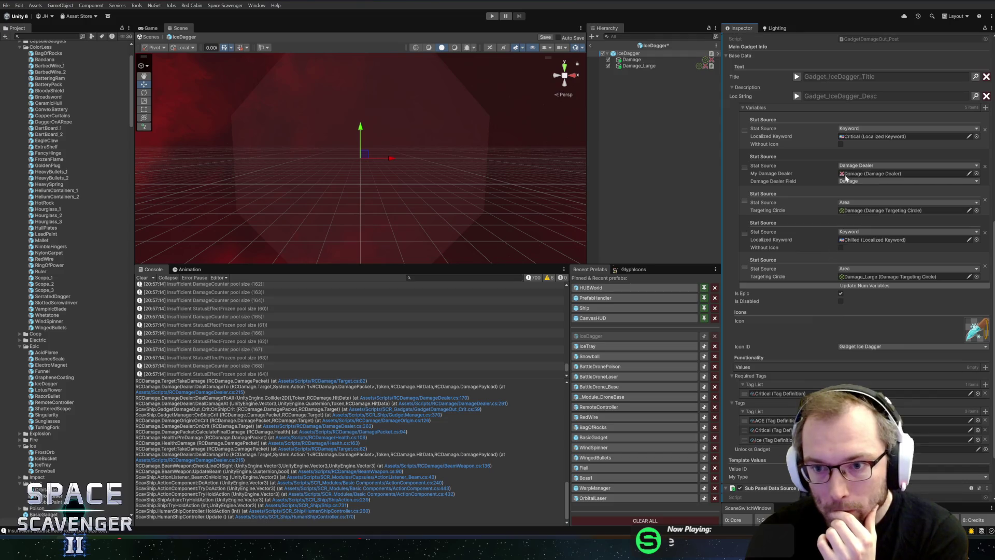
pyautogui.click(846, 174)
pyautogui.scroll(-2, 799, 279)
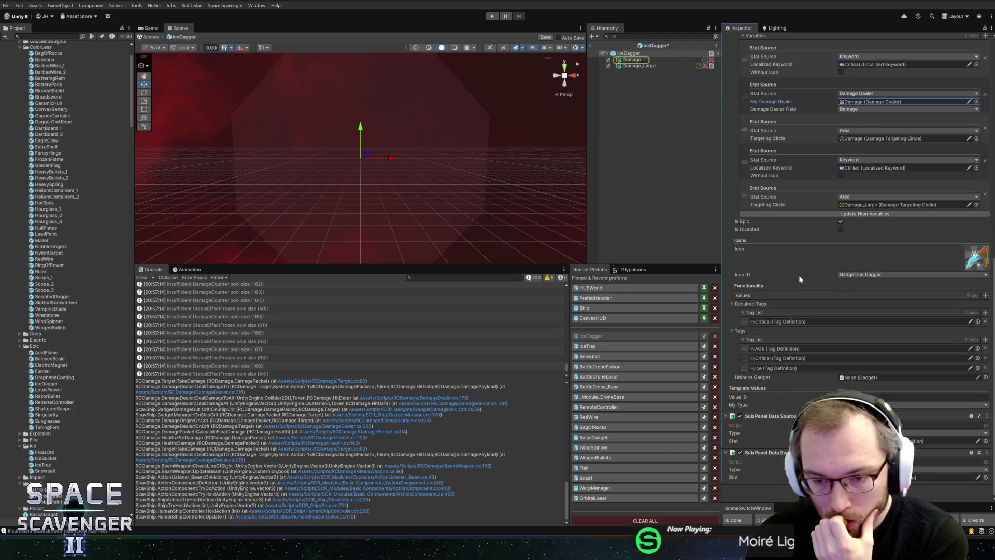
pyautogui.scroll(10, 797, 278)
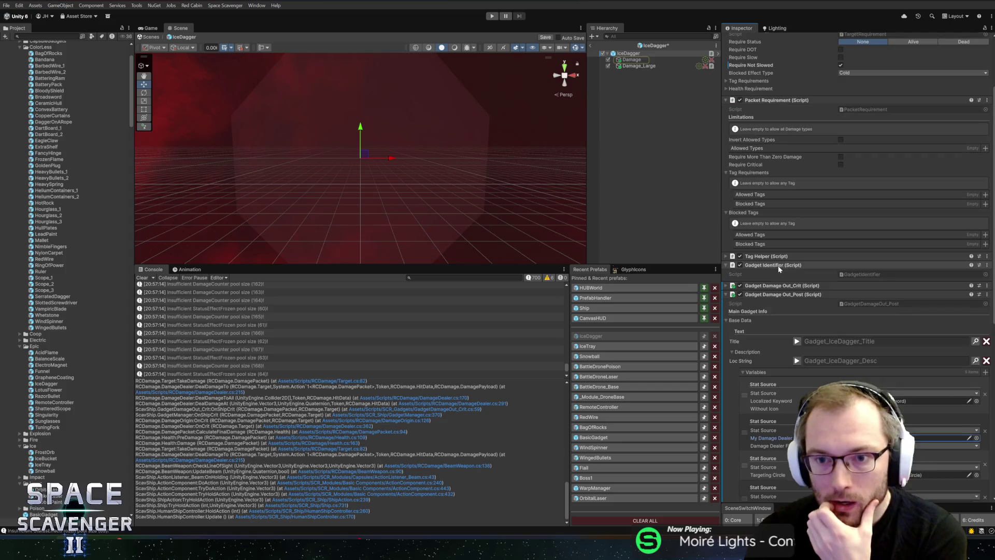
# Step: Remove the Gadget Damage Out_Crit component from IceDagger
pyautogui.click(820, 286)
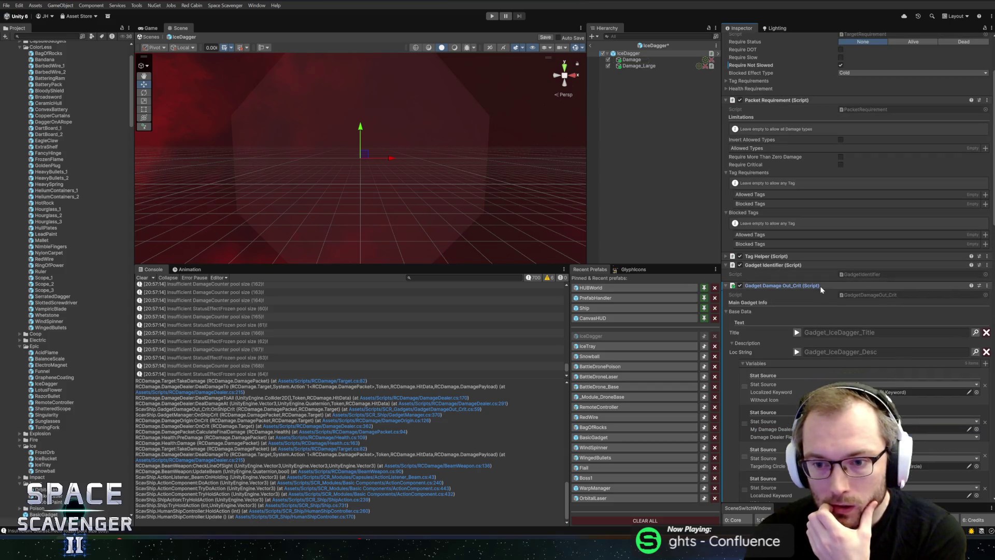
pyautogui.rightClick(820, 285)
pyautogui.click(847, 312)
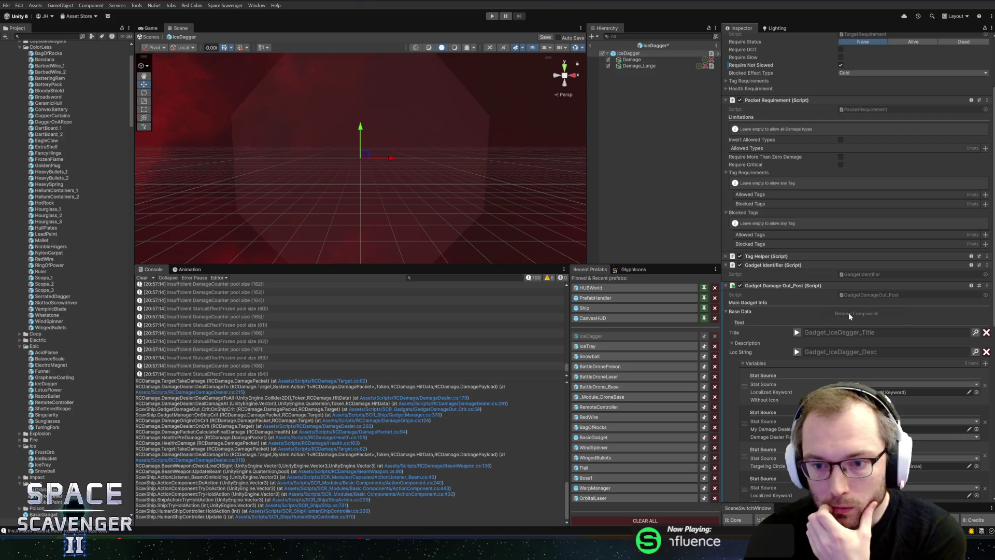
pyautogui.scroll(3, 792, 275)
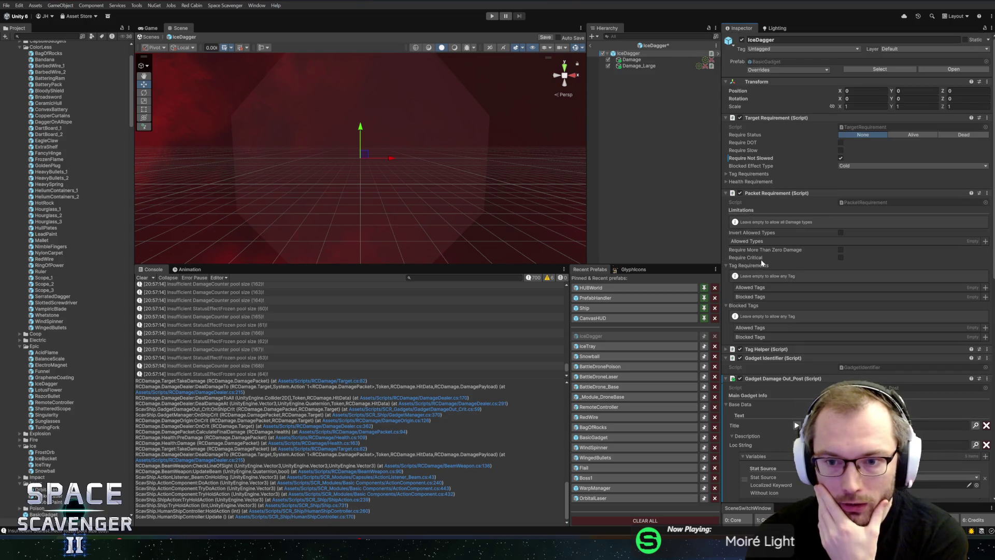
# Step: Tick Require Critical in the Packet Requirement and save the IceDagger prefab
pyautogui.click(841, 257)
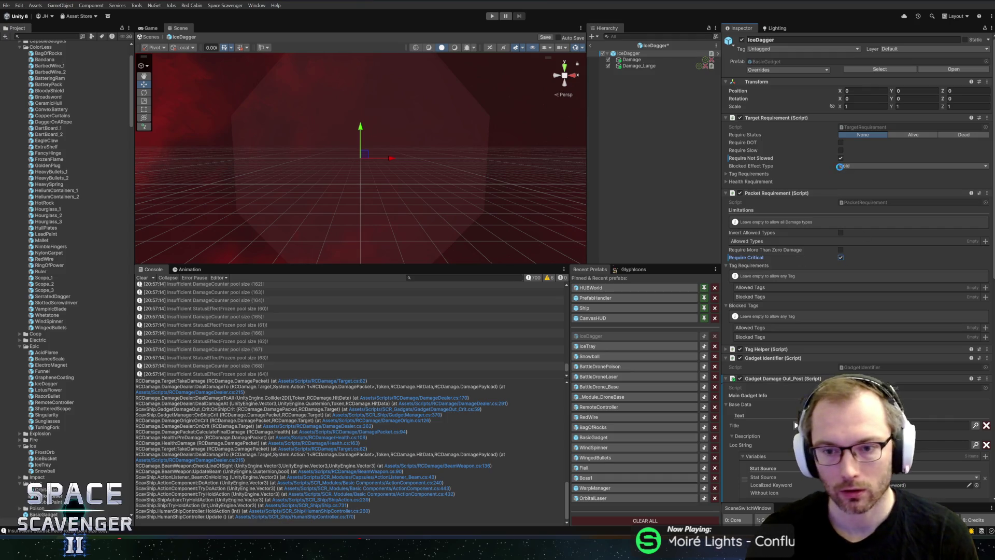
pyautogui.hotkey('ctrl', 's')
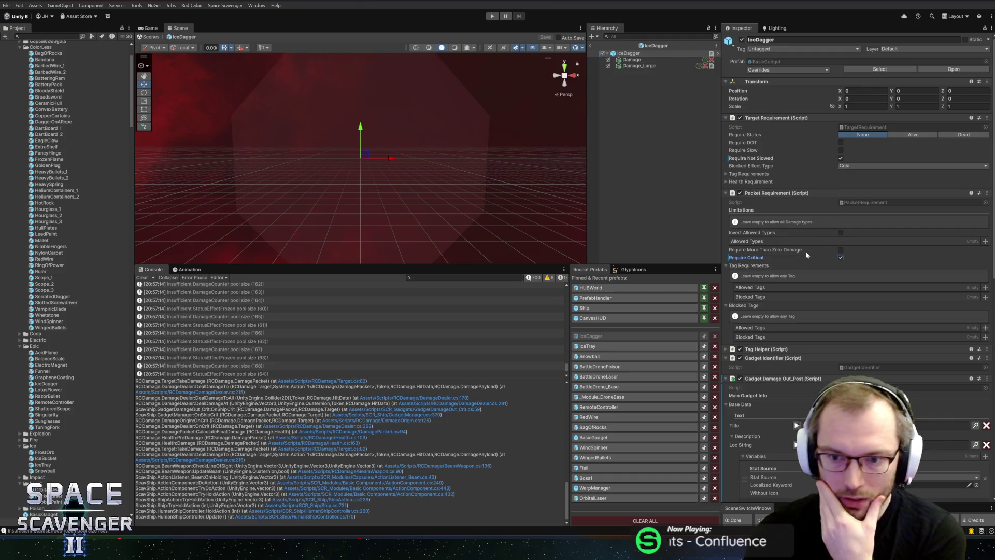
pyautogui.scroll(-5, 791, 297)
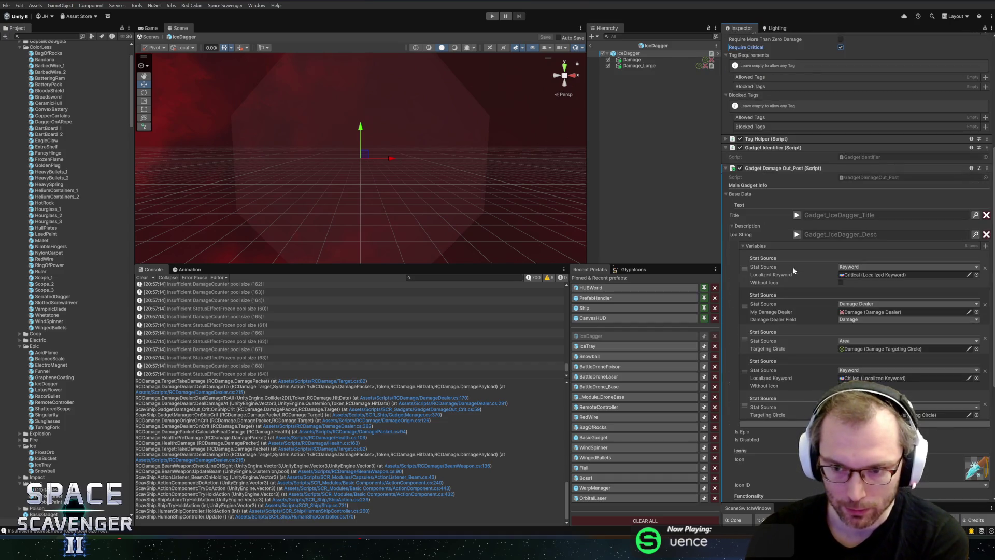
pyautogui.scroll(-5, 786, 270)
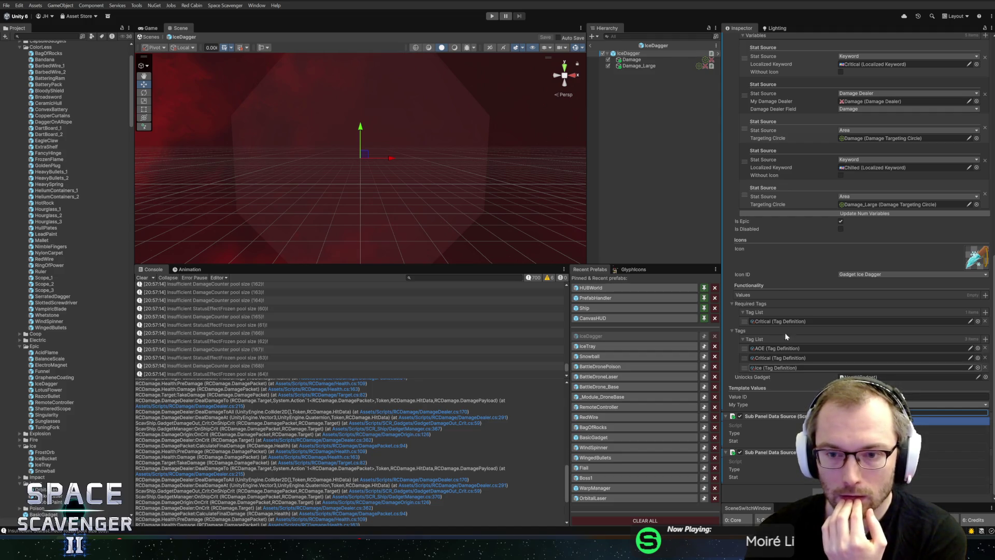
# Step: Set My Type to Action On Kill and Kill Action to Deal Area Damage, with Damage as Area Damage Dealer
pyautogui.scroll(5, 774, 250)
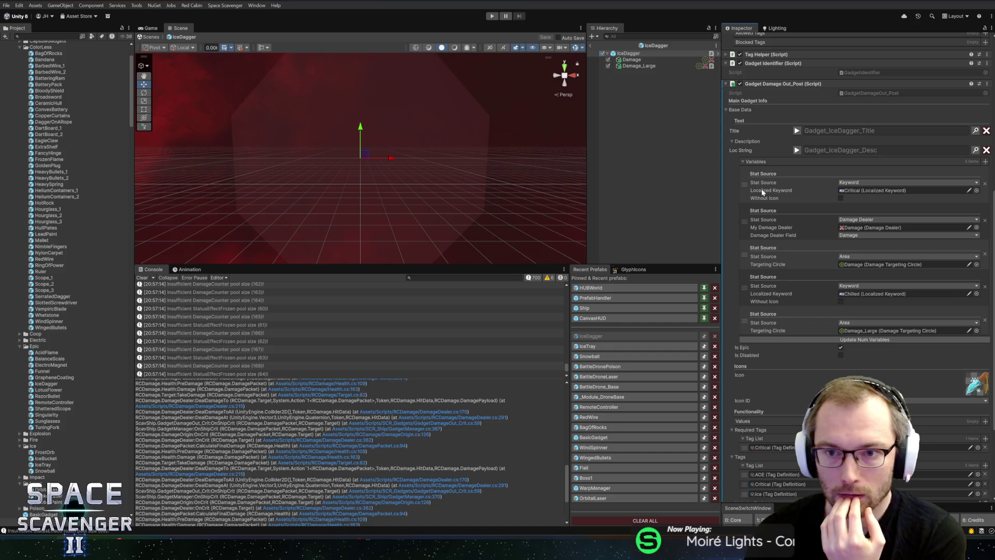
pyautogui.scroll(-5, 784, 280)
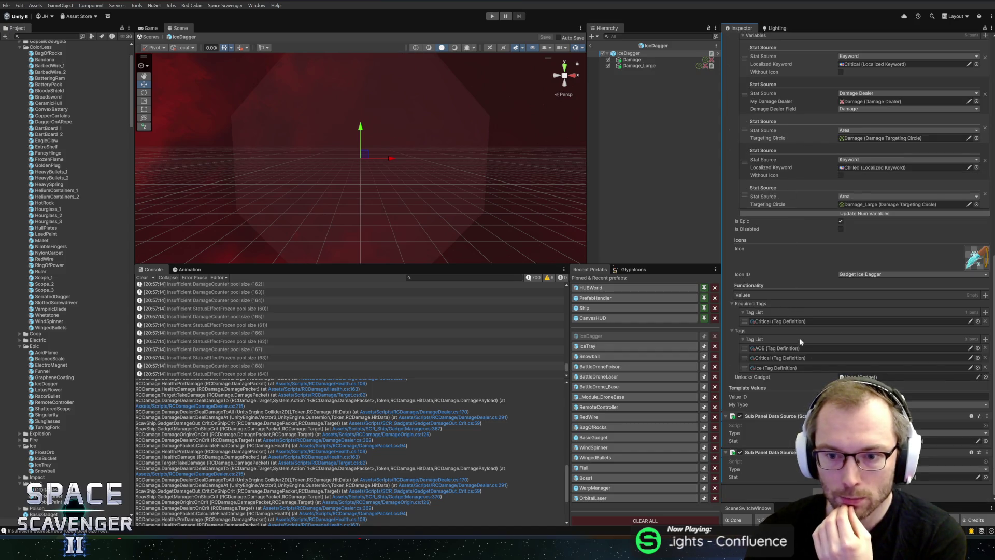
pyautogui.click(881, 404)
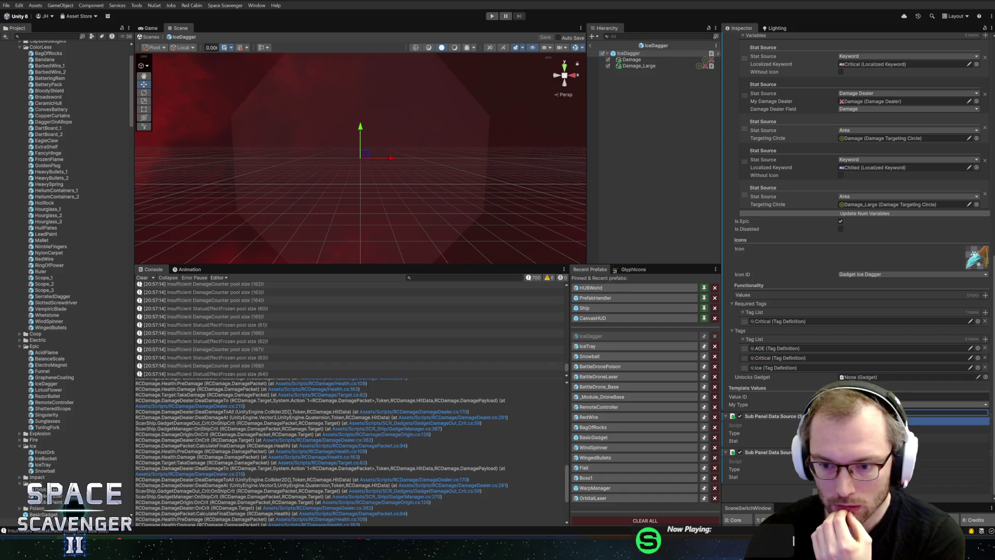
pyautogui.press('Return')
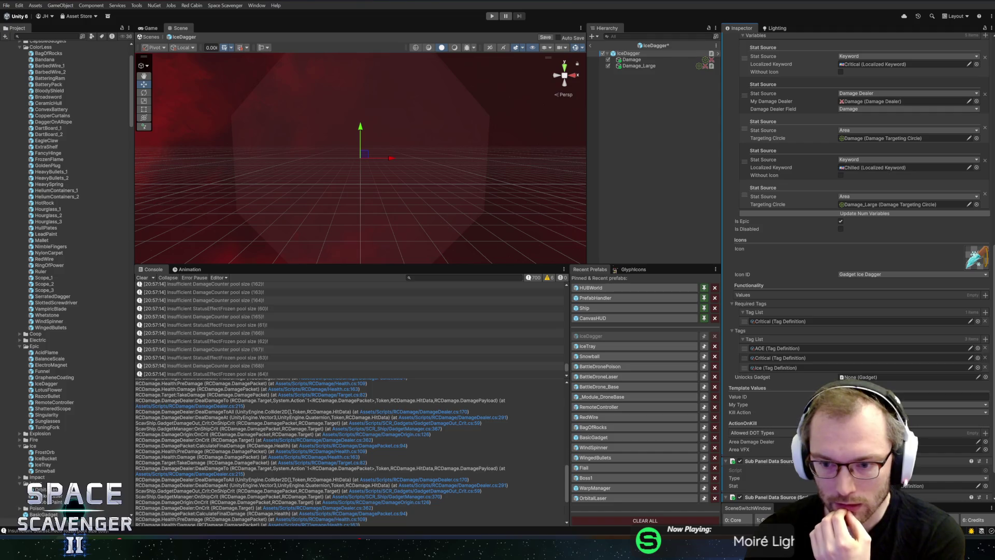
pyautogui.scroll(-1, 907, 404)
pyautogui.click(912, 391)
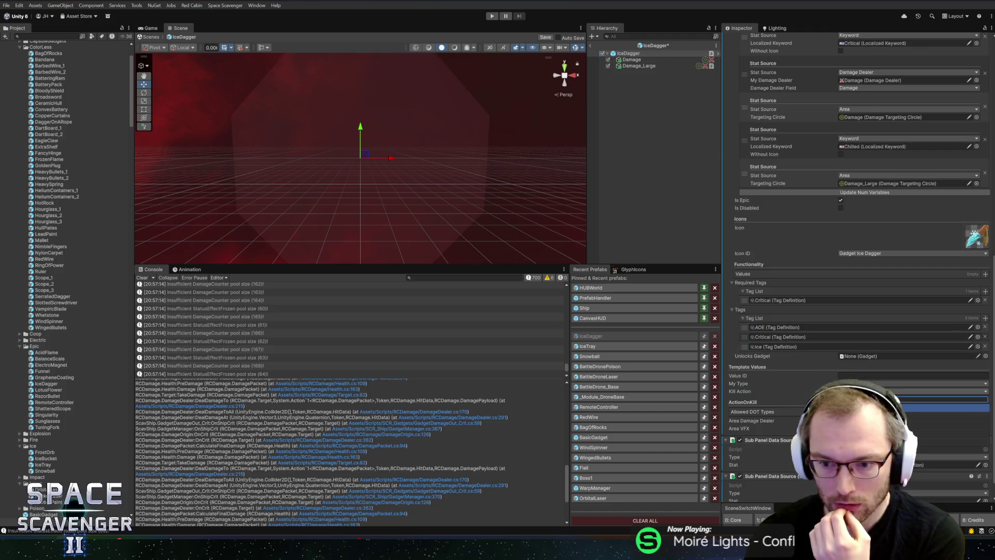
pyautogui.press('Return')
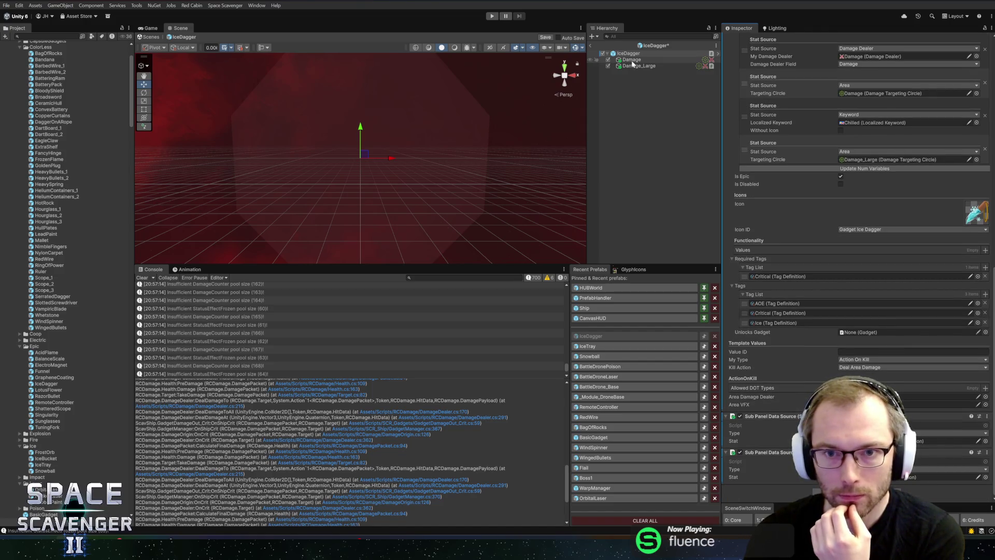
pyautogui.moveTo(638, 66)
pyautogui.mouseDown()
pyautogui.moveTo(855, 386)
pyautogui.moveTo(880, 397)
pyautogui.mouseUp()
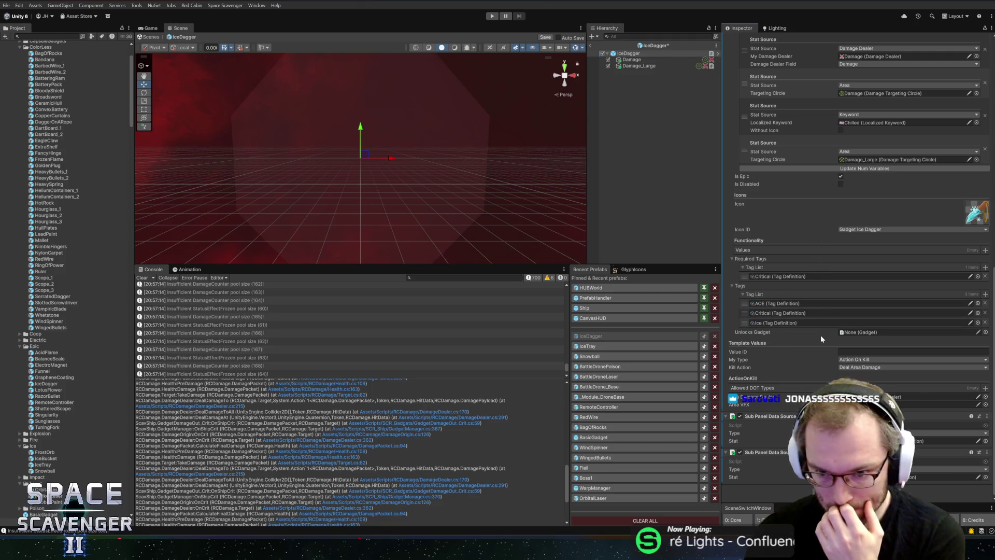
pyautogui.scroll(10, 819, 331)
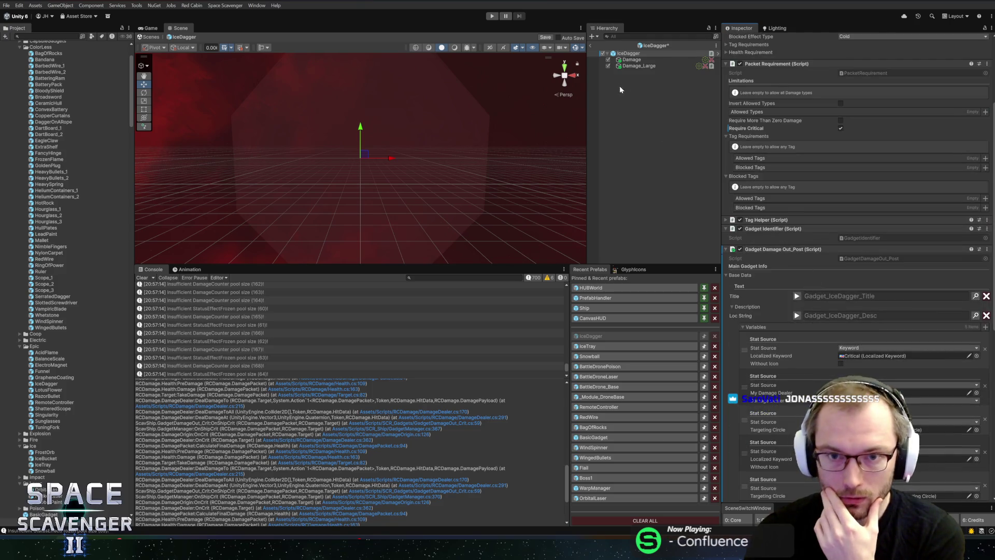
# Step: Select the Damage_Large child and add a Gadget Damage Out_Post component to it
pyautogui.click(630, 61)
pyautogui.click(631, 67)
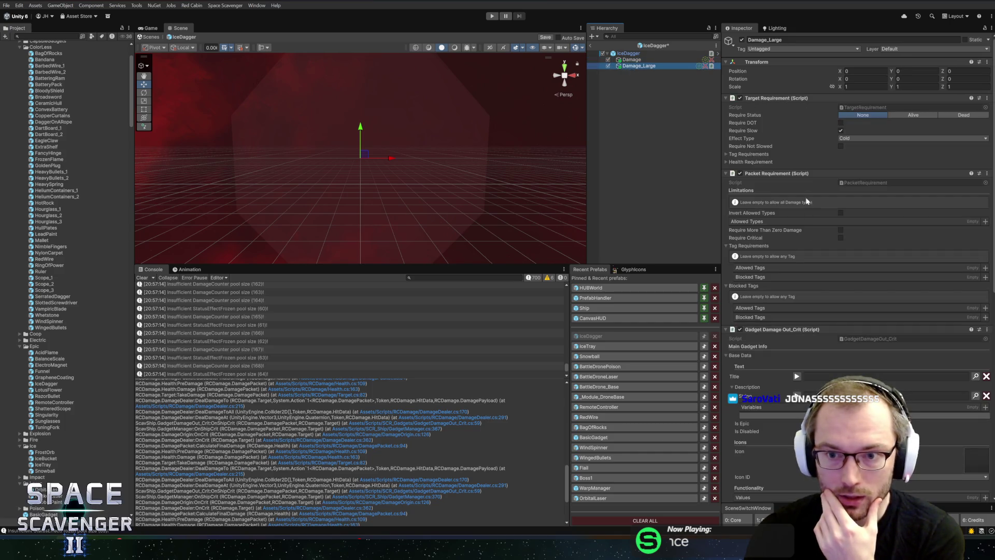
pyautogui.scroll(-5, 785, 357)
pyautogui.scroll(-2, 790, 203)
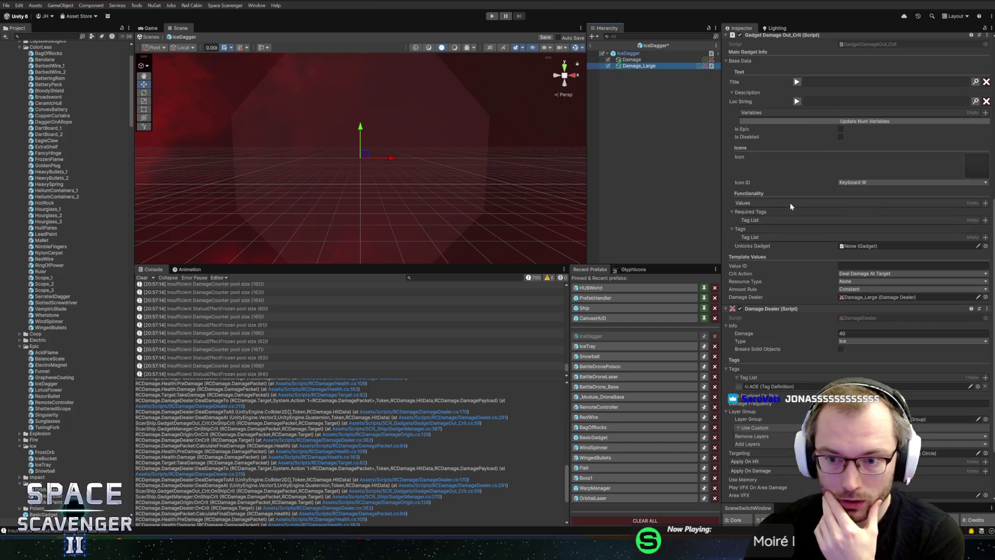
pyautogui.scroll(1, 785, 186)
pyautogui.click(785, 161)
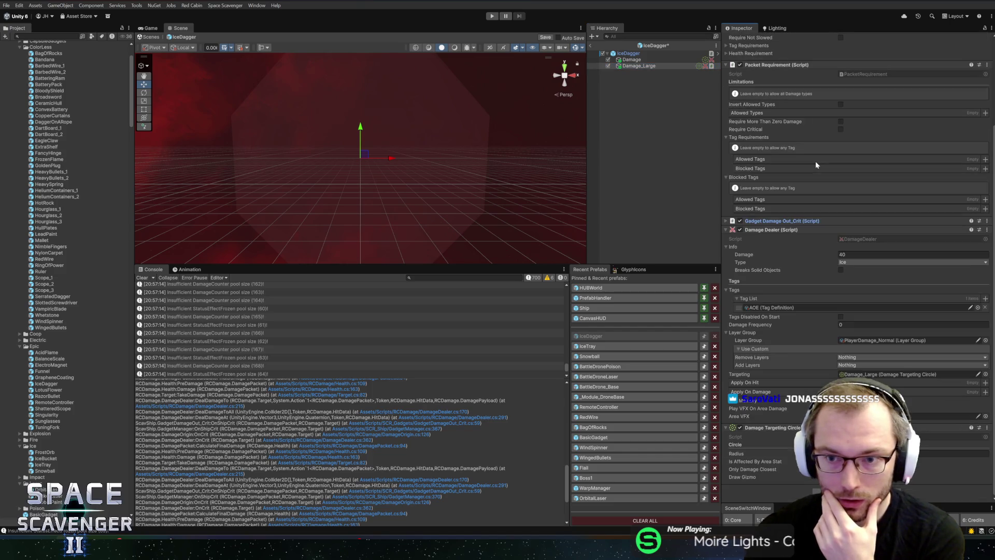
pyautogui.click(850, 416)
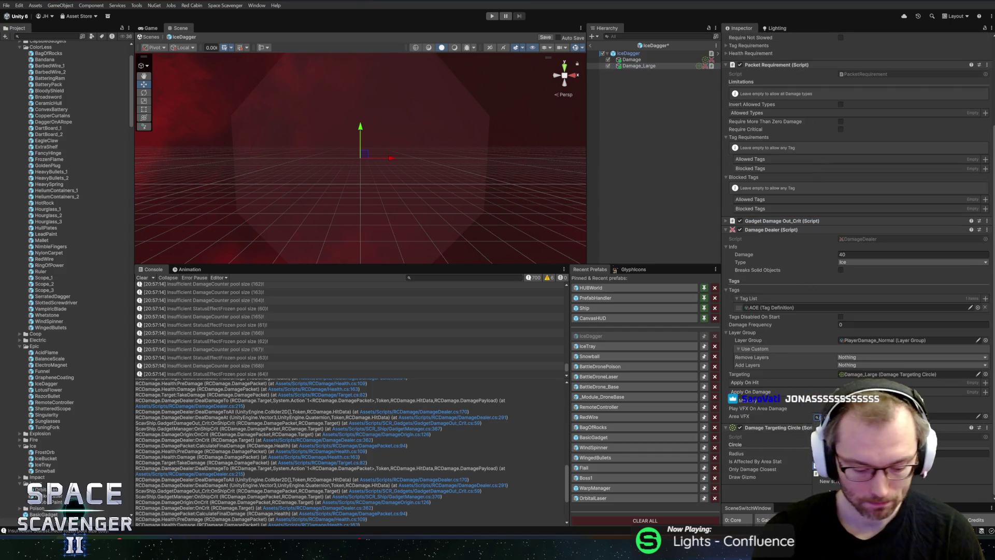
pyautogui.moveTo(830, 491); pyautogui.dragTo(778, 224)
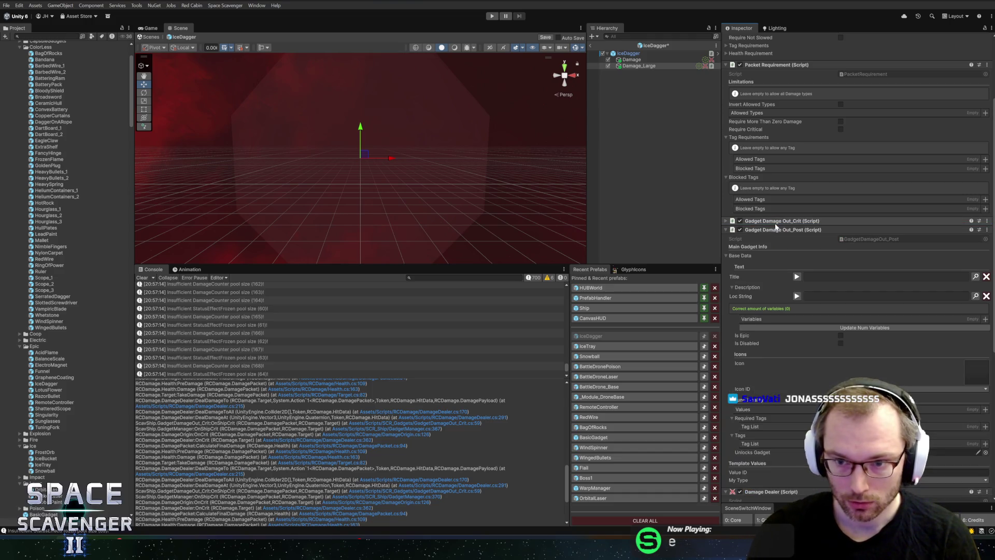
# Step: Remove Damage_Large's Gadget Damage Out_Crit component
pyautogui.click(778, 221)
pyautogui.scroll(-5, 791, 257)
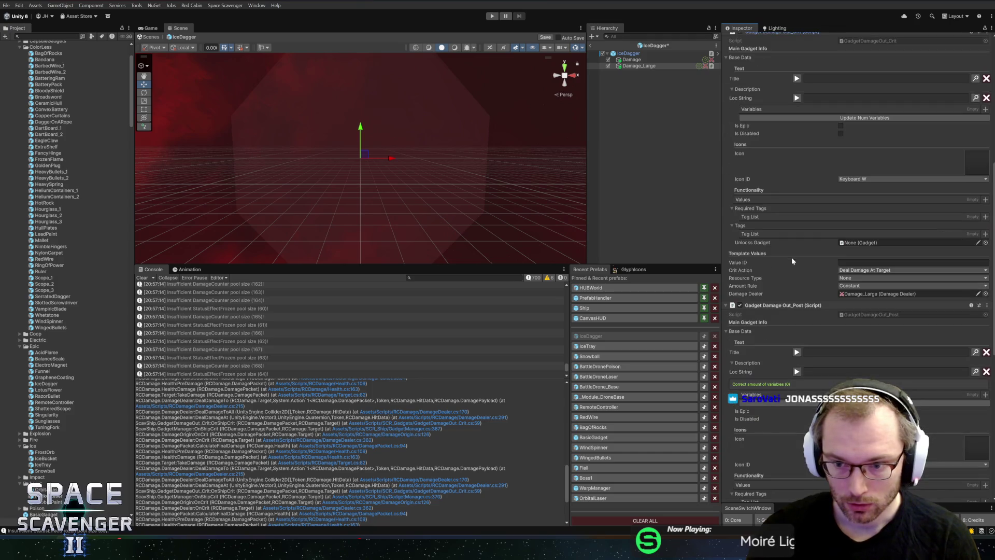
pyautogui.scroll(3, 828, 259)
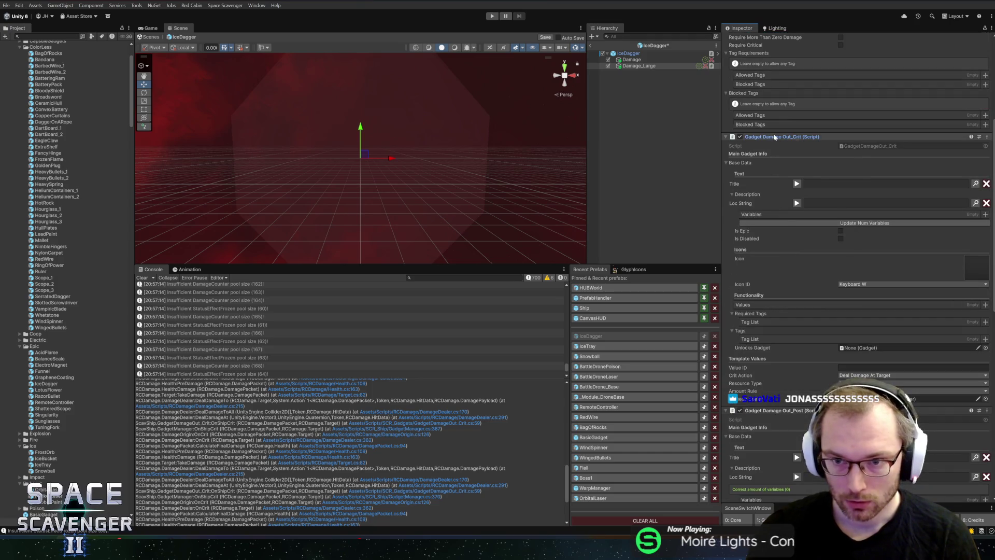
pyautogui.rightClick(774, 137)
pyautogui.click(794, 153)
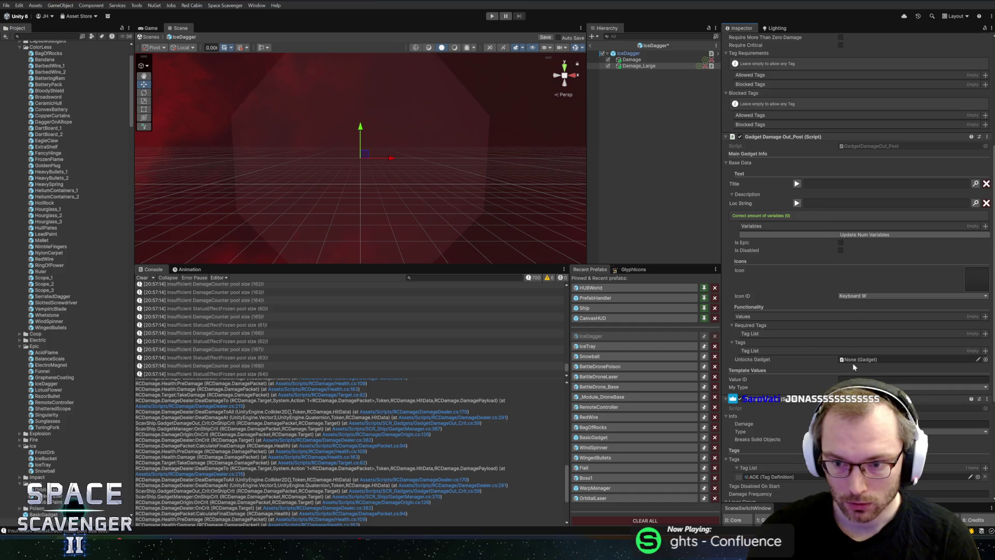
# Step: Set Out_Post's My Type to Chain Lightning and open its script in Rider
pyautogui.click(837, 399)
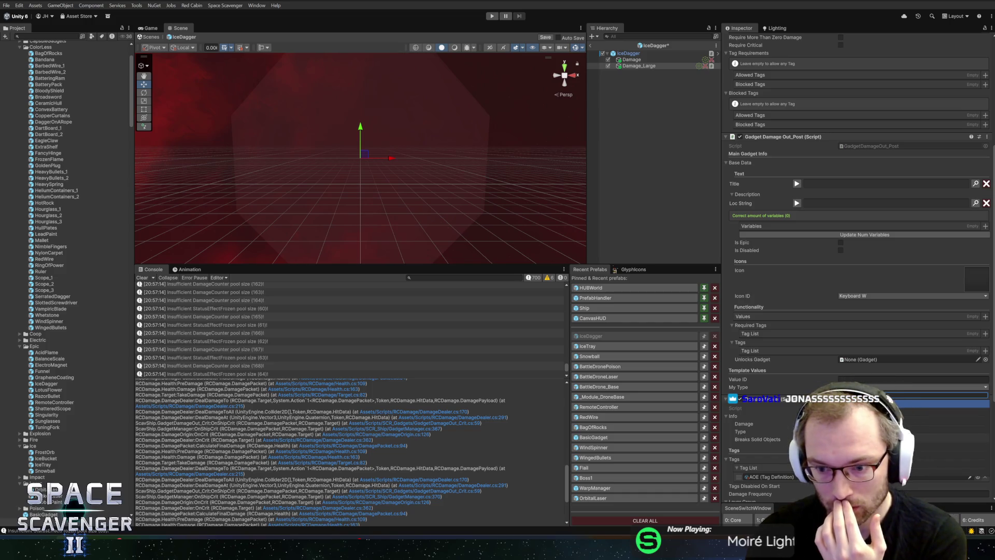
pyautogui.moveTo(837, 398); pyautogui.dragTo(837, 401)
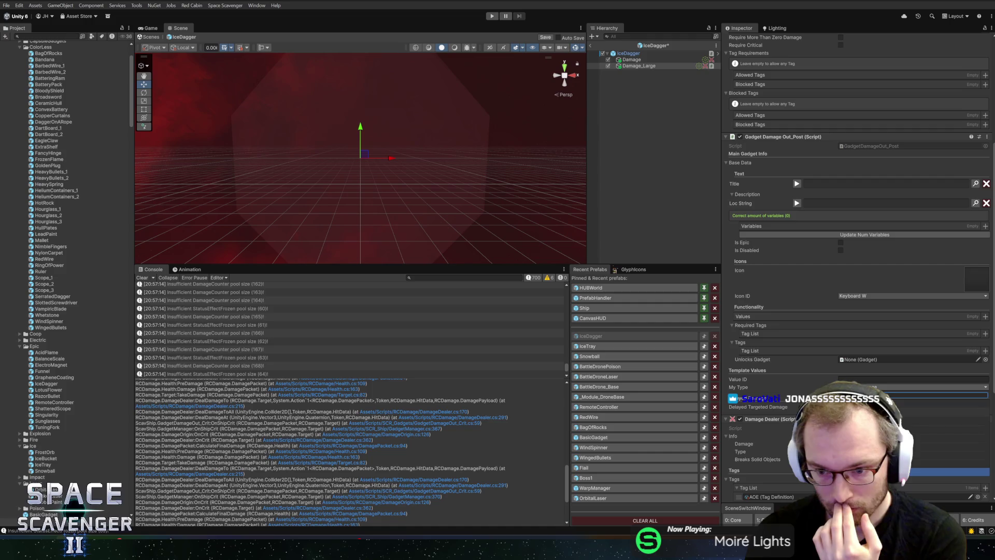
pyautogui.press('Return')
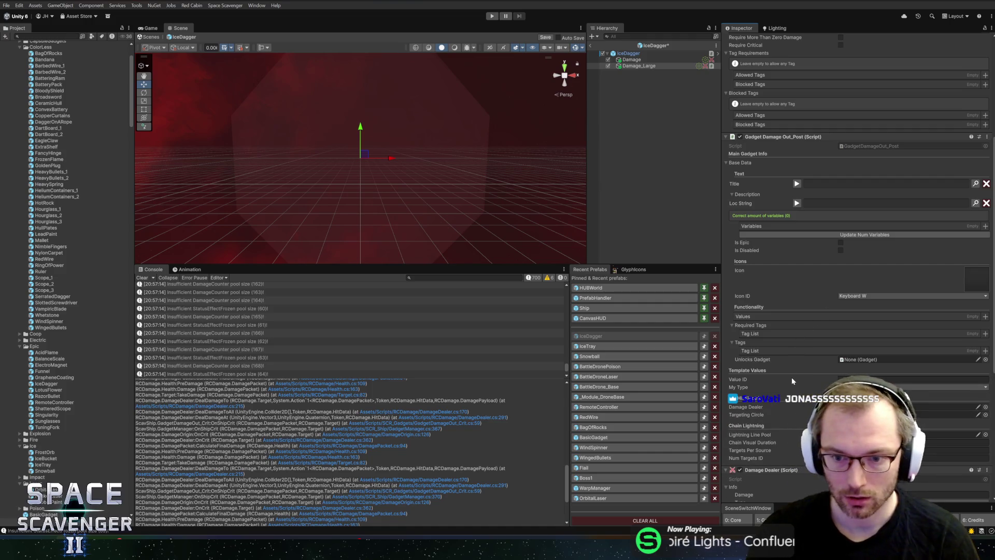
pyautogui.rightClick(798, 137)
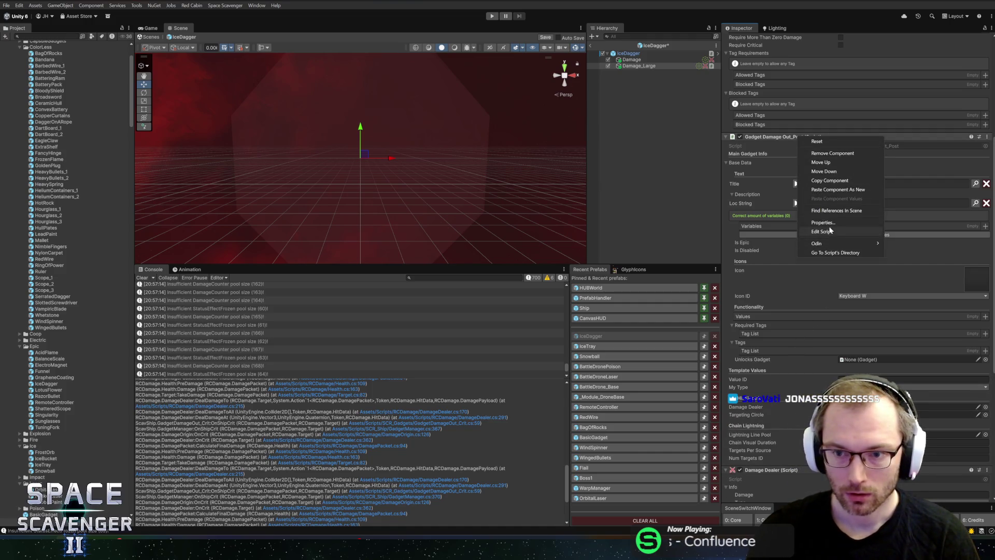
pyautogui.click(823, 232)
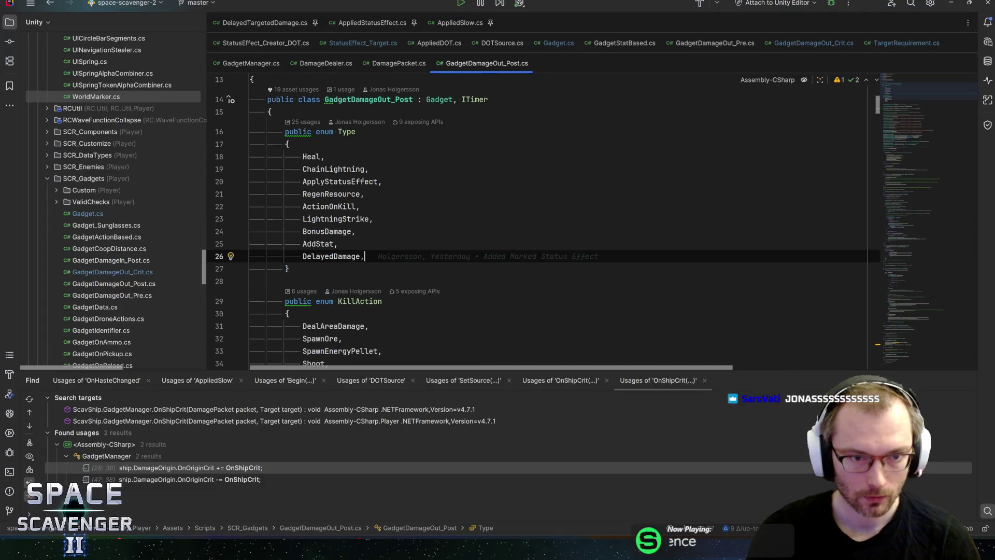
# Step: Add a DealBonusDamage entry to the Type enum and save the script
pyautogui.press('Return')
pyautogui.write('D')
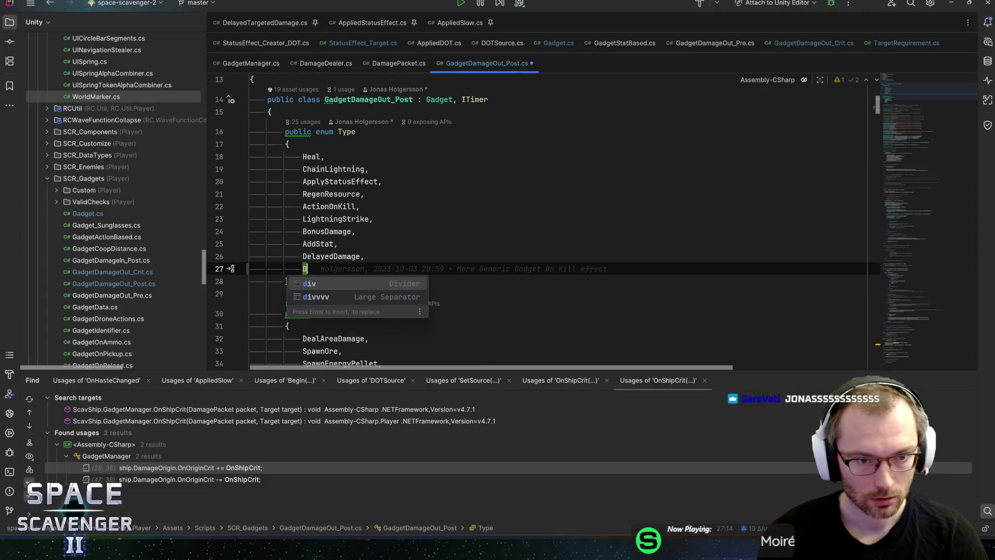
pyautogui.write('ealBonu')
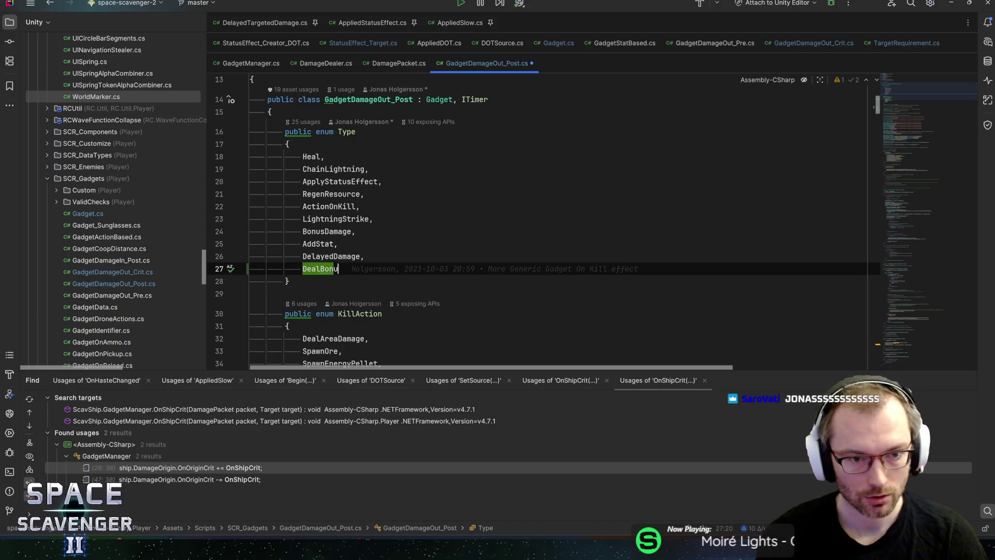
pyautogui.write('sDamage,')
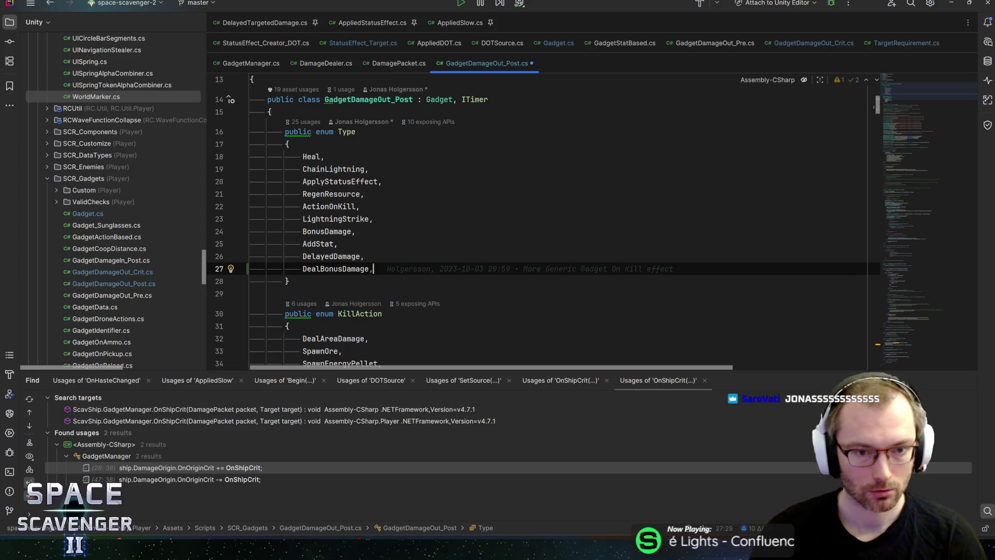
pyautogui.hotkey('ctrl', 's')
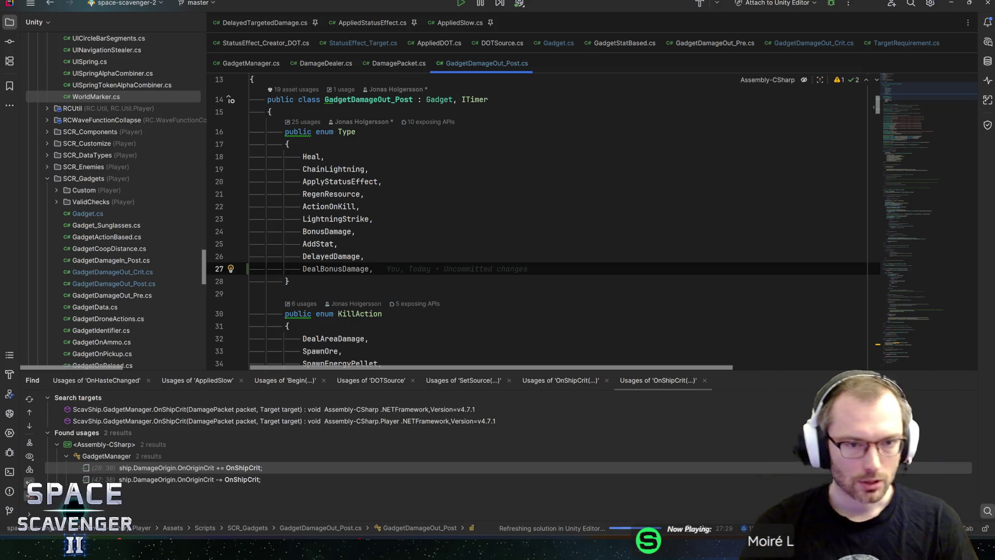
# Step: Search the file for BonusDamage and step through matches to the DealBonusDamage method
pyautogui.doubleClick(349, 236)
pyautogui.hotkey('ctrl', 'f')
pyautogui.press('Return')
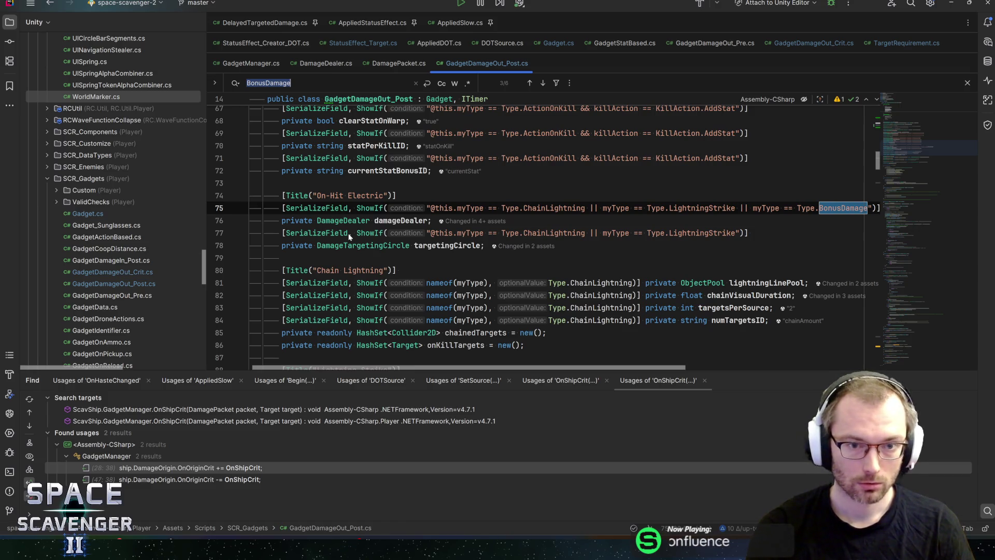
pyautogui.press('Return')
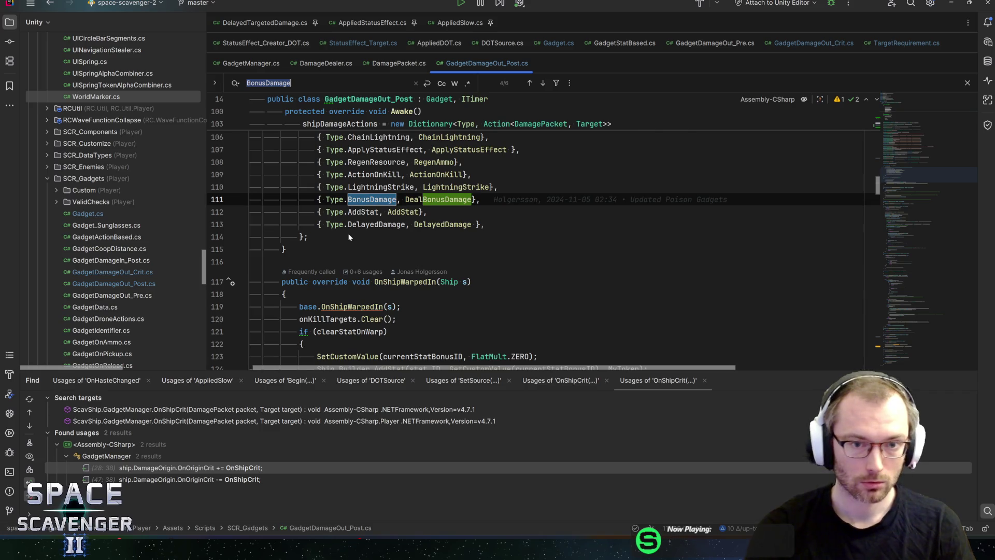
pyautogui.press('Return')
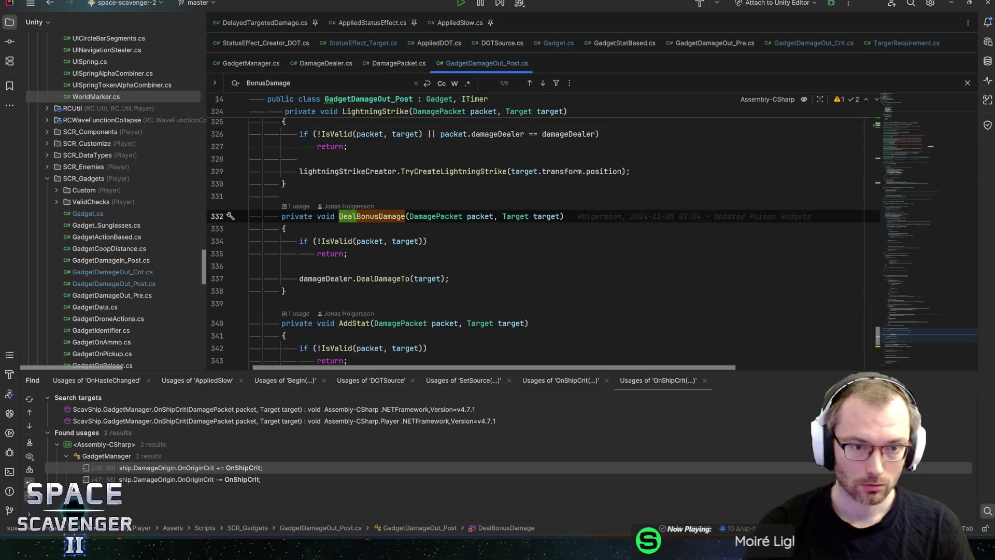
# Step: Undo the added DealBonusDamage enum entry and return to Unity
pyautogui.hotkey('ctrl', 'alt', 'Left')
pyautogui.hotkey('alt', 'Return')
pyautogui.press('Return')
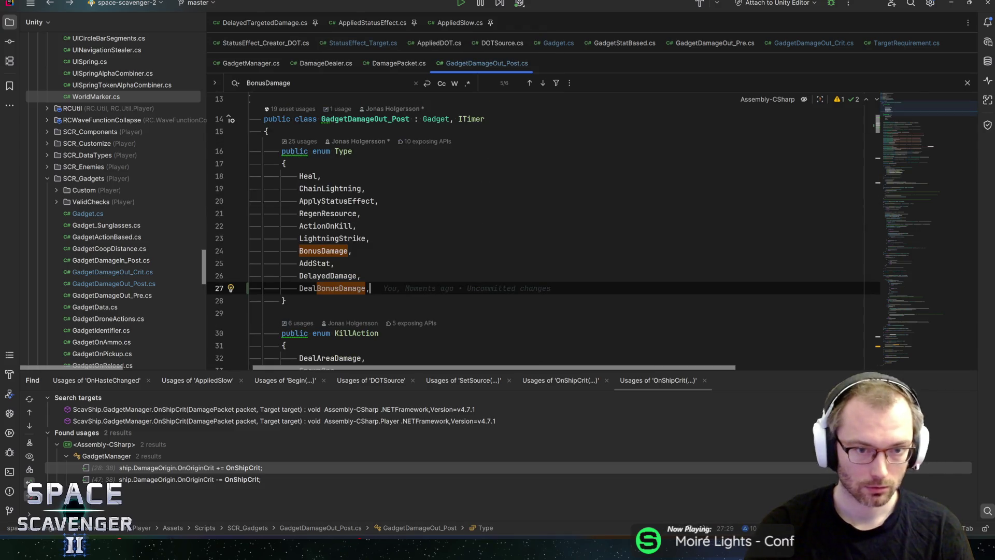
pyautogui.hotkey('ctrl', 'z')
pyautogui.hotkey('ctrl', 'z')
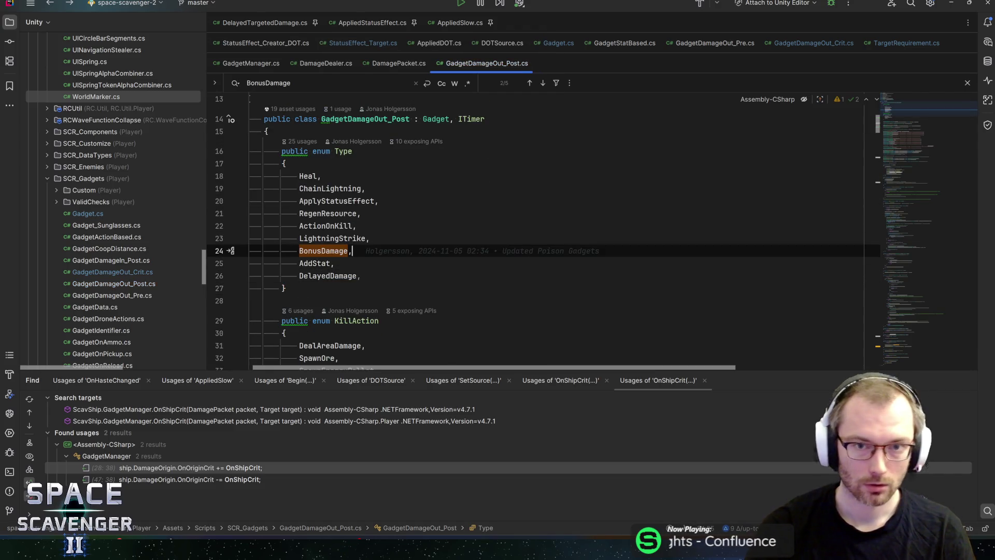
pyautogui.hotkey('alt', 'Tab')
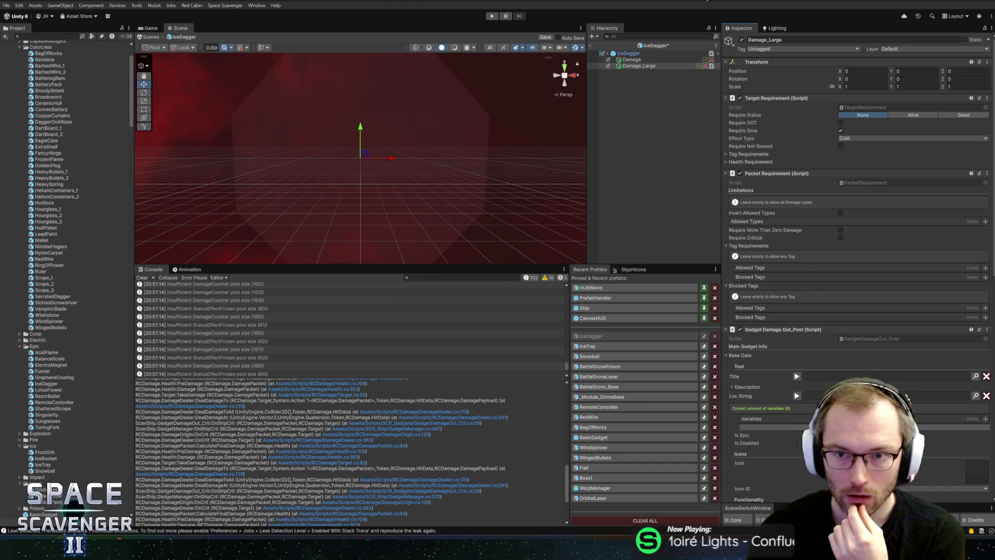
# Step: Set Out_Post's My Type to Bonus Damage and drag Damage_Large into its Damage Dealer field
pyautogui.scroll(-10, 852, 353)
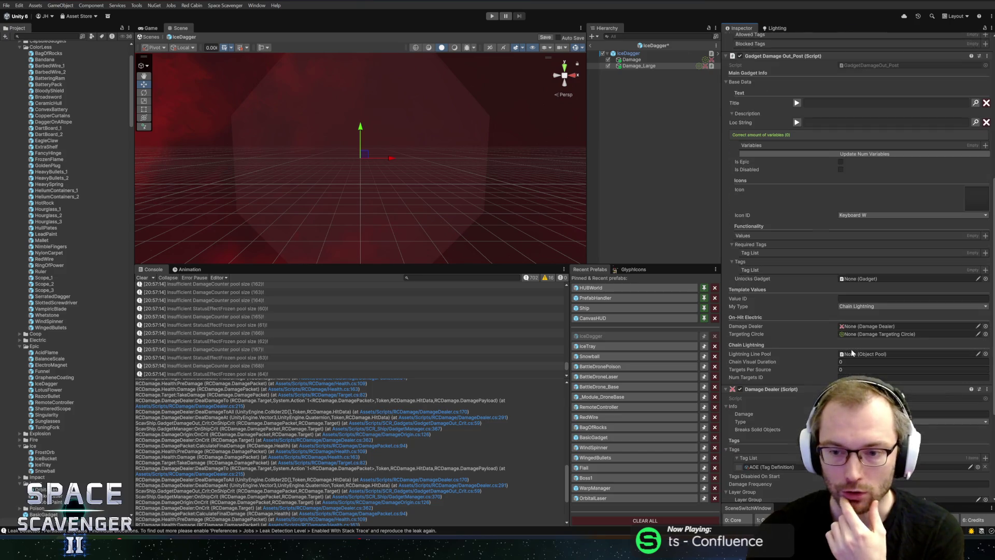
pyautogui.click(850, 306)
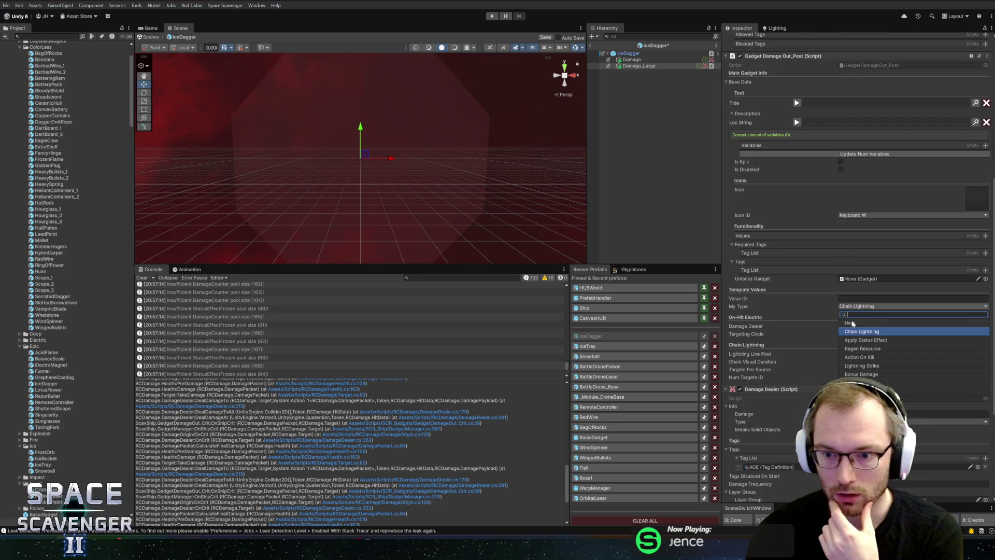
pyautogui.click(862, 374)
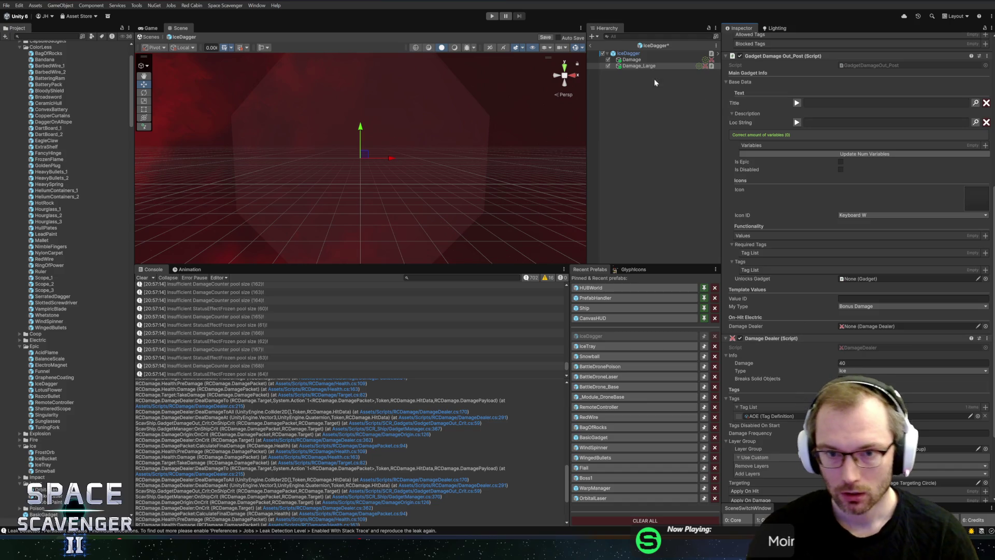
pyautogui.moveTo(625, 65)
pyautogui.mouseDown()
pyautogui.moveTo(809, 291)
pyautogui.moveTo(881, 327)
pyautogui.mouseUp()
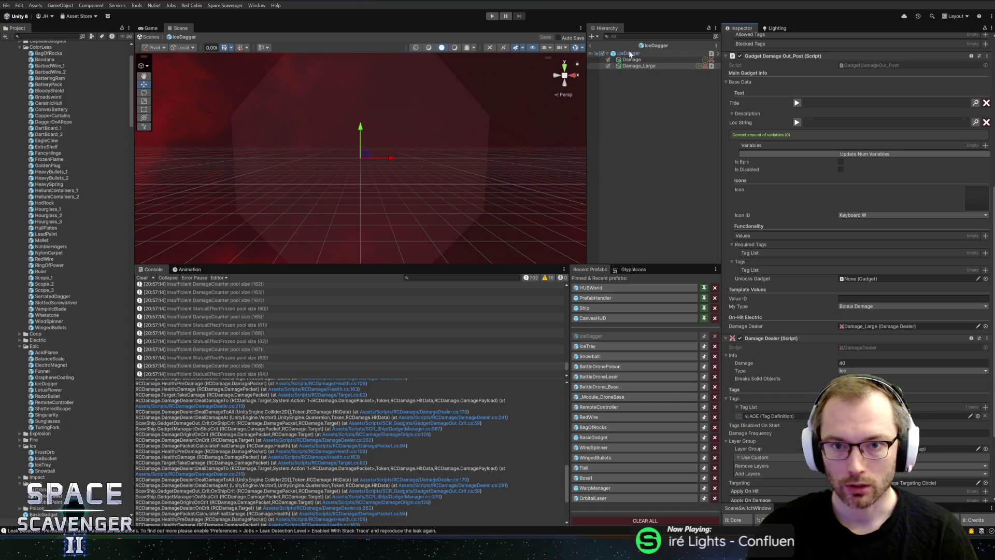
pyautogui.scroll(10, 794, 332)
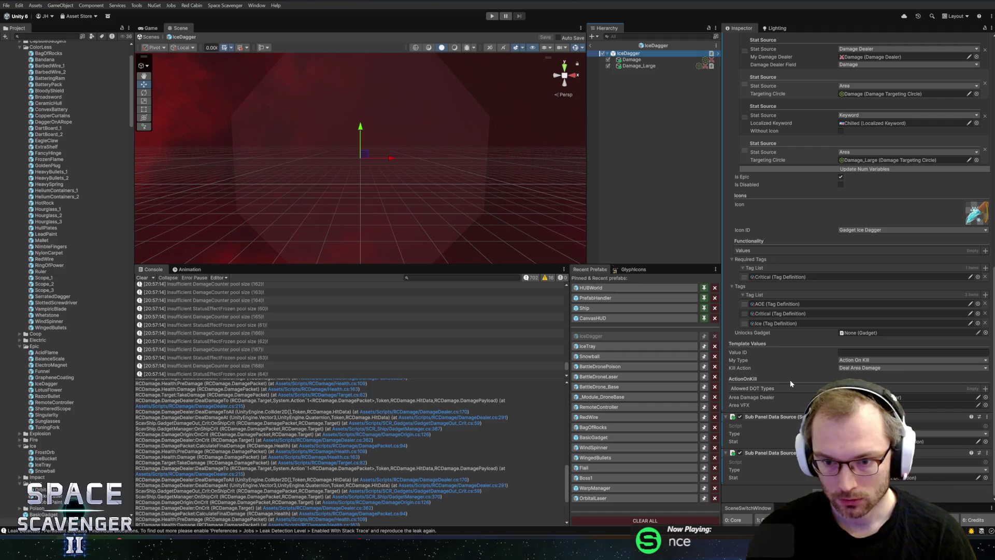
# Step: Change the gadget's Kill Action and save the IceDagger prefab
pyautogui.click(858, 368)
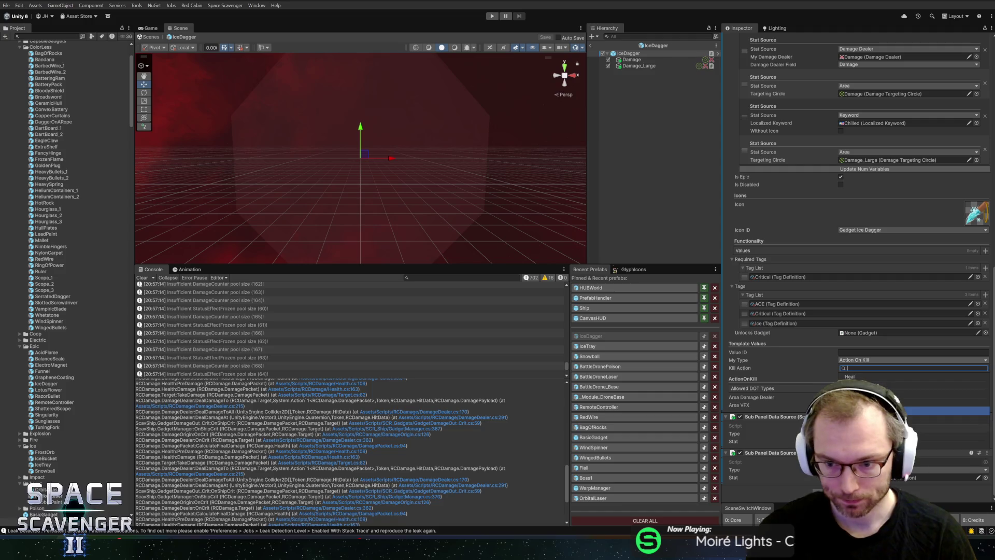
pyautogui.click(855, 409)
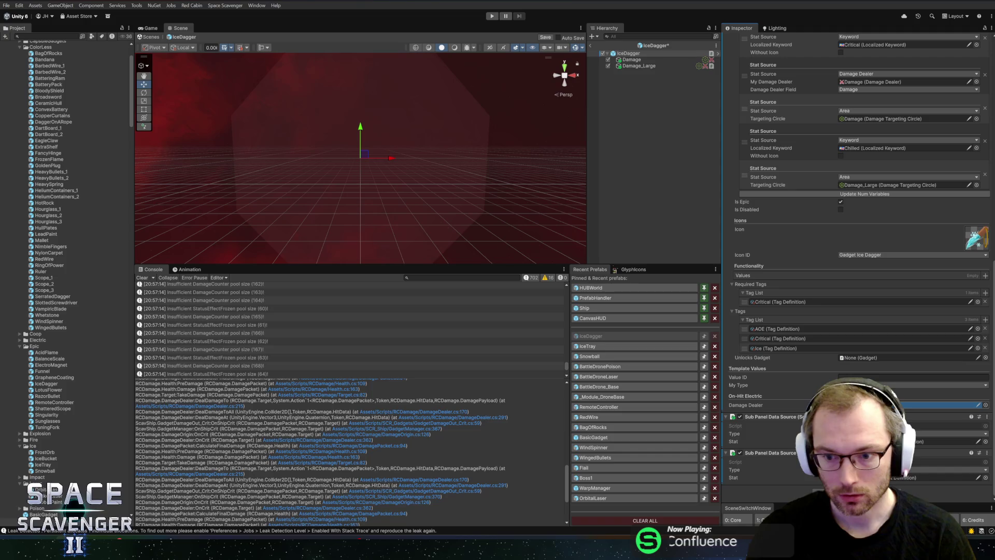
pyautogui.hotkey('ctrl', 's')
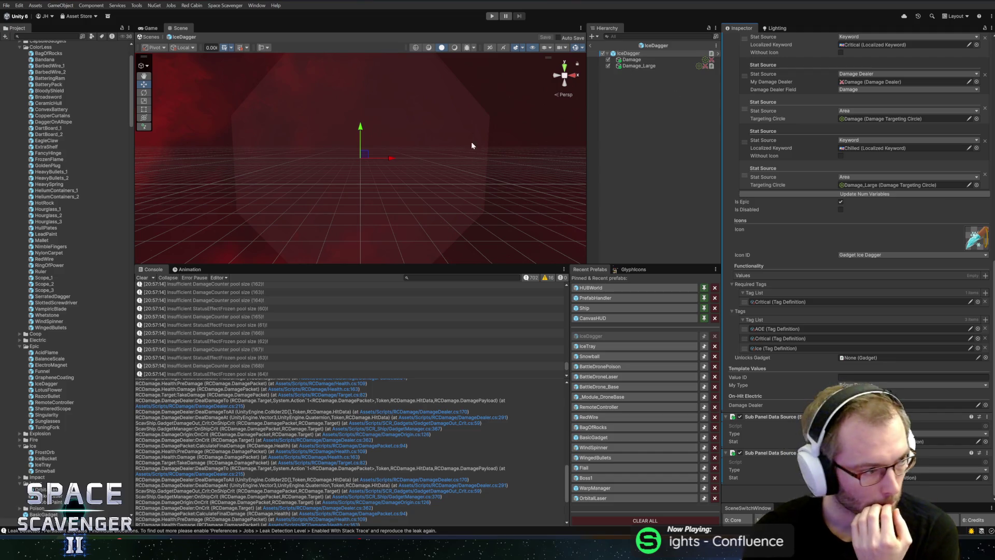
# Step: Review the Damage_Large and Damage children's damage dealer and requirement settings
pyautogui.scroll(10, 843, 347)
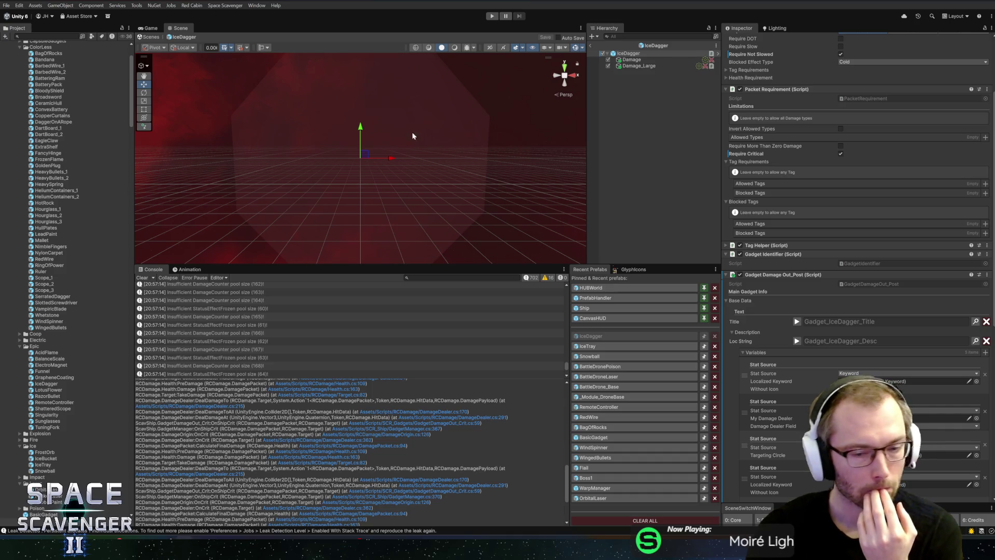
pyautogui.click(642, 65)
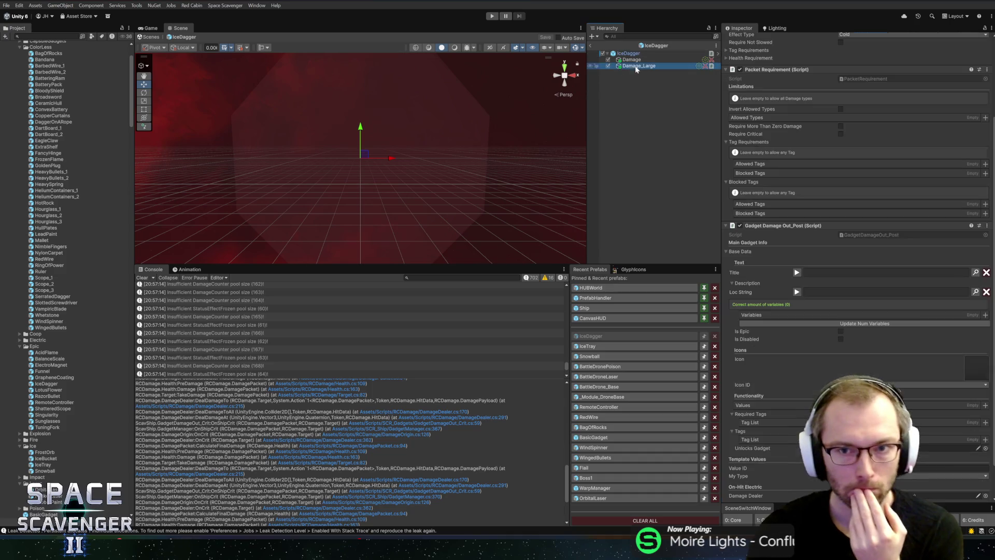
pyautogui.click(642, 60)
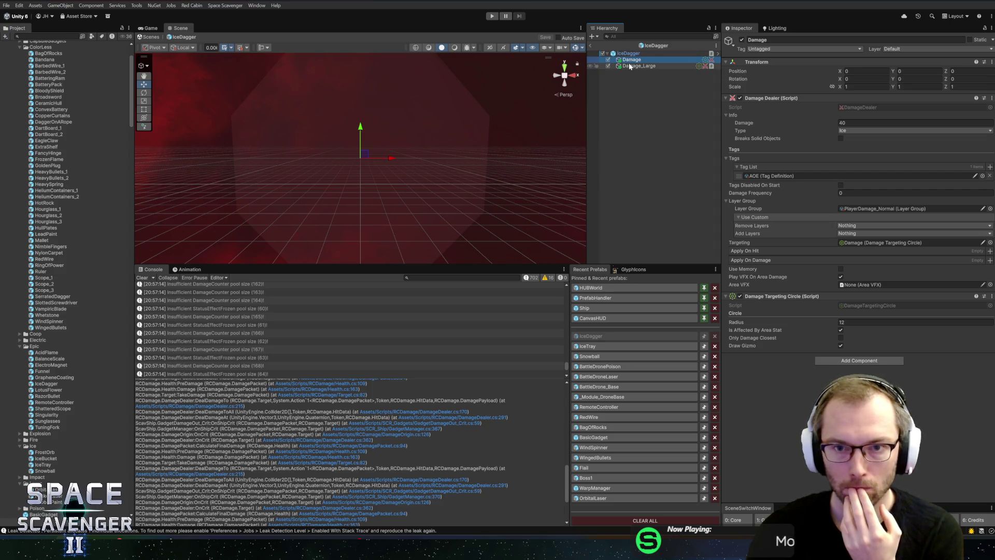
pyautogui.click(631, 66)
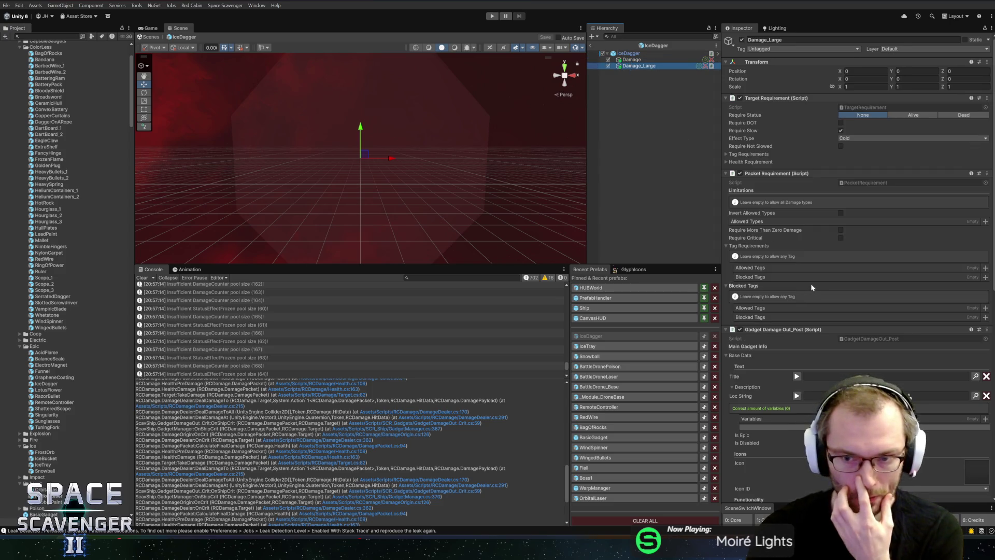
pyautogui.scroll(-10, 811, 252)
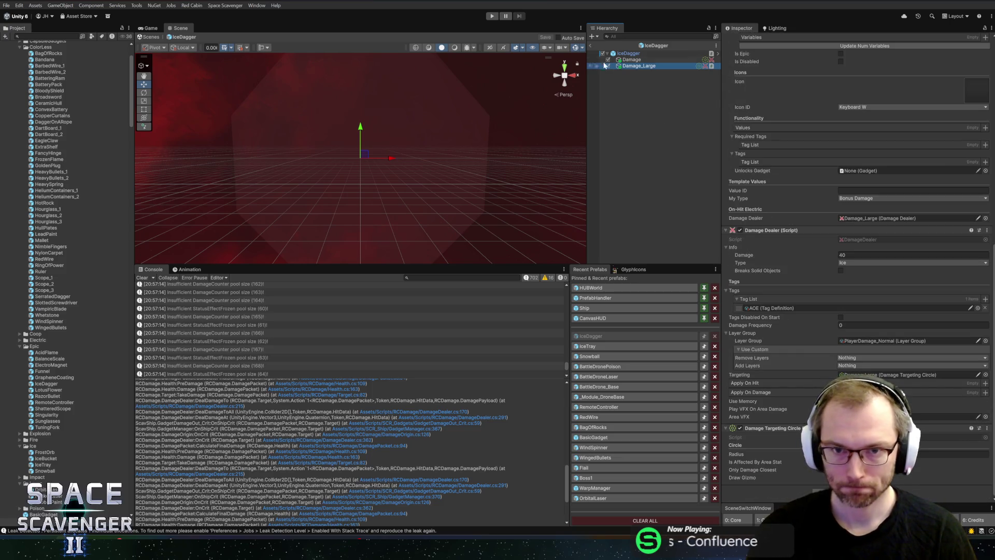
# Step: Exit prefab mode, start Play mode with the Game view maximized, and fly the ship right
pyautogui.click(592, 47)
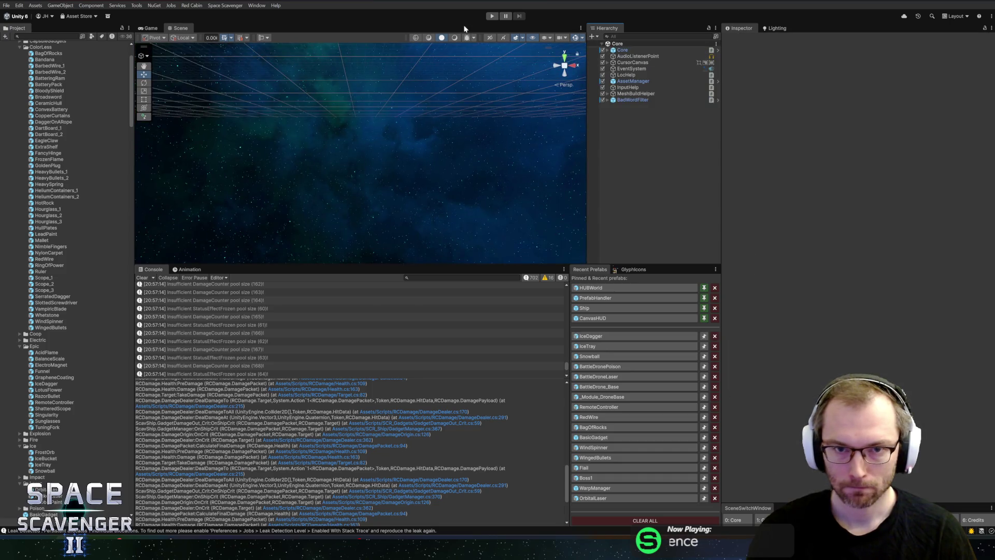
pyautogui.click(490, 17)
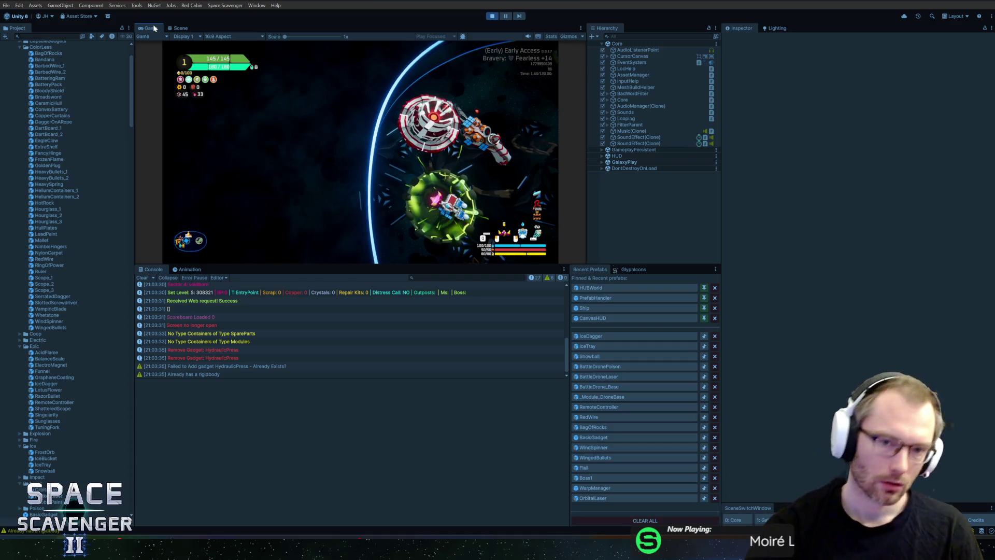
pyautogui.doubleClick(150, 28)
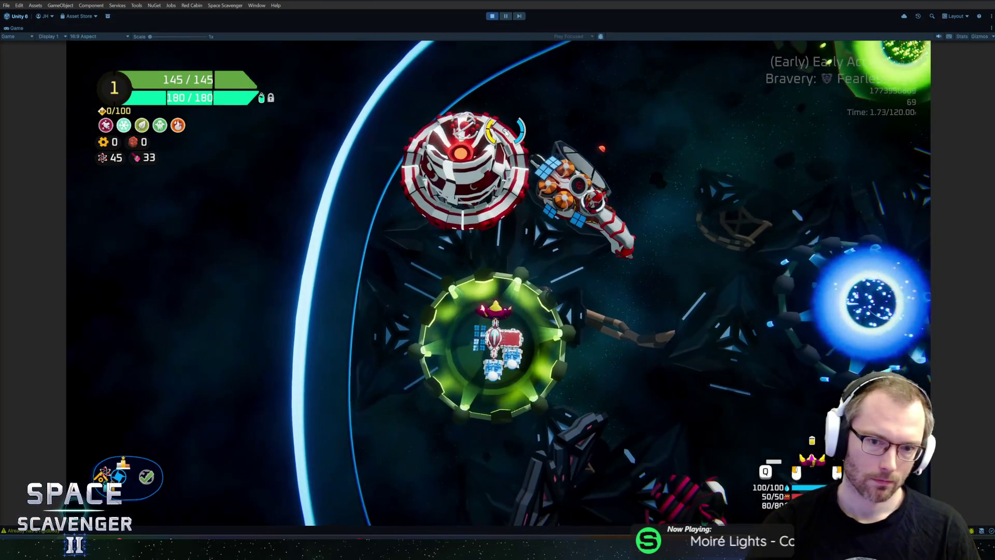
pyautogui.press('d')
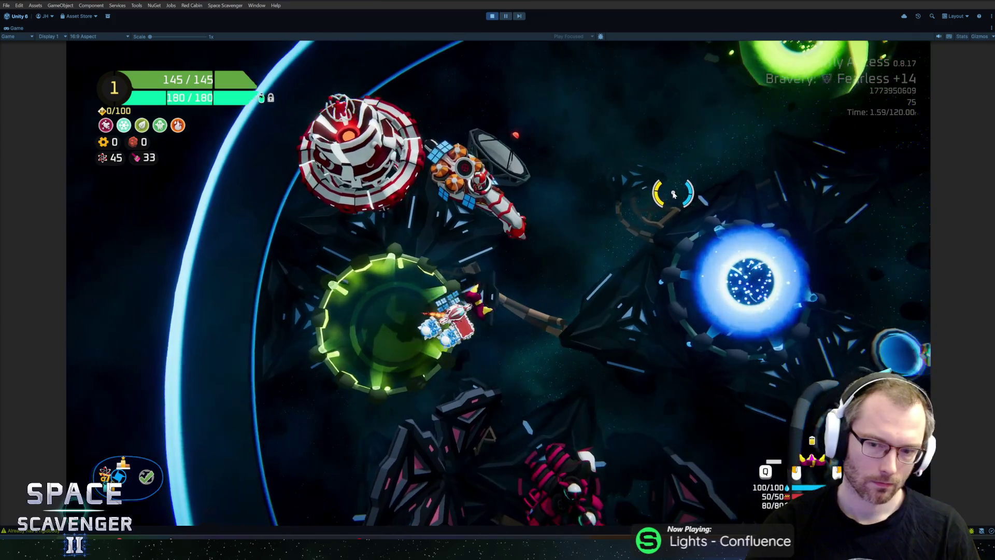
# Step: Give the ship the IceDagger gadget with 'gadget add IceDagger' in the dev console
pyautogui.press('`')
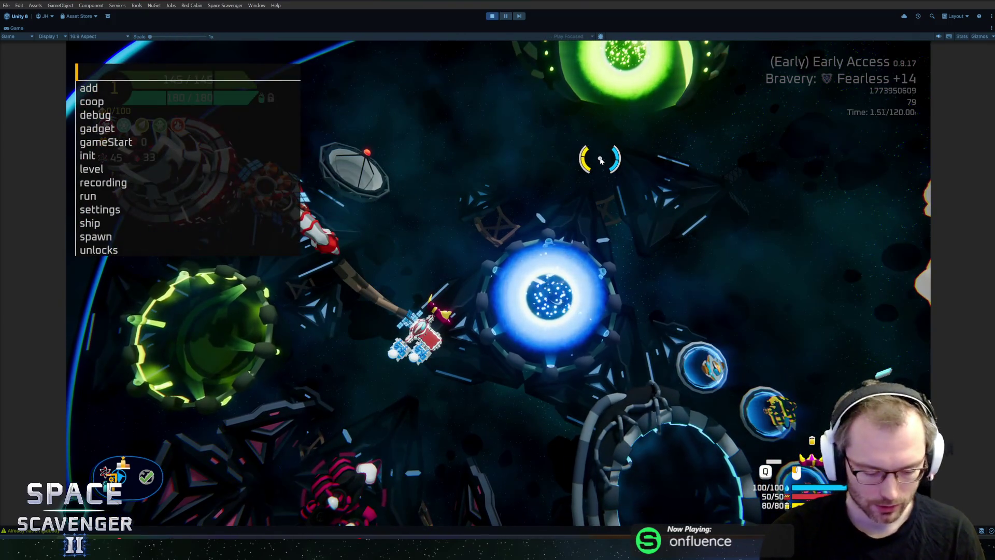
pyautogui.write('gadget ad')
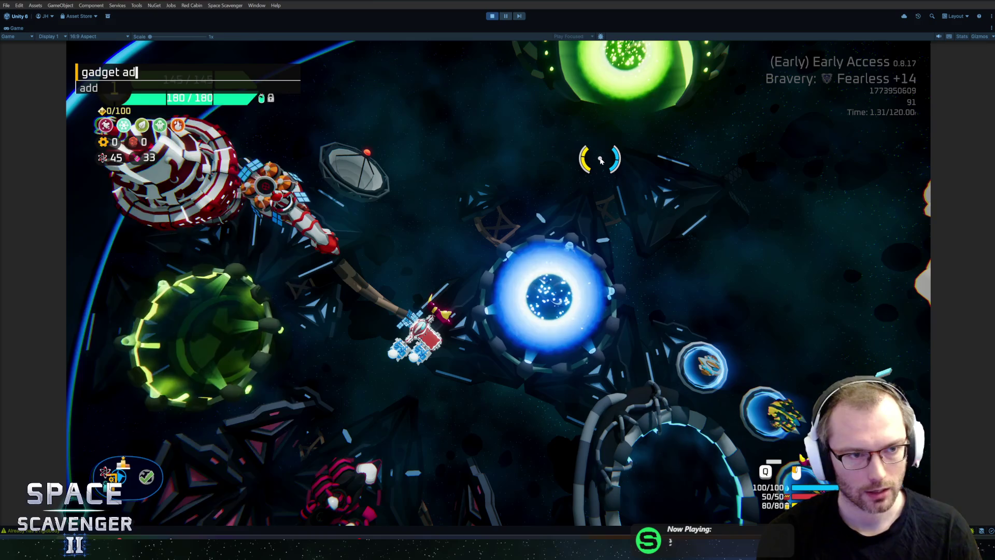
pyautogui.write('d frost')
pyautogui.press('BackSpace')
pyautogui.press('BackSpace')
pyautogui.press('BackSpace')
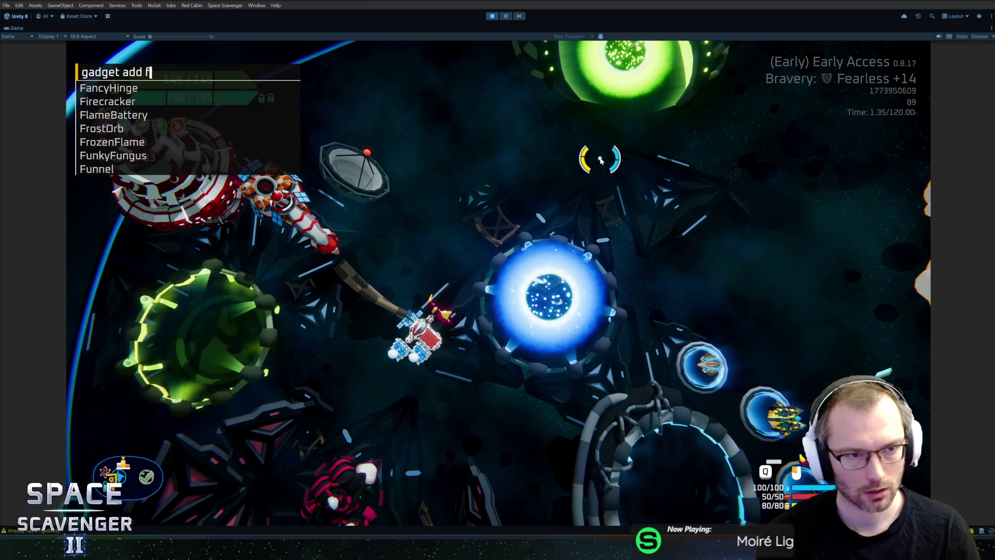
pyautogui.write('iceda')
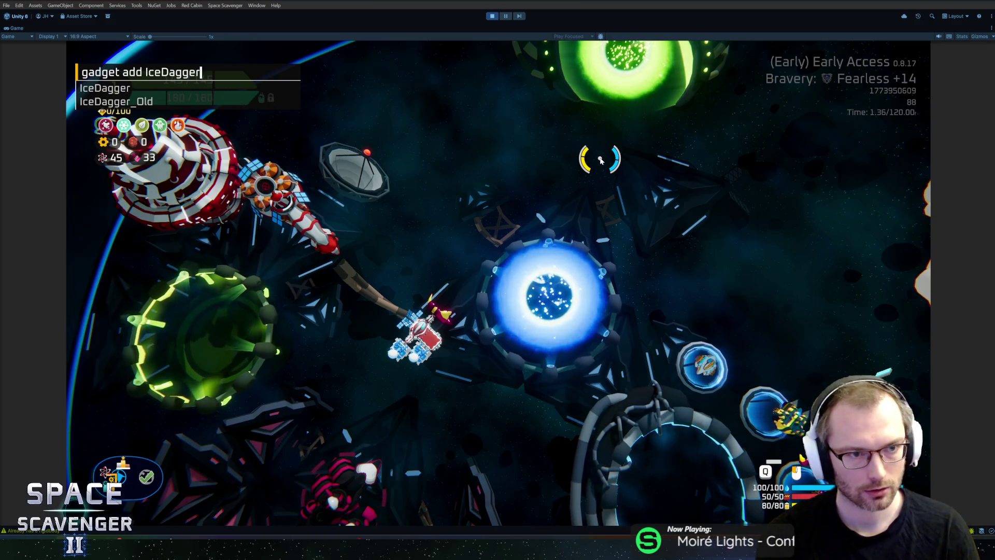
pyautogui.press('Return')
# Step: Cut the ship's overall damage with 'ship stats addMult DamageOverall -0.9'
pyautogui.press('`')
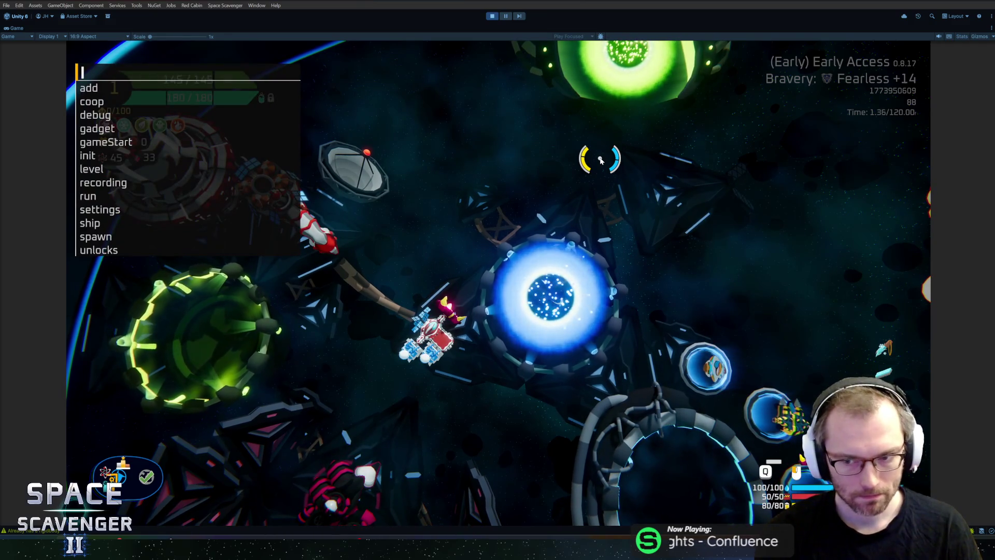
pyautogui.write('s')
pyautogui.press('Up')
pyautogui.press('Up')
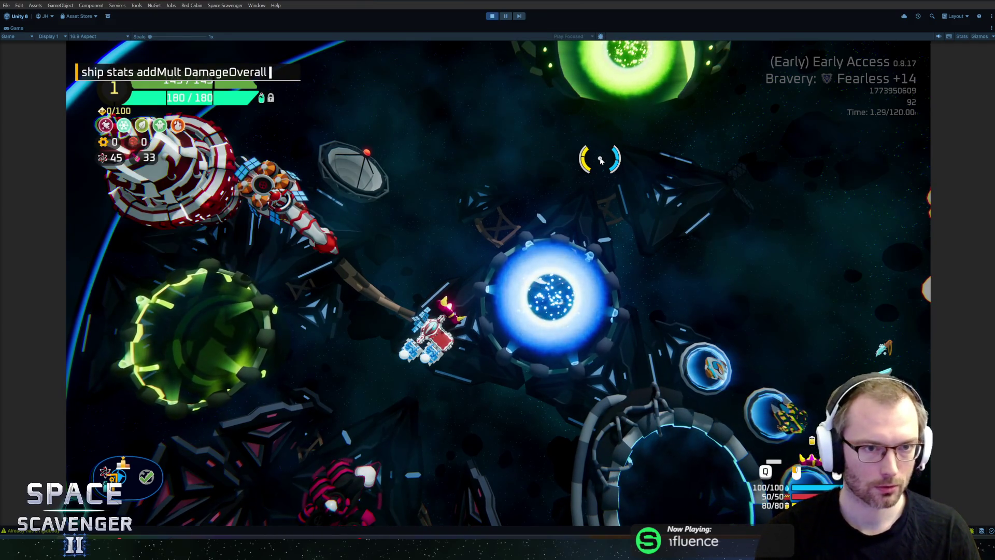
pyautogui.press('Return')
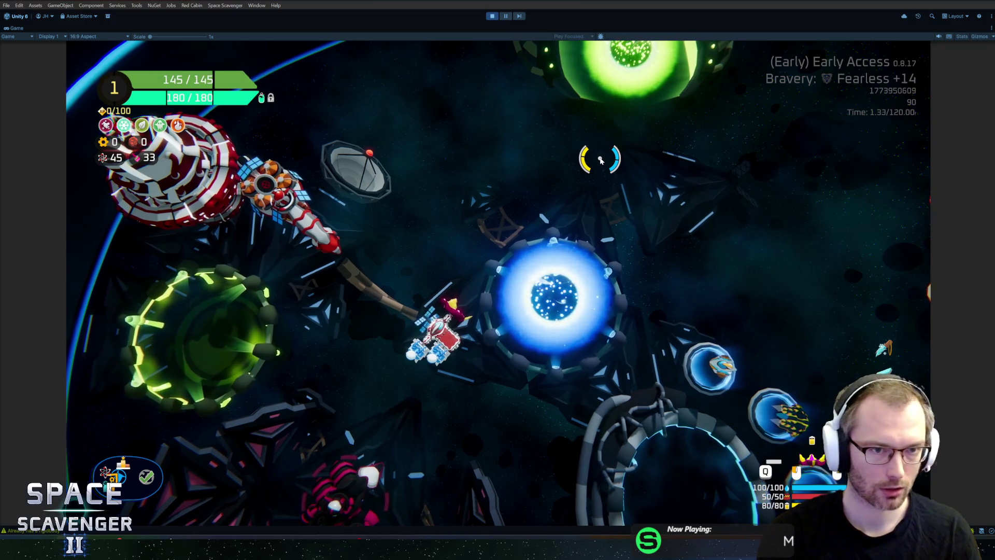
# Step: Rework the recalled stats command to adjust CriticalChance and run it
pyautogui.press('`')
pyautogui.press('Up')
pyautogui.press('BackSpace')
pyautogui.press('Return')
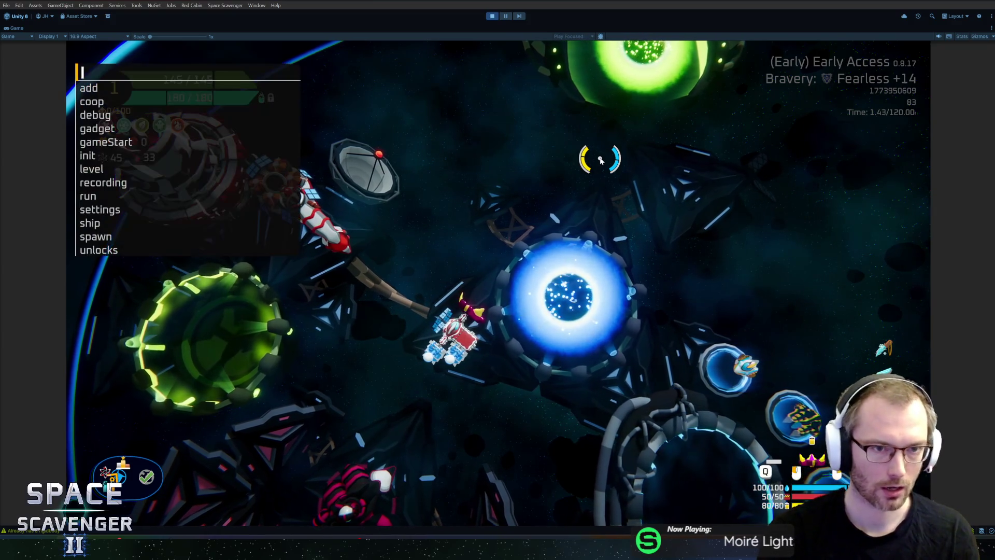
pyautogui.press('Up')
pyautogui.press('BackSpace')
pyautogui.press('BackSpace')
pyautogui.press('BackSpace')
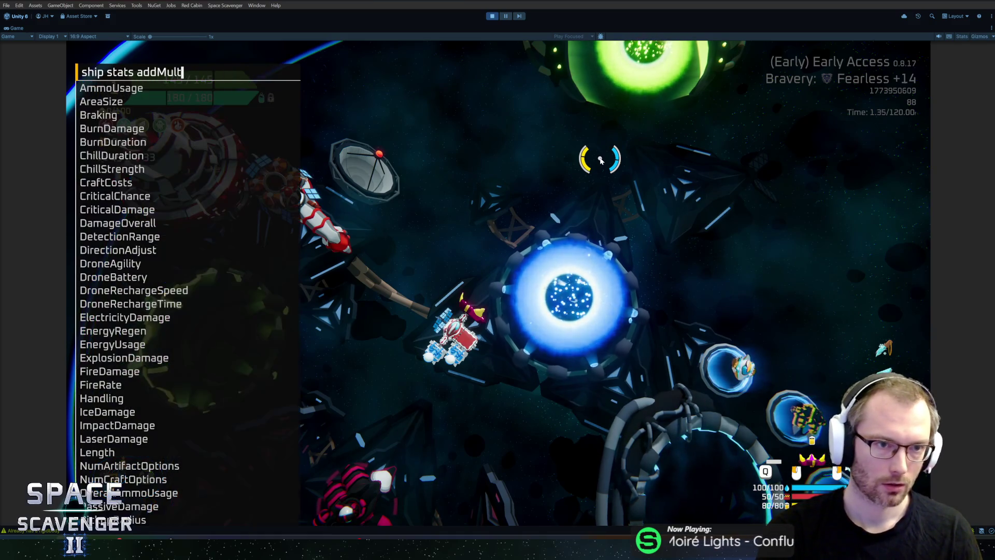
pyautogui.write('CriticalC')
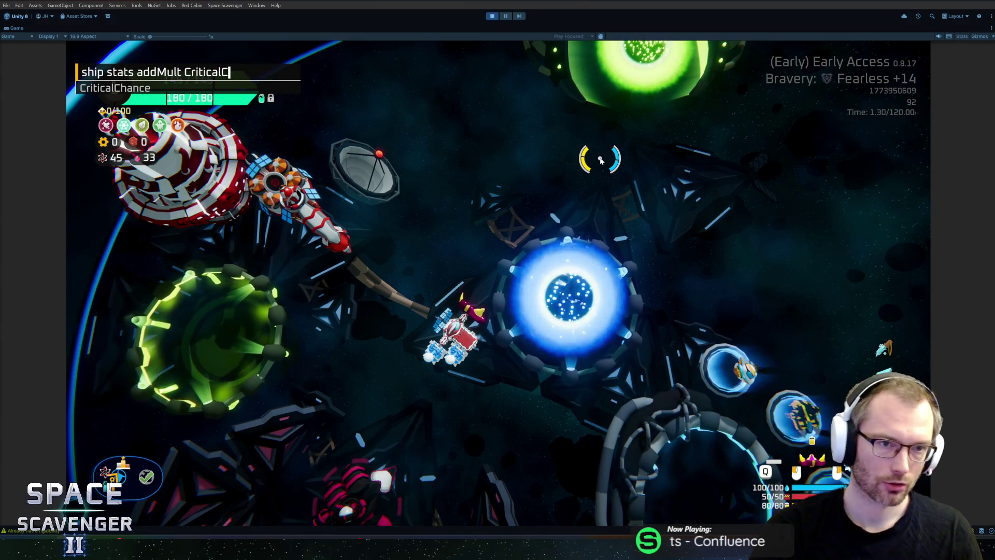
pyautogui.press('Tab')
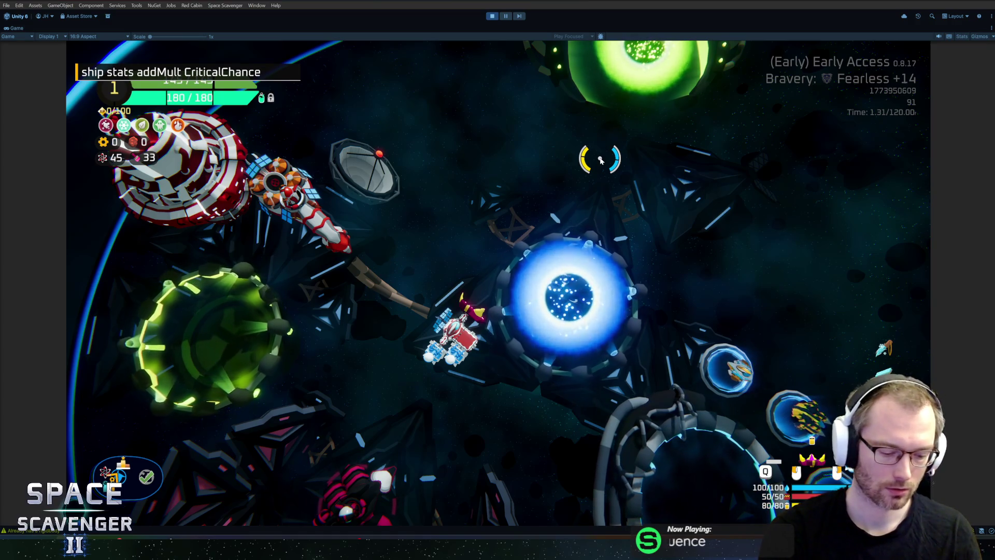
pyautogui.press('Return')
# Step: Fly the ship right and upward to test the gadget, then stop play mode
pyautogui.press('d')
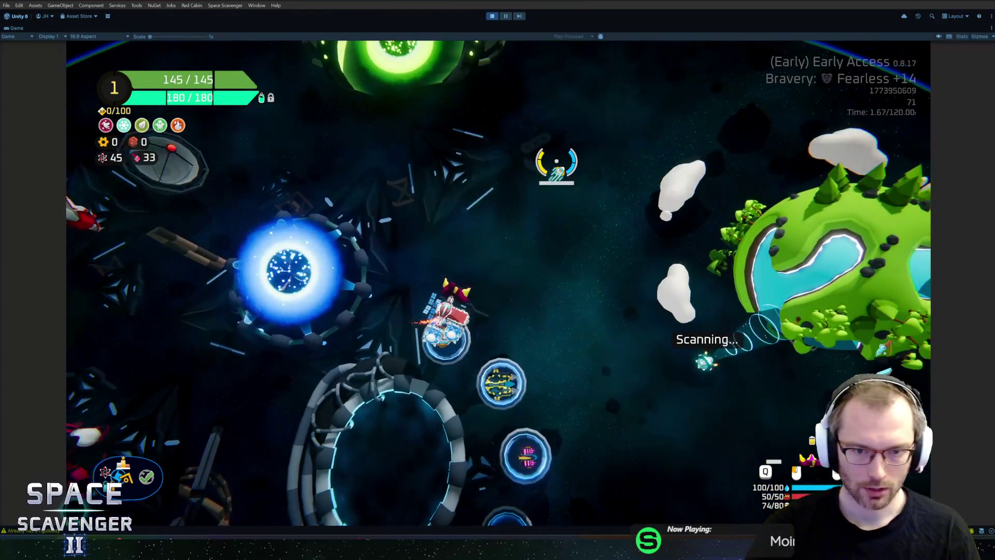
pyautogui.press('`')
pyautogui.write('spawn')
pyautogui.press('BackSpace')
pyautogui.press('BackSpace')
pyautogui.press('BackSpace')
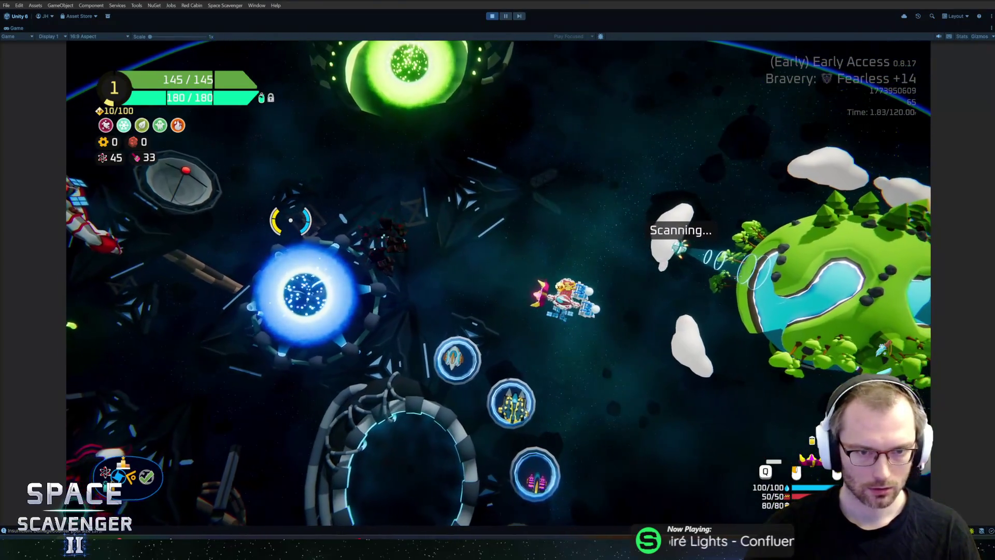
pyautogui.press('w')
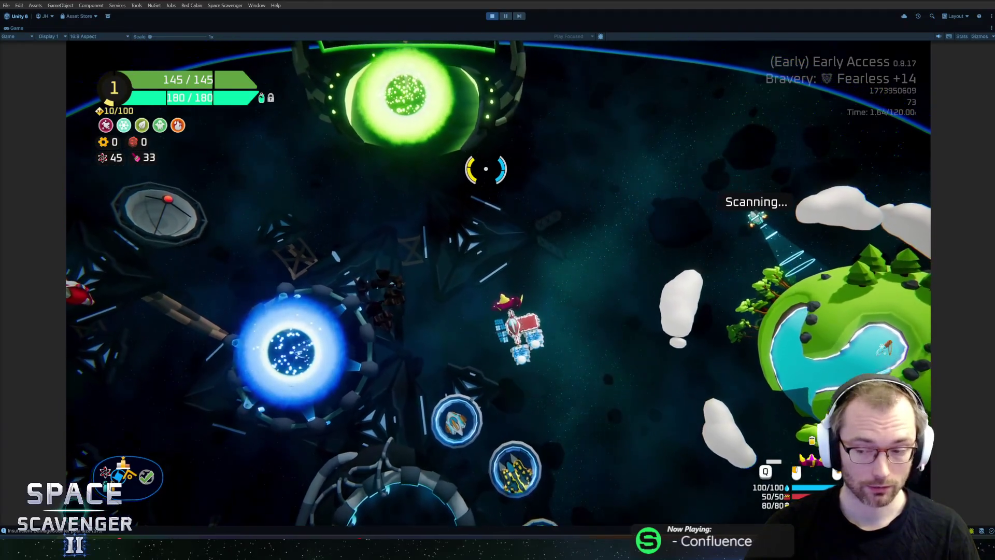
pyautogui.press('w')
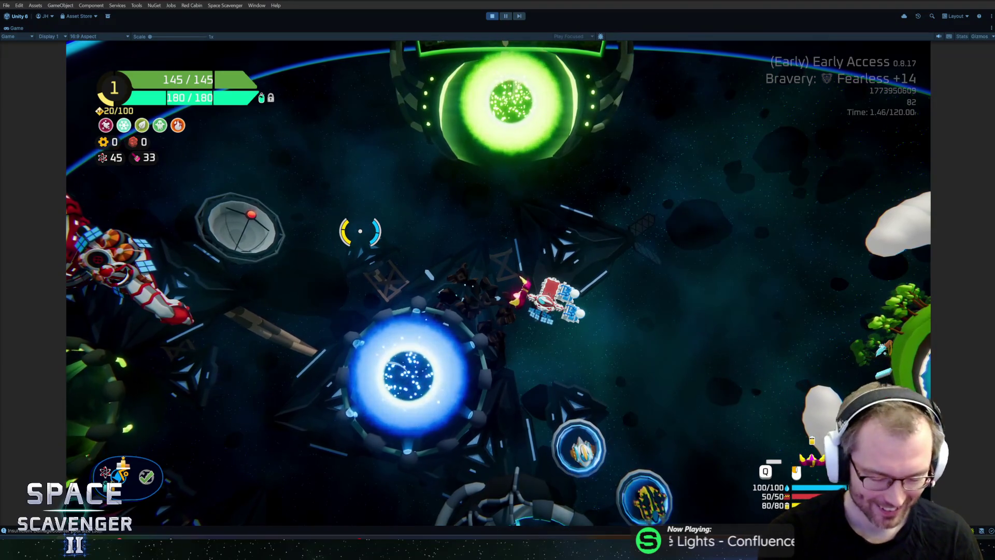
pyautogui.hotkey('ctrl', 'p')
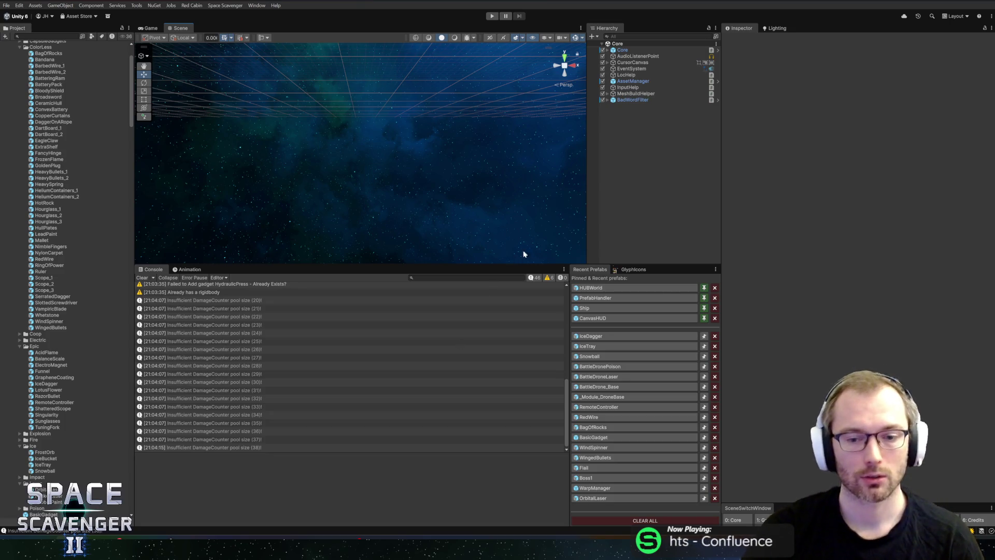
# Step: Switch from the Unity editor to JetBrains Rider, showing GadgetDamageOut_Post.cs
pyautogui.hotkey('alt', 'Tab')
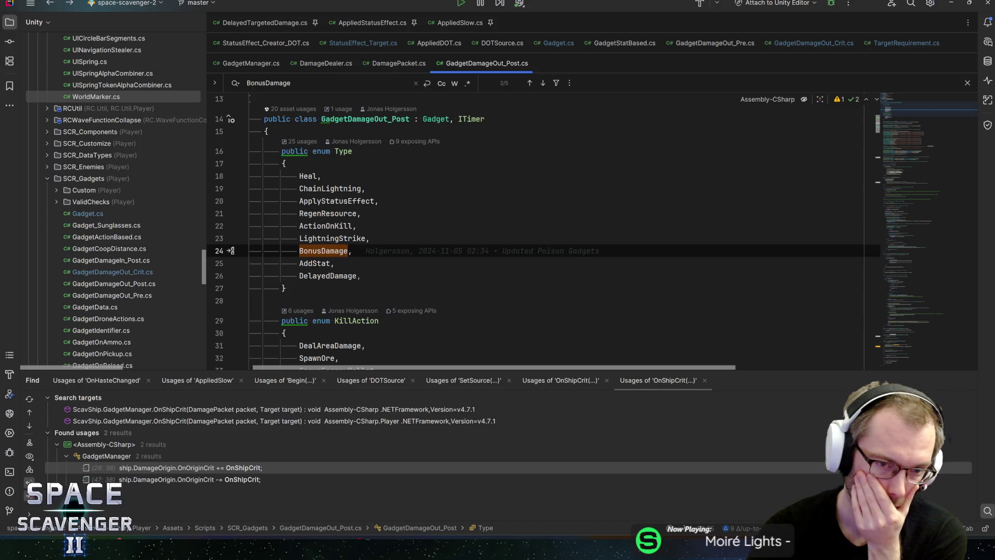
# Step: Jump to the next BonusDamage match and review the code around line 143
pyautogui.press('Return')
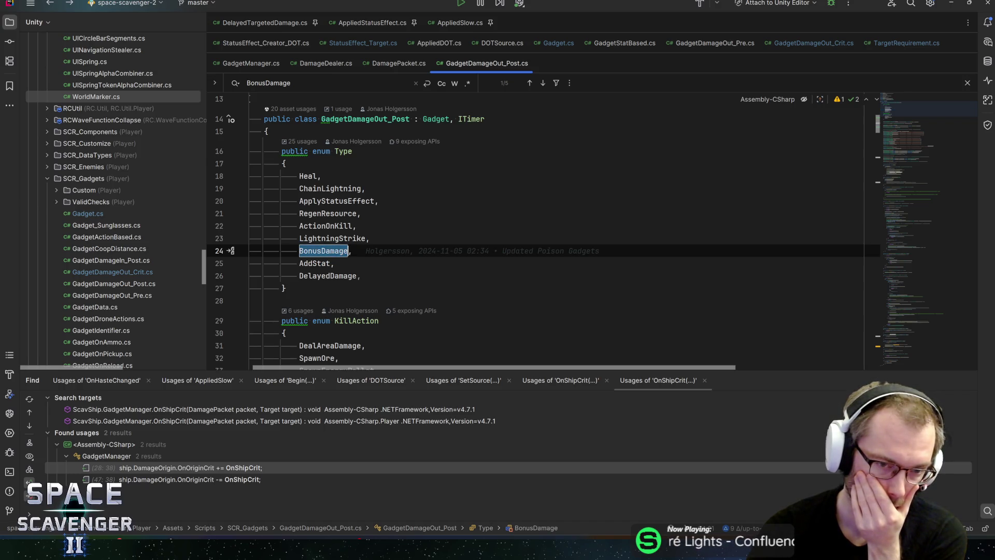
pyautogui.scroll(-15, 539, 233)
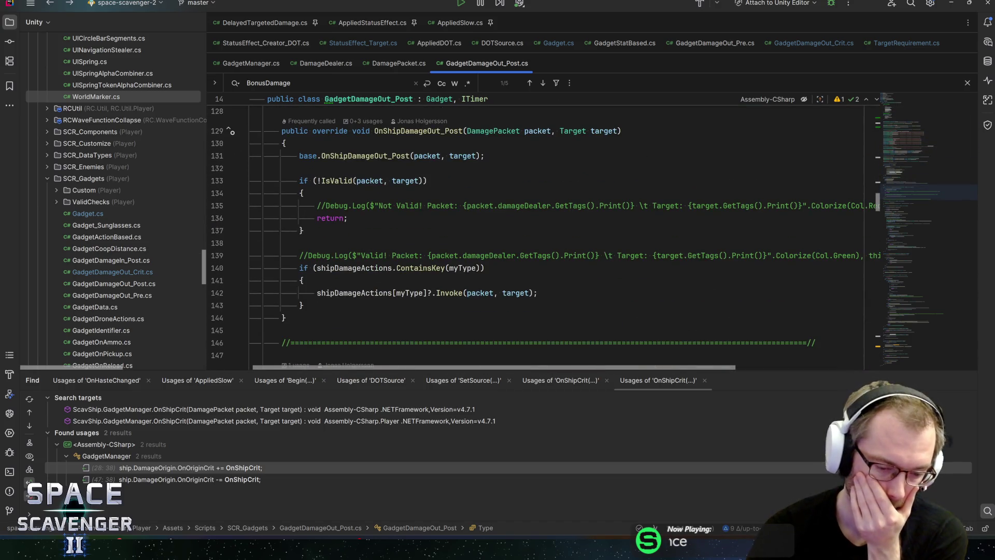
pyautogui.scroll(-4, 460, 310)
pyautogui.scroll(3, 459, 311)
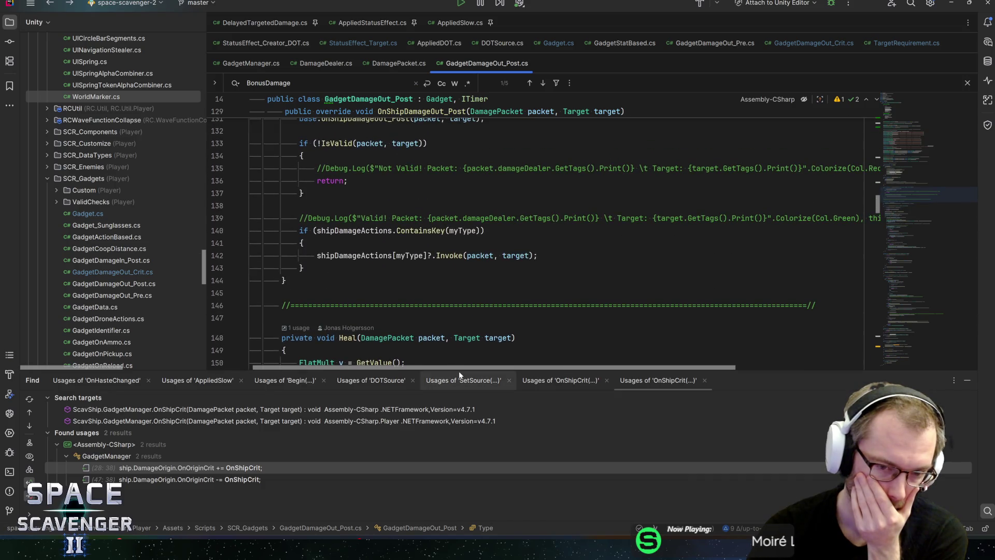
pyautogui.moveTo(459, 371)
pyautogui.mouseDown()
pyautogui.moveTo(459, 399)
pyautogui.moveTo(458, 389)
pyautogui.mouseUp()
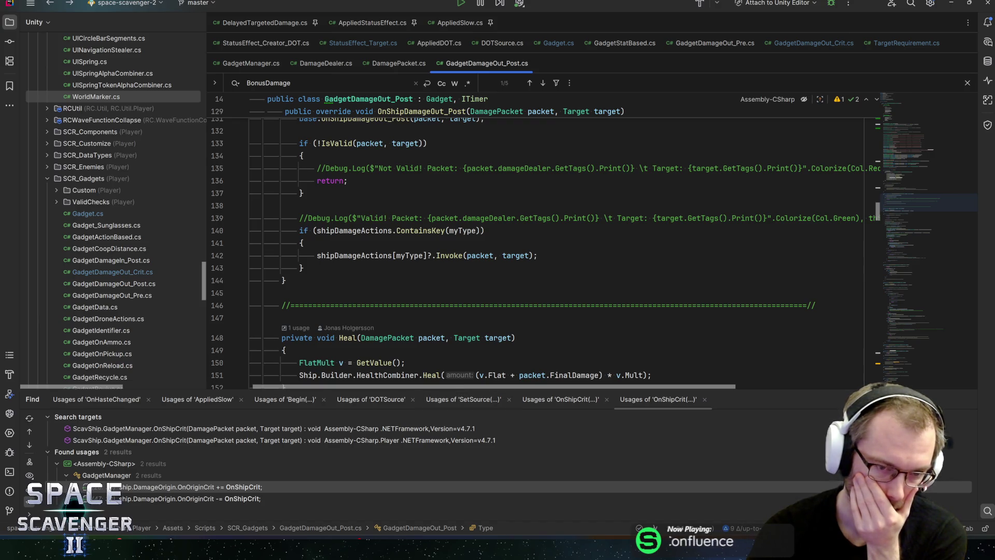
pyautogui.click(304, 267)
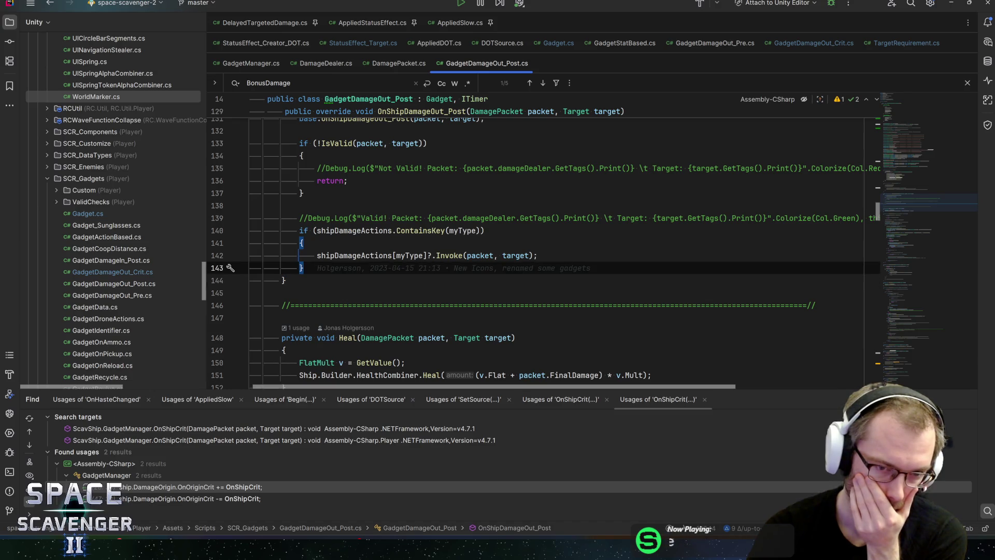
# Step: Show TargetRequirement.cs from its first line
pyautogui.moveTo(362, 256)
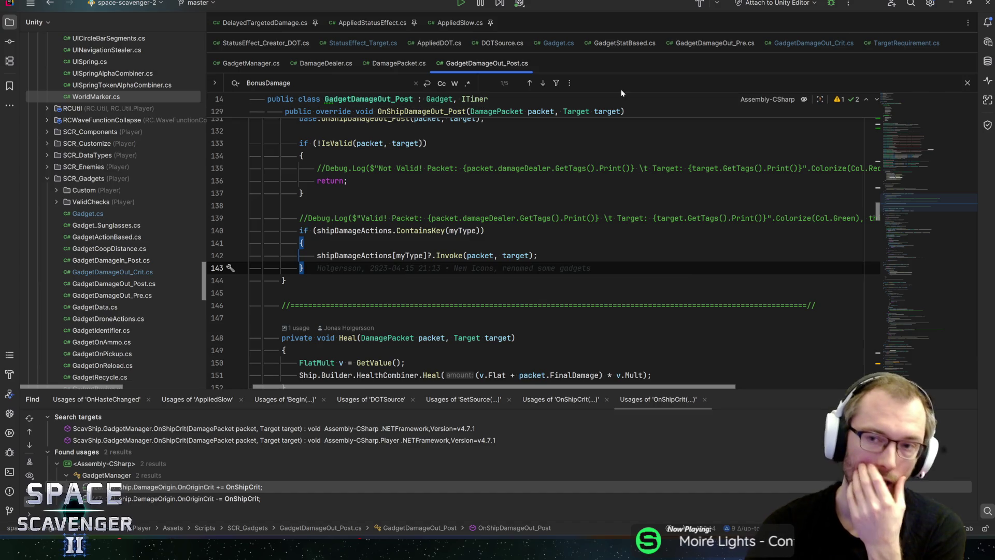
pyautogui.click(890, 50)
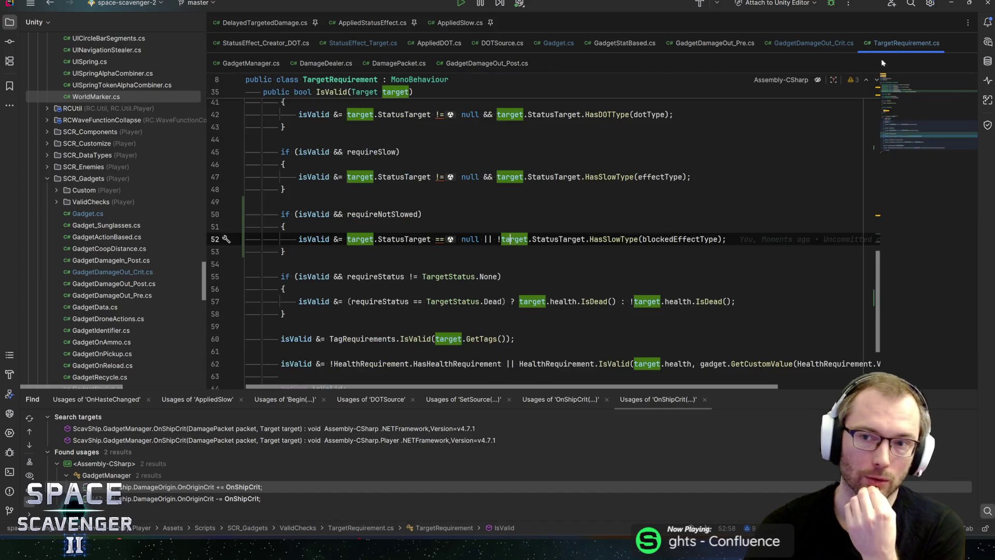
pyautogui.moveTo(910, 145); pyautogui.dragTo(916, 82)
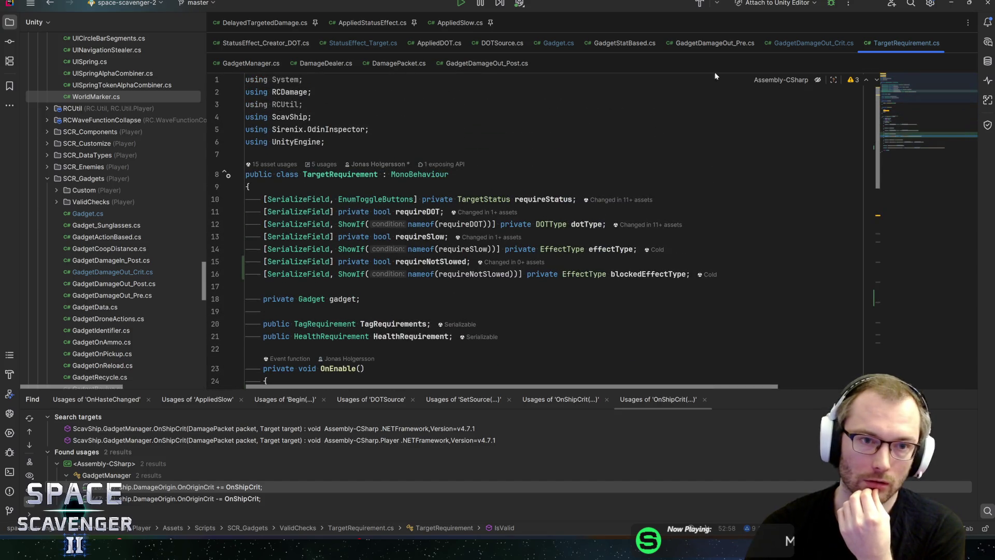
# Step: Search the project's classes for 'packet' and open PacketRequirement.cs
pyautogui.hotkey('ctrl', 'n')
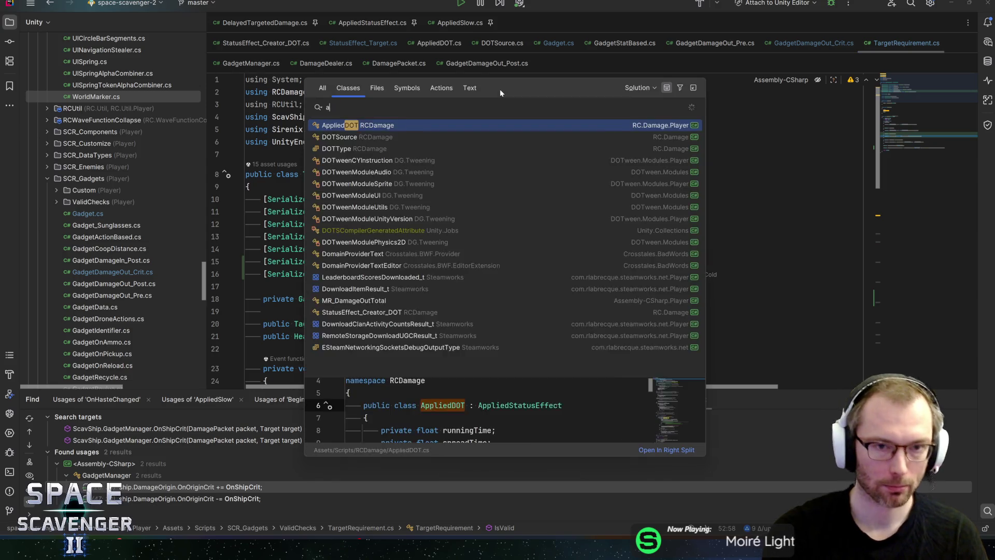
pyautogui.write('packetre')
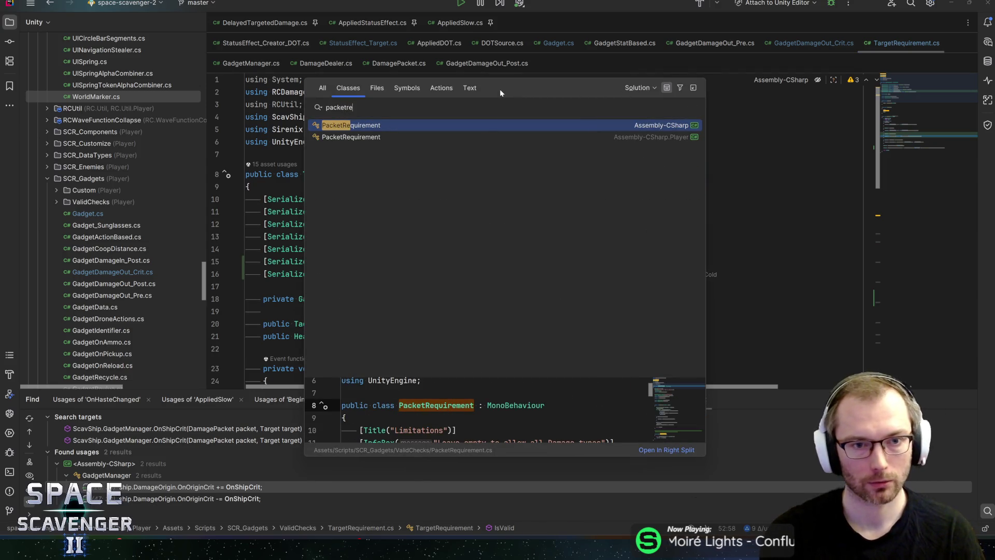
pyautogui.press('Return')
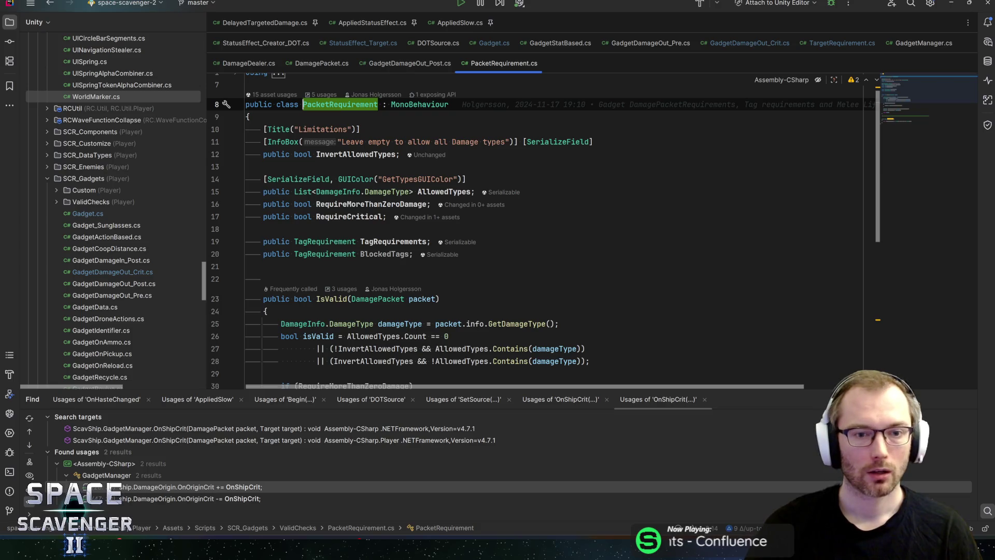
# Step: Inspect the BlockedTags and AllowedTypes fields and read through the IsValid checks
pyautogui.click(409, 254)
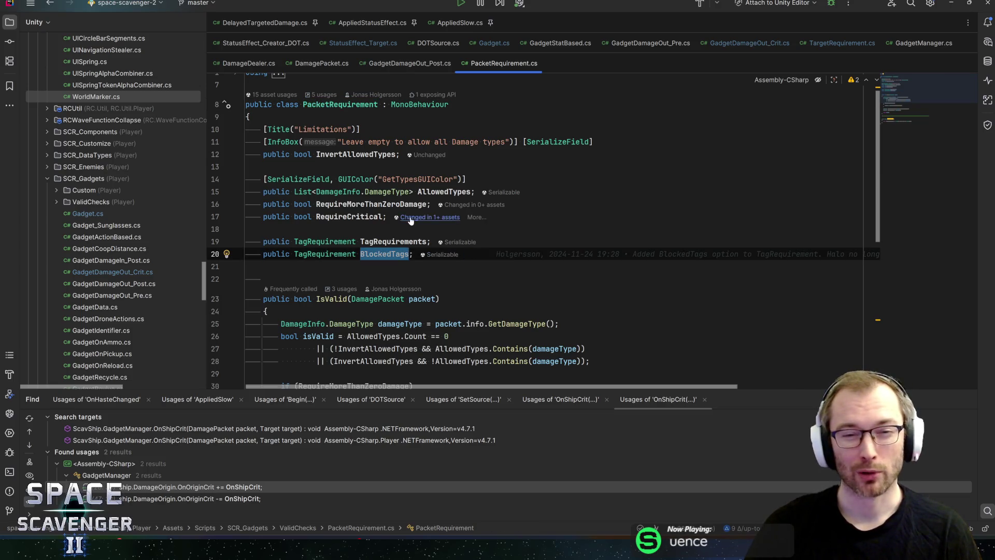
pyautogui.click(471, 192)
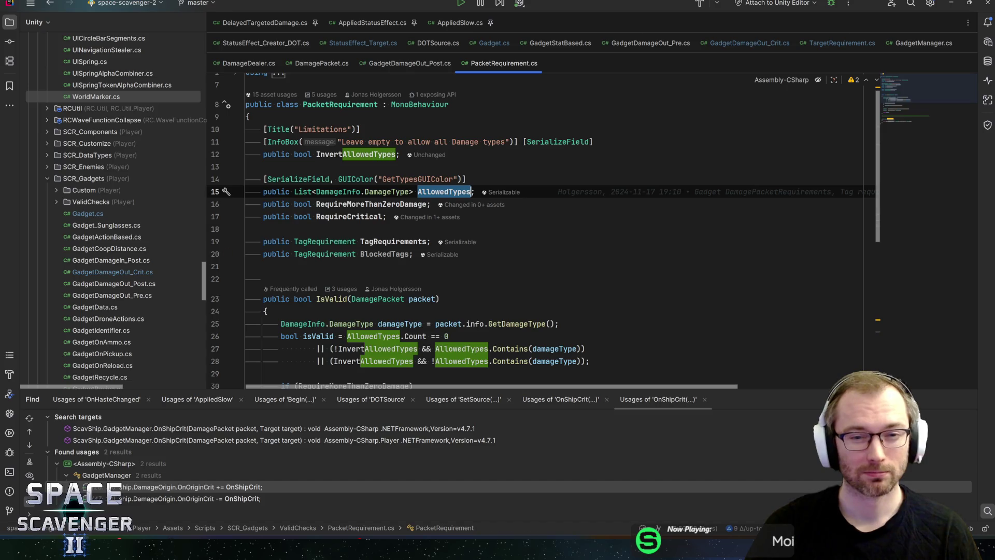
pyautogui.click(466, 254)
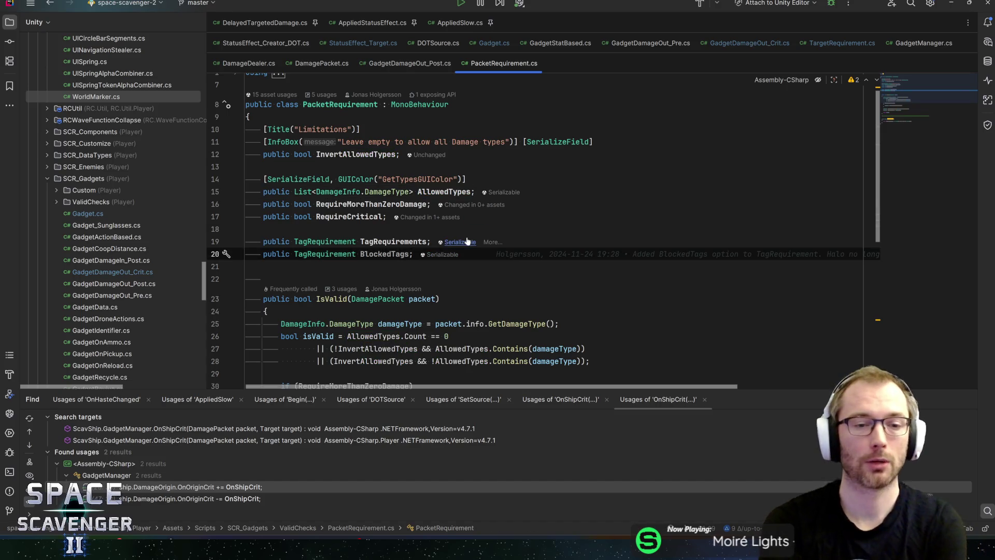
pyautogui.moveTo(467, 241)
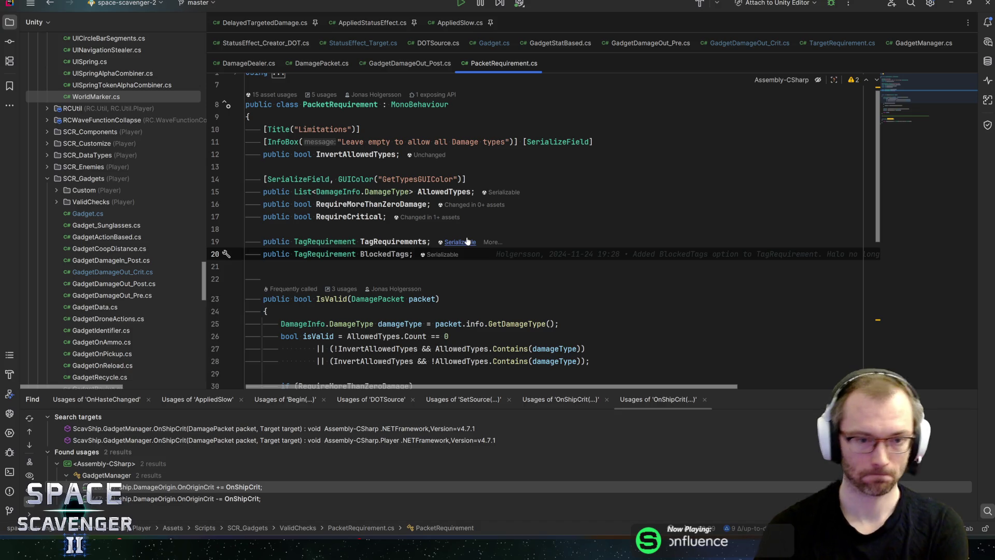
pyautogui.scroll(-3, 467, 241)
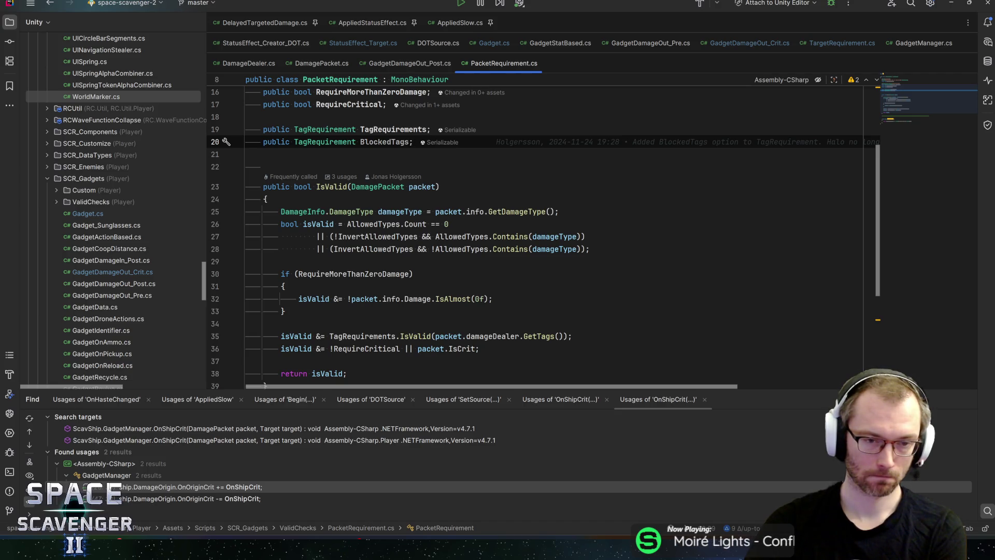
pyautogui.scroll(-2, 534, 237)
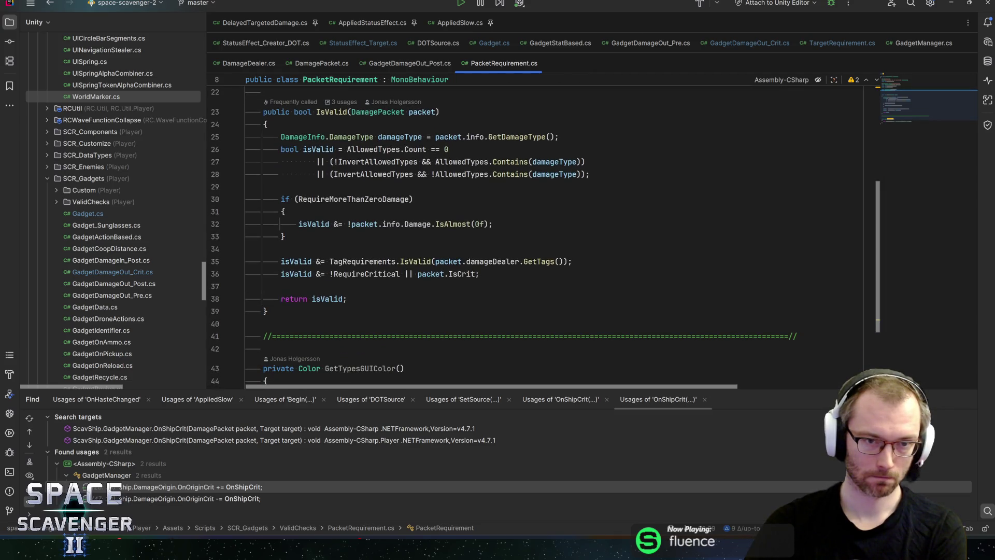
pyautogui.scroll(1, 534, 236)
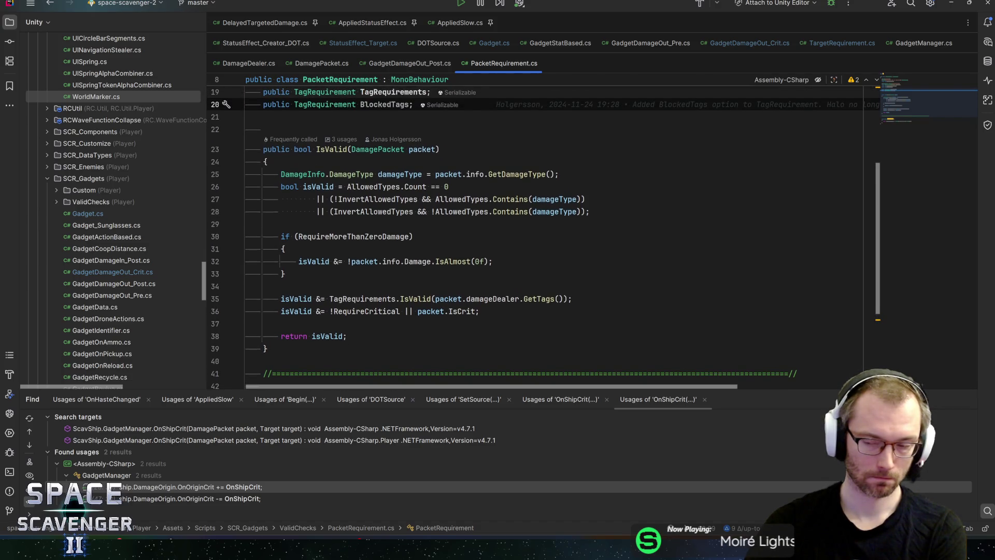
pyautogui.scroll(4, 534, 236)
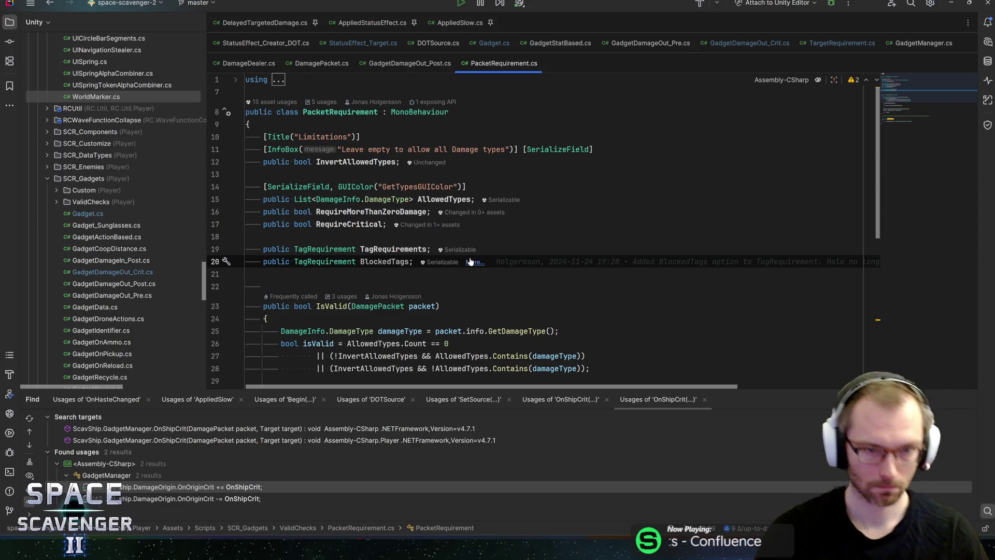
# Step: Declare 'public List<DamageDealer> BlockedDamageDealers;', move it up beside RequireCritical, and save
pyautogui.press('Return')
pyautogui.write('pu')
pyautogui.press('Return')
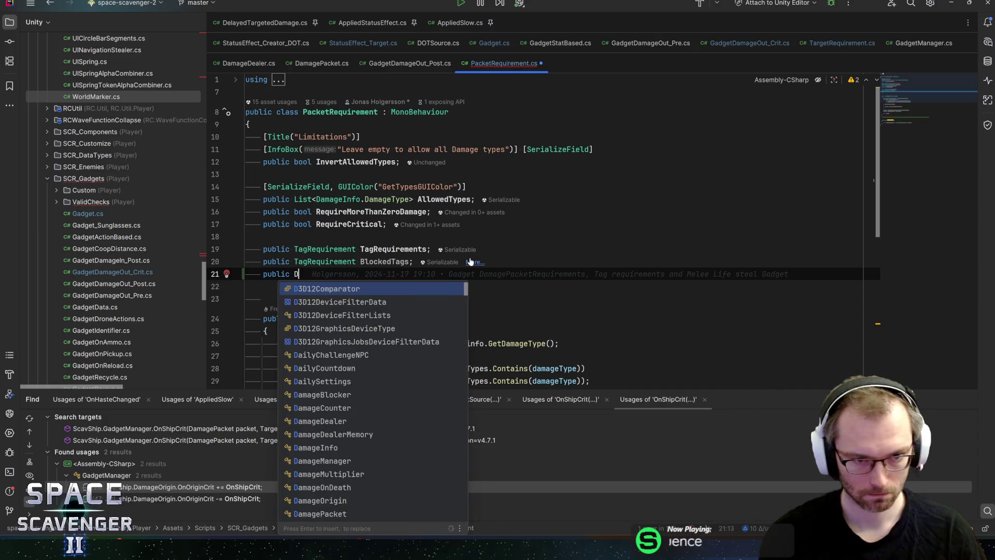
pyautogui.write(':Li')
pyautogui.press('BackSpace')
pyautogui.press('BackSpace')
pyautogui.press('BackSpace')
pyautogui.write('List')
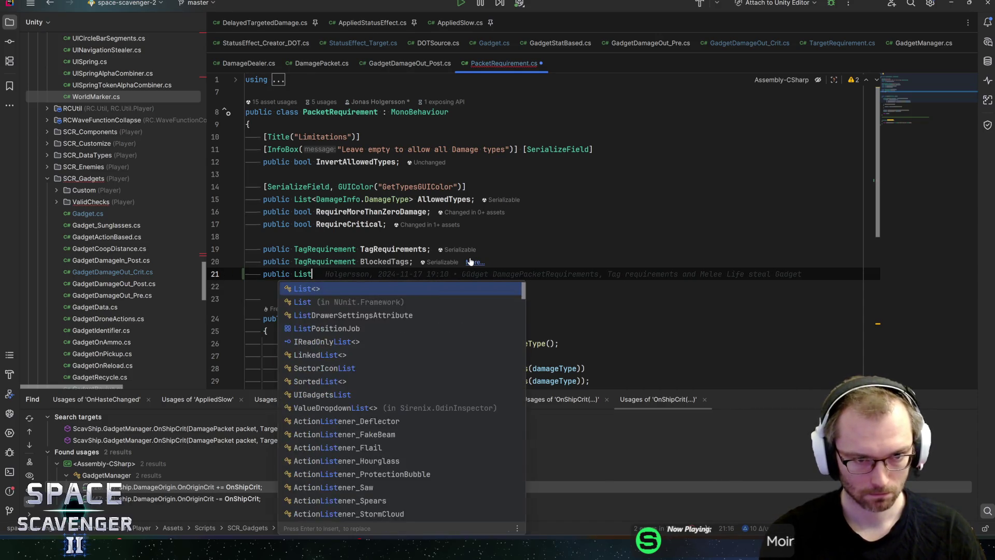
pyautogui.write('<DamageDe')
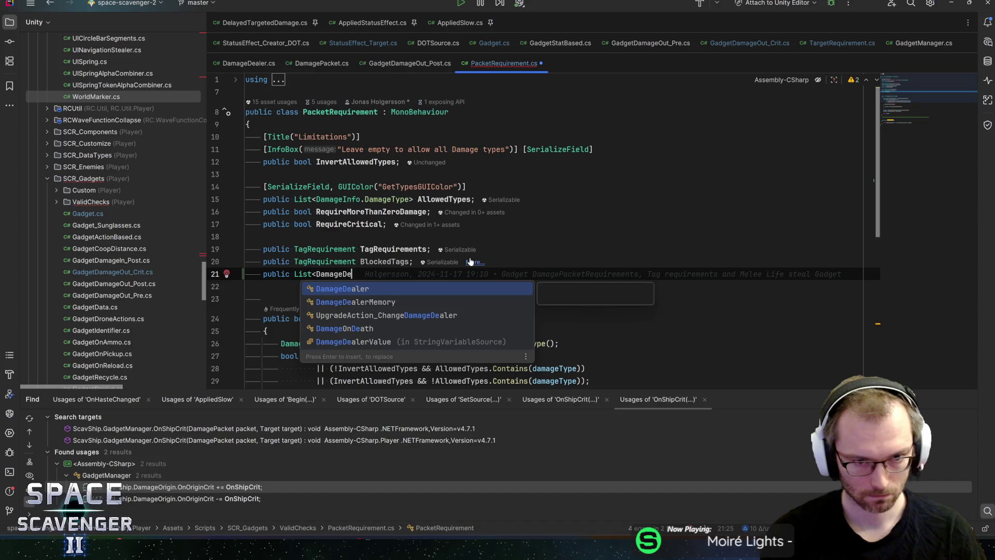
pyautogui.press('Return')
pyautogui.write('> B')
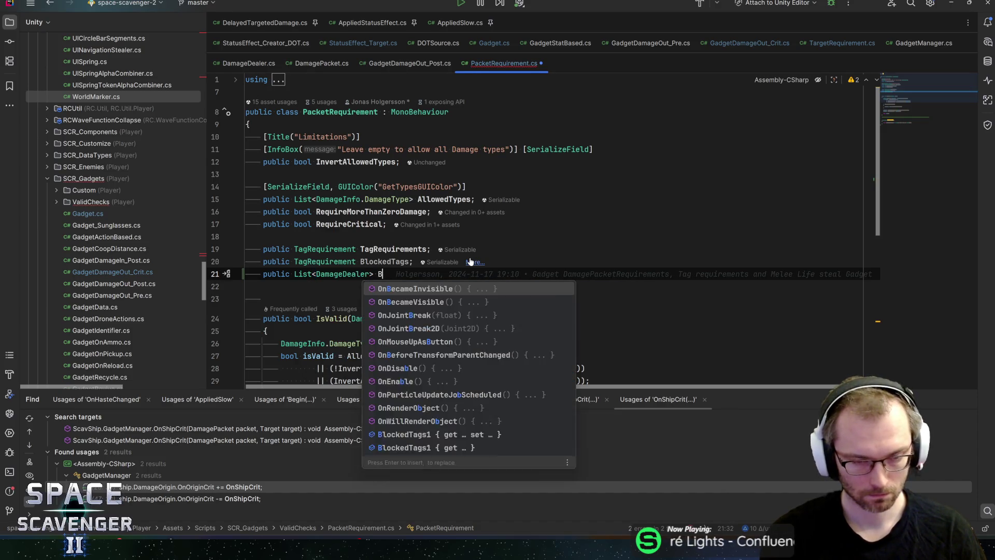
pyautogui.write('lockedD')
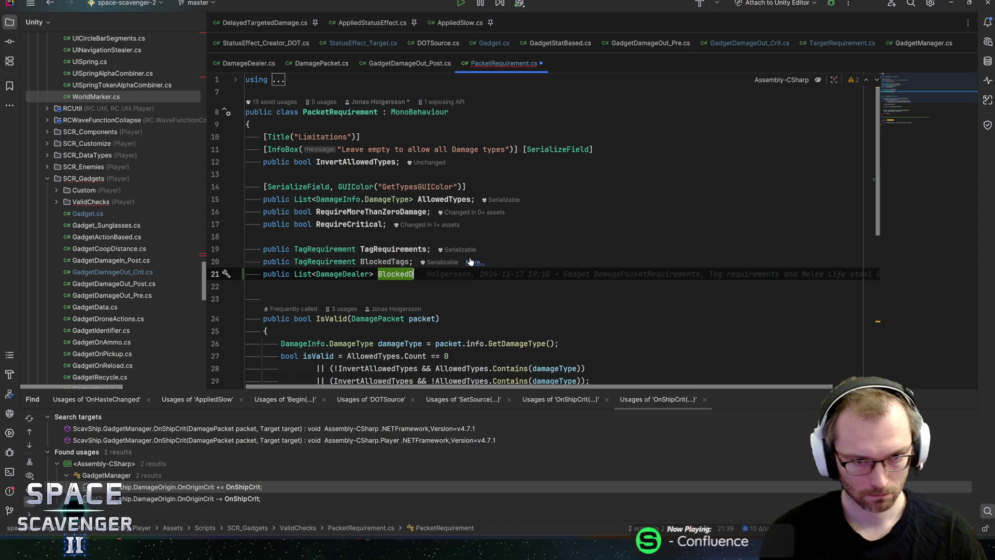
pyautogui.write('amageDealers;')
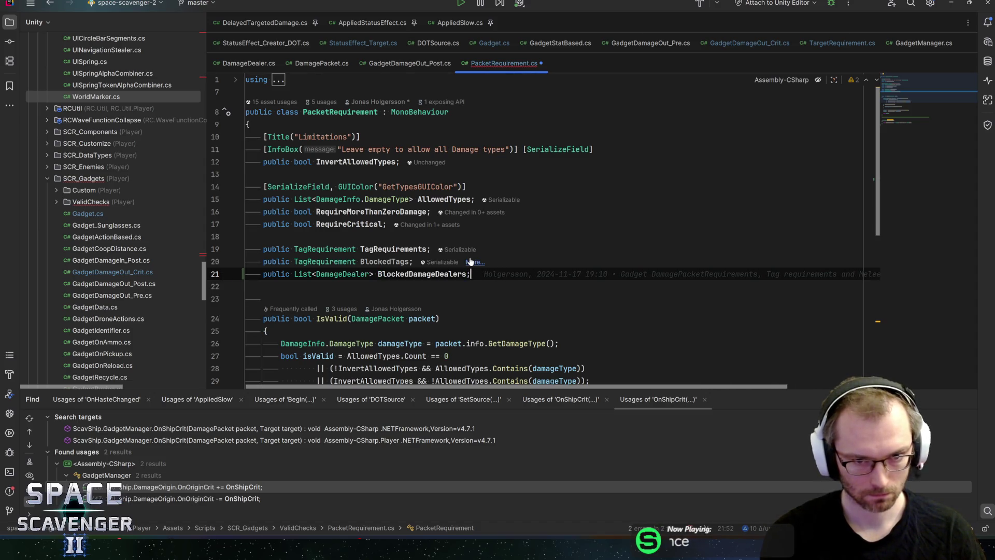
pyautogui.hotkey('alt', 'shift', 'Up')
pyautogui.hotkey('alt', 'shift', 'Up')
pyautogui.hotkey('alt', 'shift', 'Up')
pyautogui.hotkey('ctrl', 's')
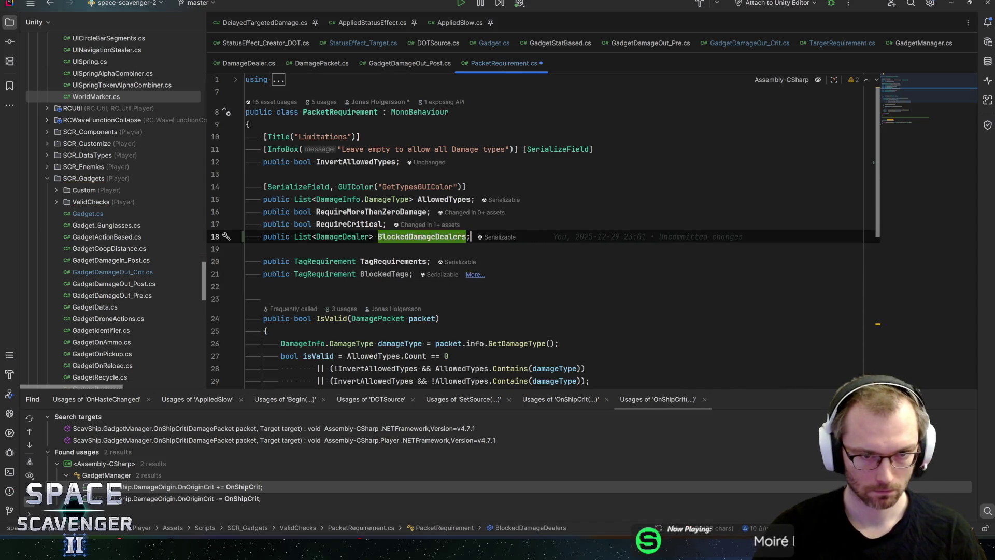
pyautogui.scroll(-3, 470, 261)
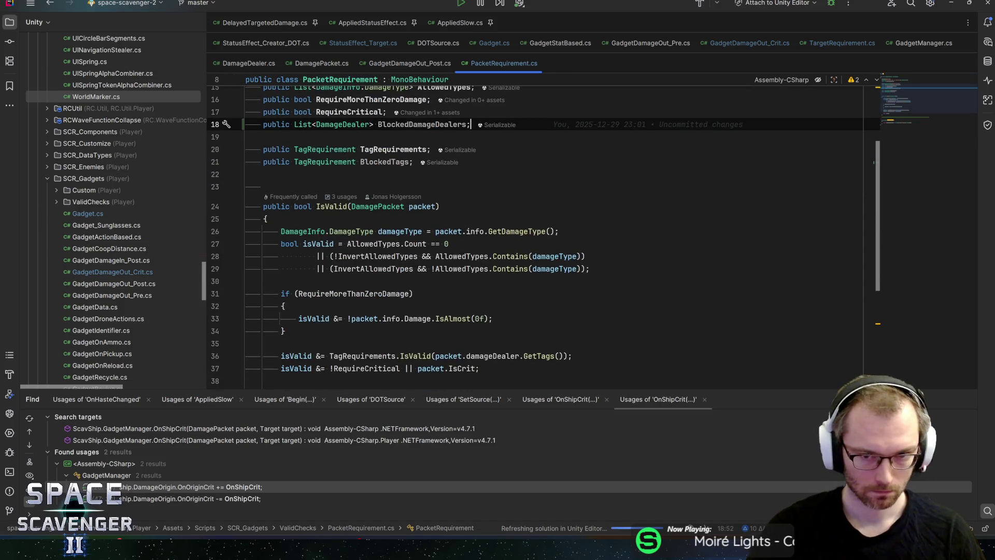
# Step: Open blank lines after the isValid expression on line 29
pyautogui.click(584, 269)
pyautogui.press('Return')
pyautogui.write('|;')
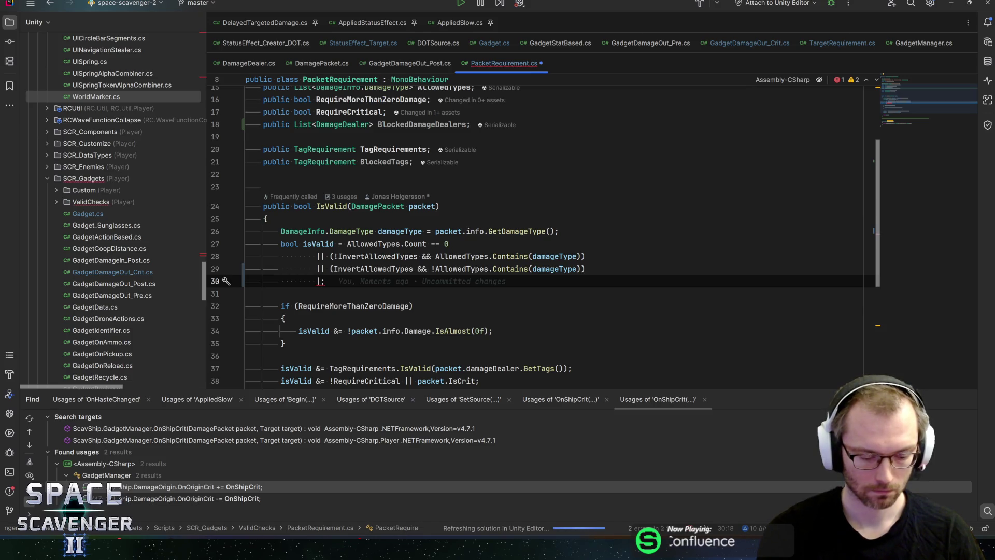
pyautogui.press('BackSpace')
pyautogui.press('BackSpace')
pyautogui.press('Down')
pyautogui.press('Return')
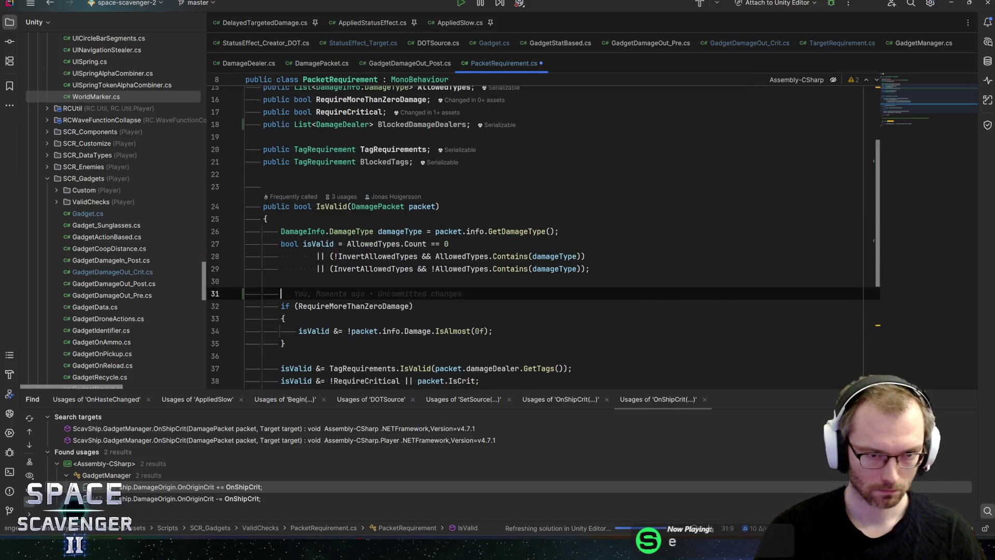
pyautogui.press('Return')
pyautogui.press('Up')
# Step: Add 'if (BlockedDamageDealers.Count > 0)' with a block applying isValid &= BlockedDamageDealers.Contains(packet.damageDealer)
pyautogui.write('if (')
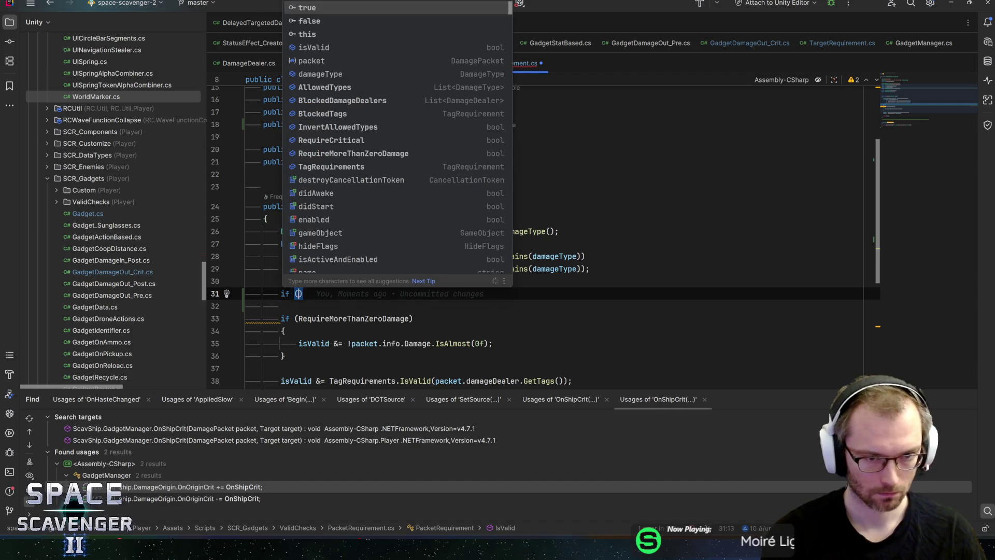
pyautogui.write('BlockedDamageDealers.co')
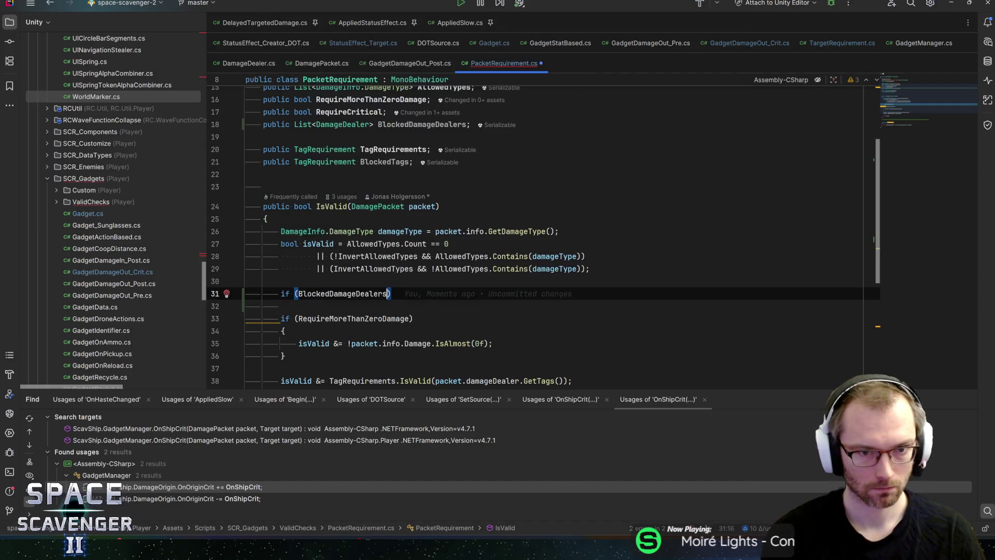
pyautogui.write('u')
pyautogui.press('Return')
pyautogui.write('>')
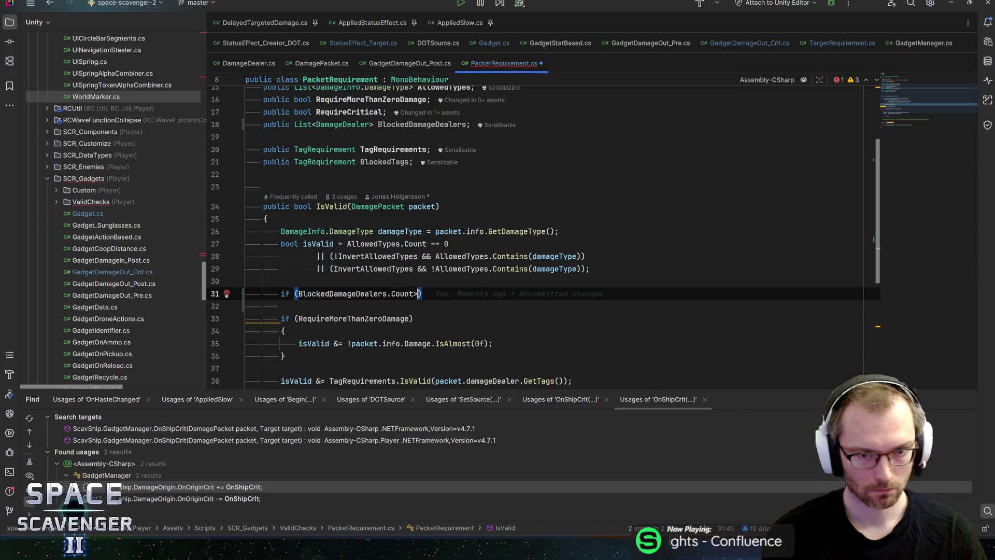
pyautogui.write(' 0')
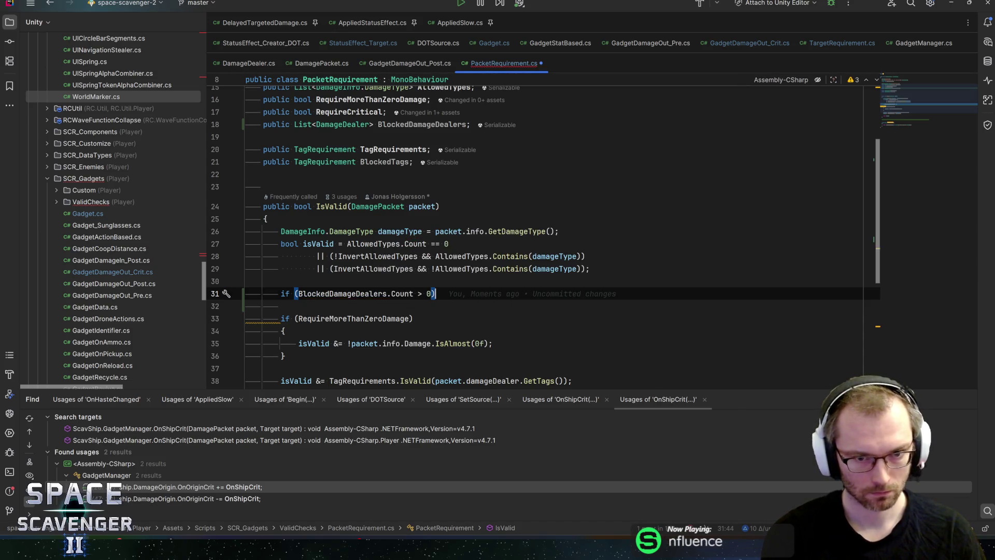
pyautogui.press('Return')
pyautogui.write('{')
pyautogui.press('Return')
pyautogui.write('i')
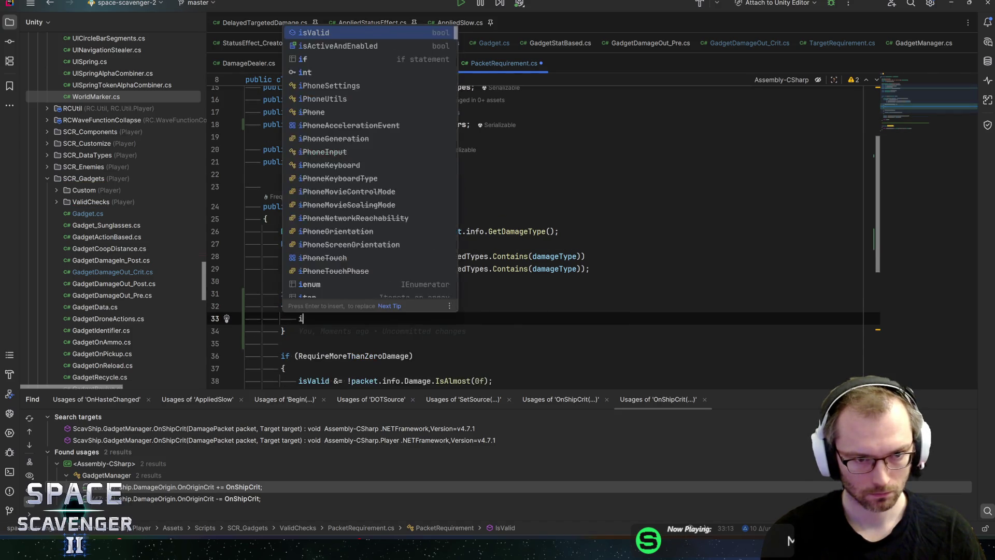
pyautogui.write('sVal')
pyautogui.press('Return')
pyautogui.write('&=')
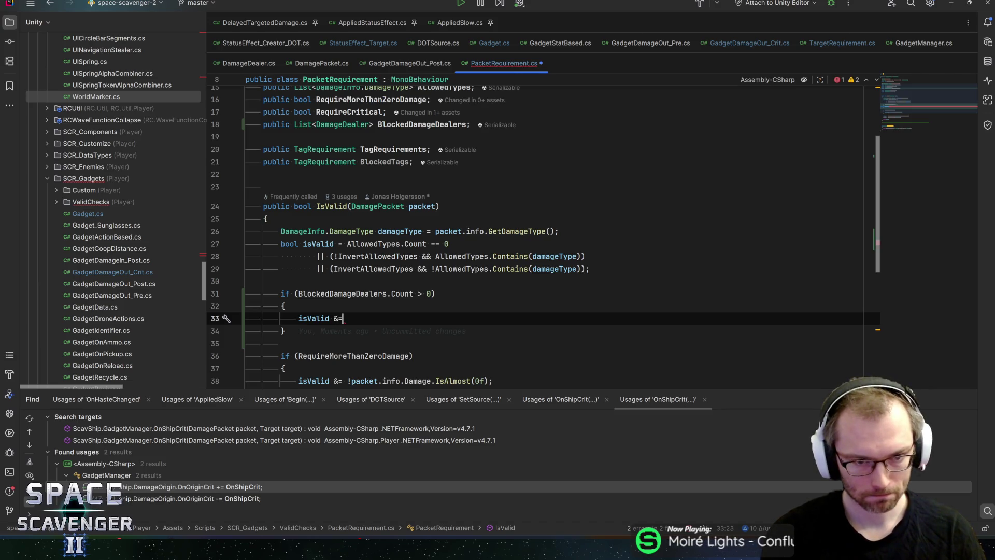
pyautogui.write(' blockedd')
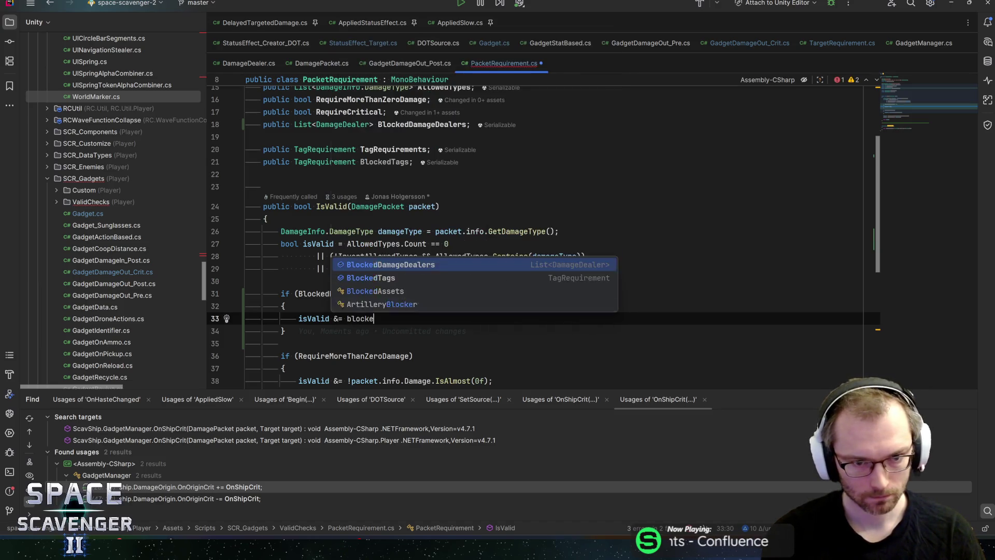
pyautogui.press('Return')
pyautogui.write('.cont')
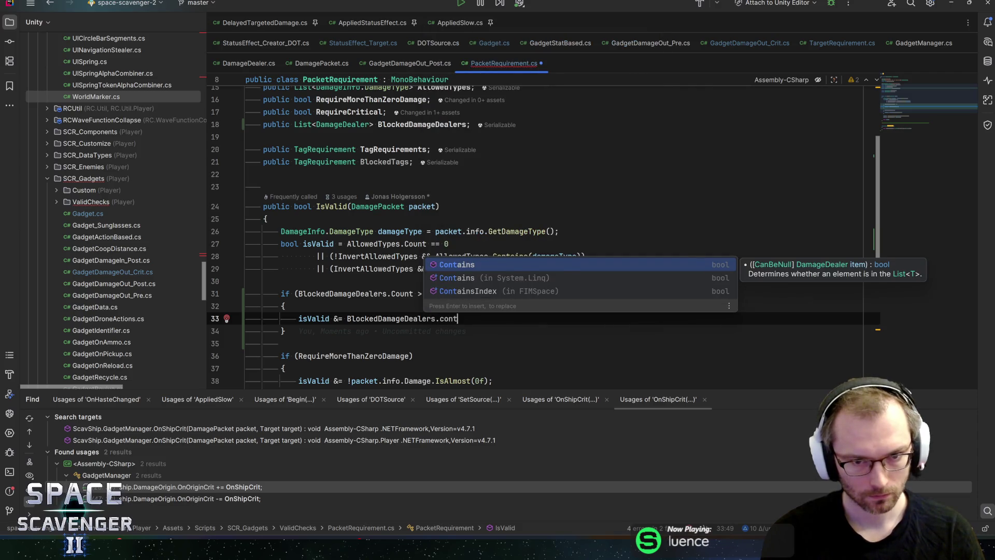
pyautogui.press('Return')
pyautogui.write('packet.damage')
pyautogui.press('Return')
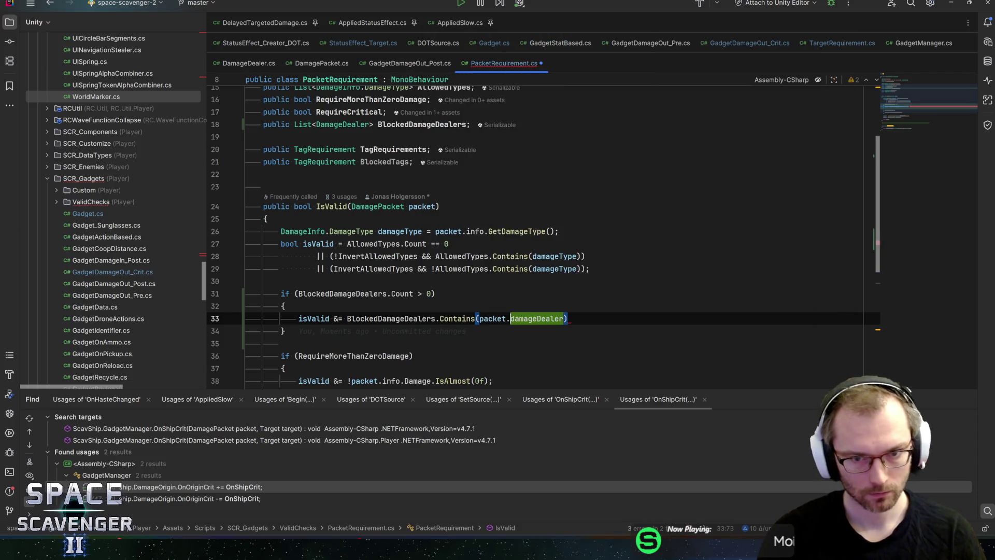
# Step: Negate the Contains check, end the line with a semicolon, and review its usages
pyautogui.hotkey('ctrl', 'Left')
pyautogui.hotkey('ctrl', 'Left')
pyautogui.hotkey('ctrl', 'Left')
pyautogui.write('!')
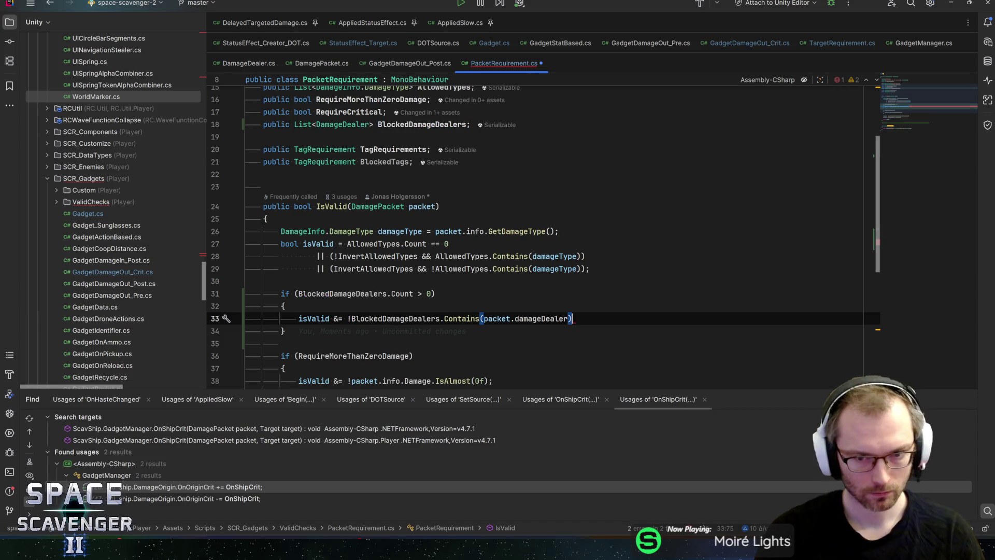
pyautogui.press('End')
pyautogui.write(';')
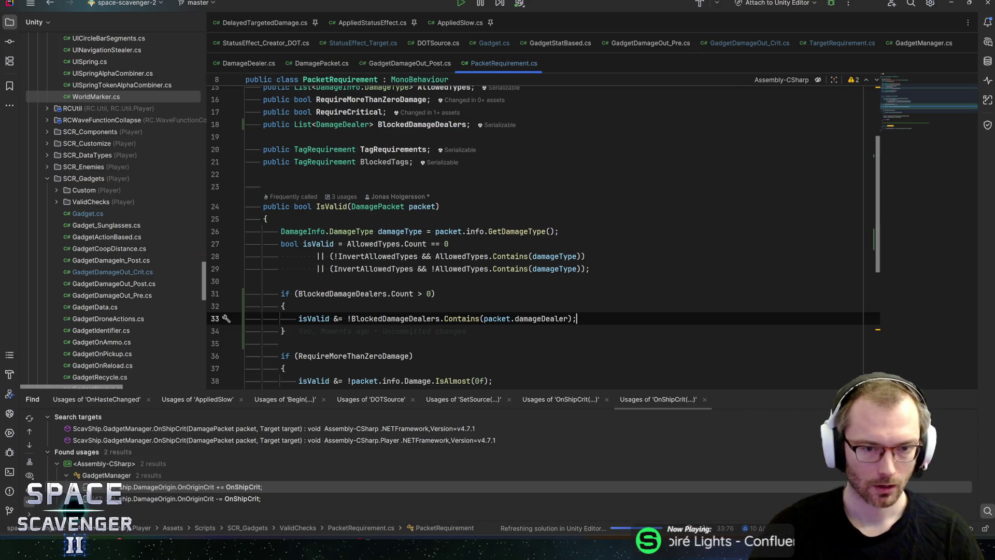
pyautogui.click(440, 318)
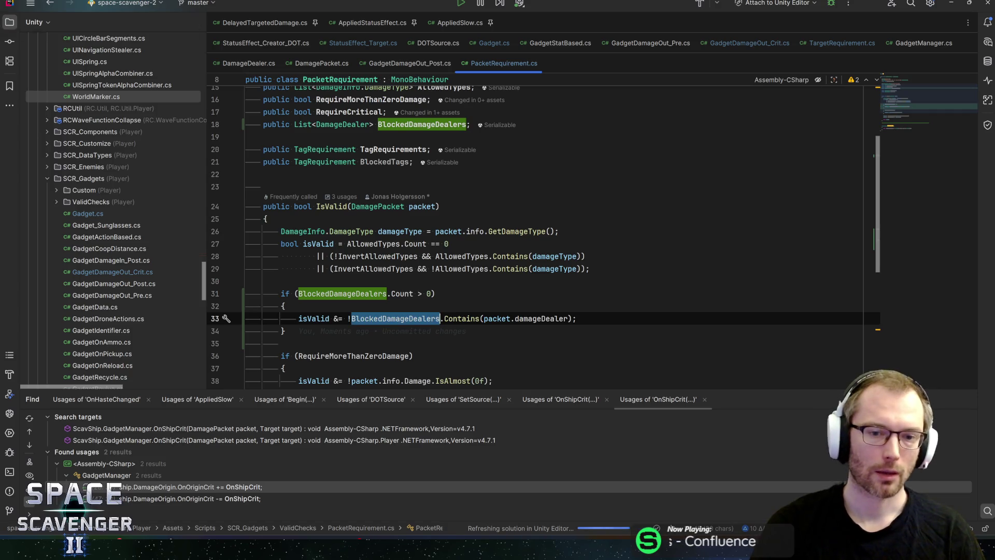
pyautogui.hotkey('ctrl', 'Right')
pyautogui.hotkey('ctrl', 'Right')
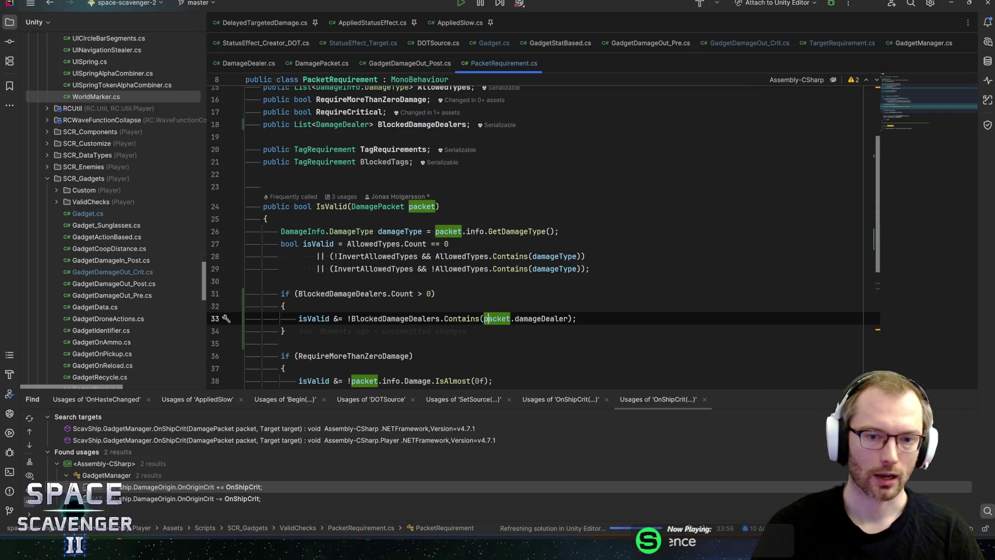
pyautogui.hotkey('ctrl', 'Right')
pyautogui.press('End')
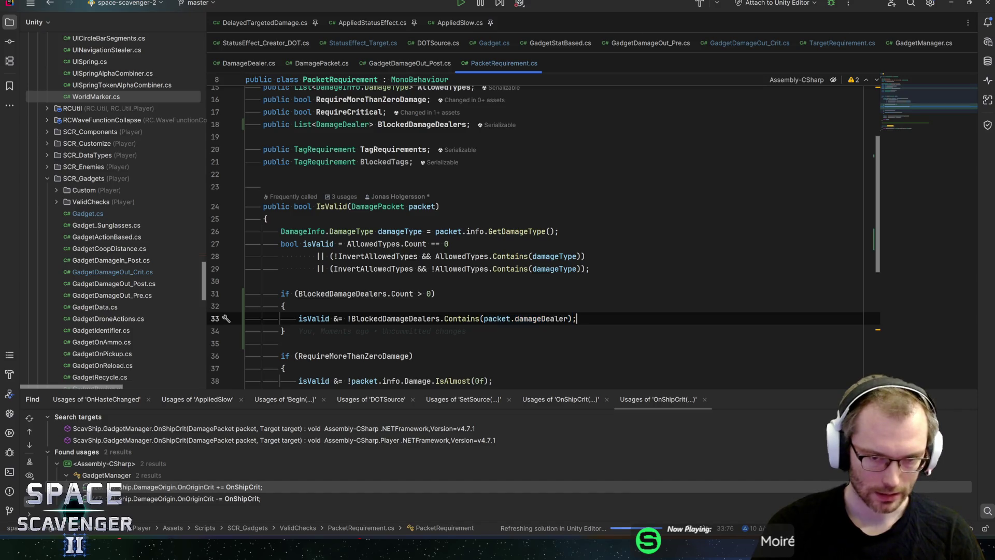
pyautogui.hotkey('alt', 'Tab')
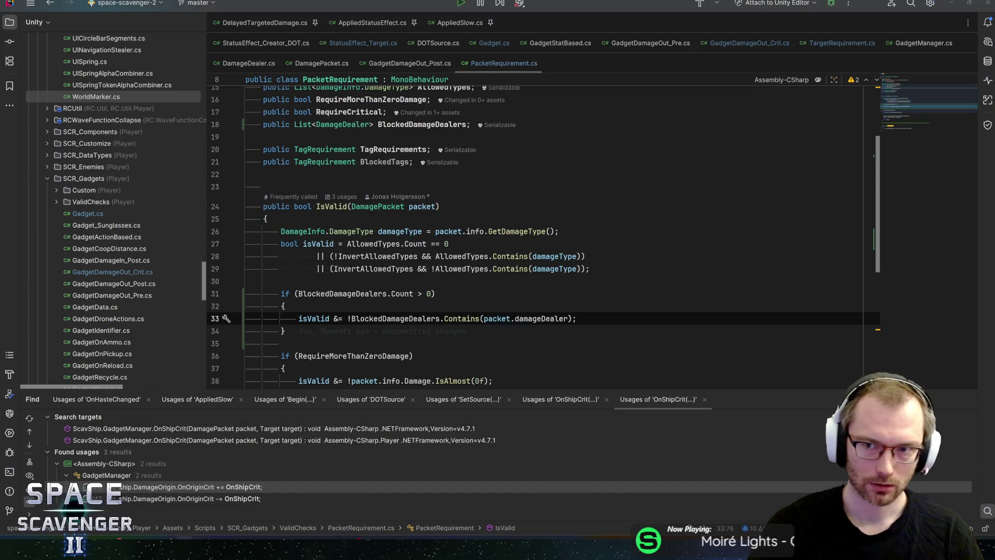
# Step: Enlarge the Scene view over the Console, recheck the new code block, and reopen the IceDagger prefab
pyautogui.click(945, 5)
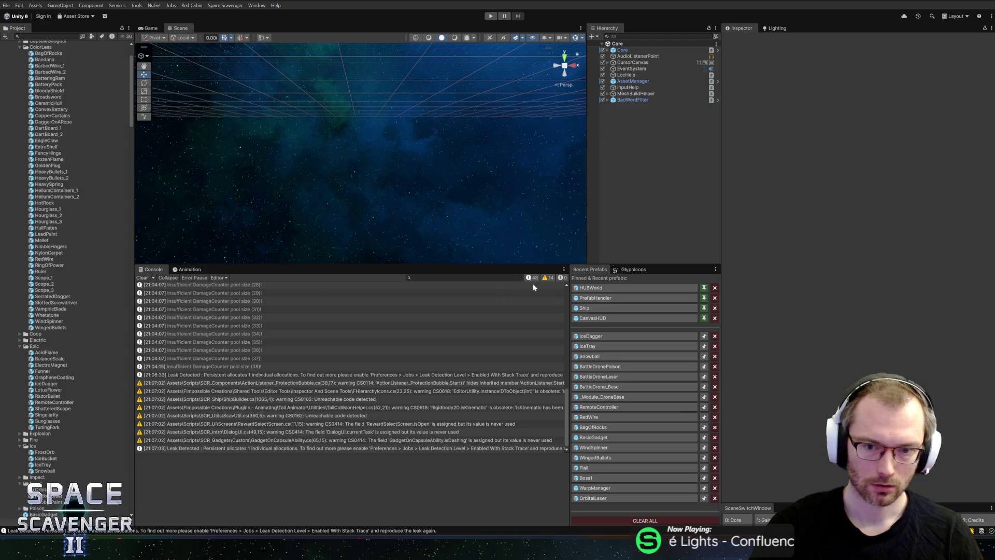
pyautogui.moveTo(471, 264); pyautogui.dragTo(465, 334)
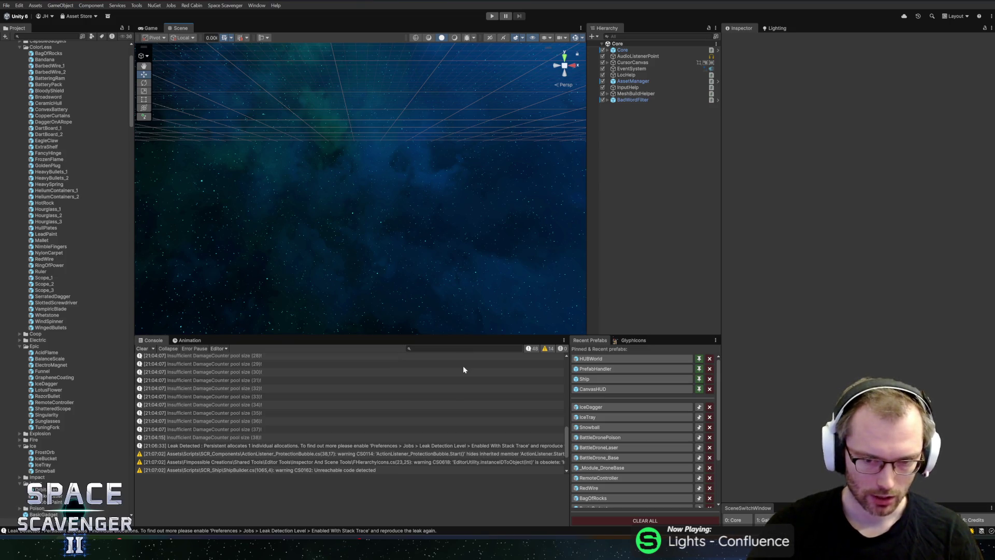
pyautogui.hotkey('alt', 'Tab')
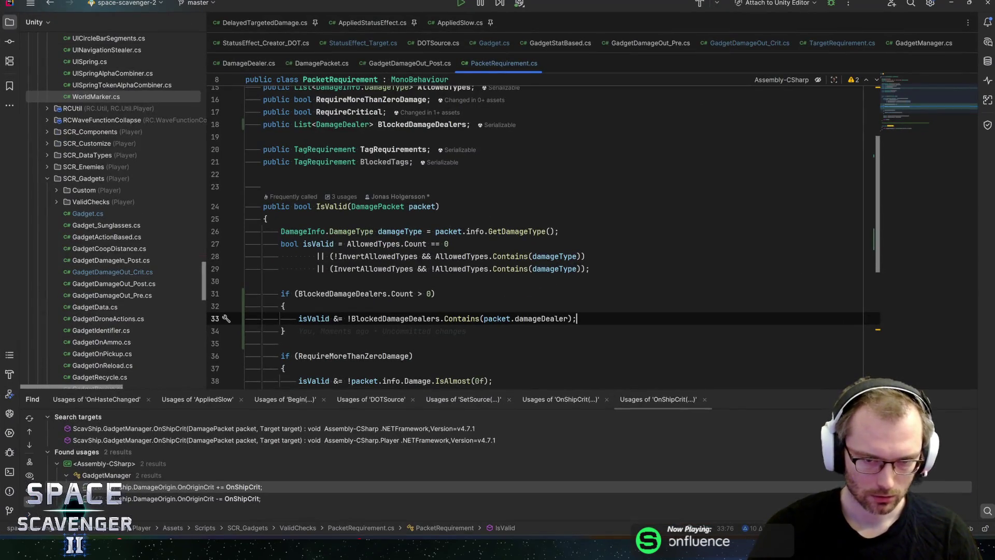
pyautogui.click(285, 307)
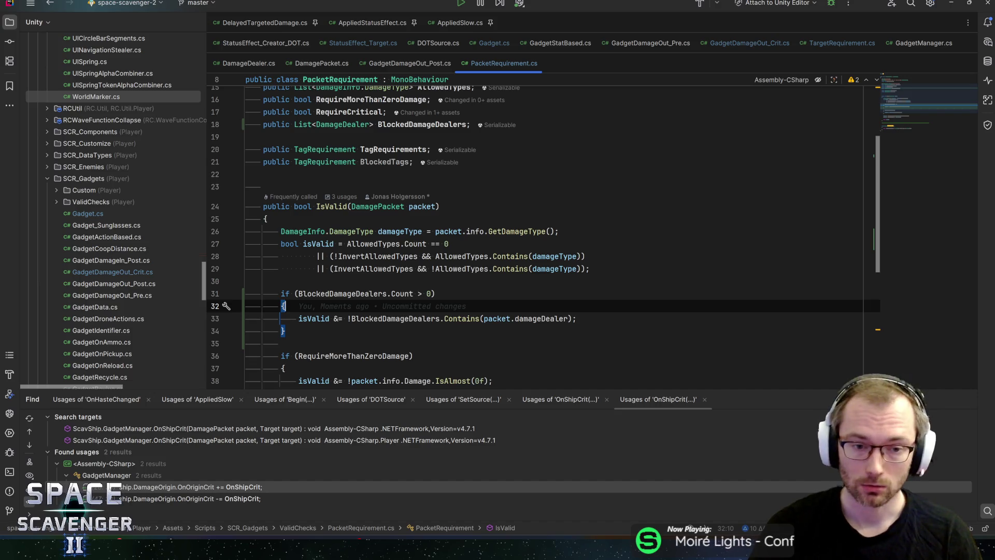
pyautogui.hotkey('alt', 'Tab')
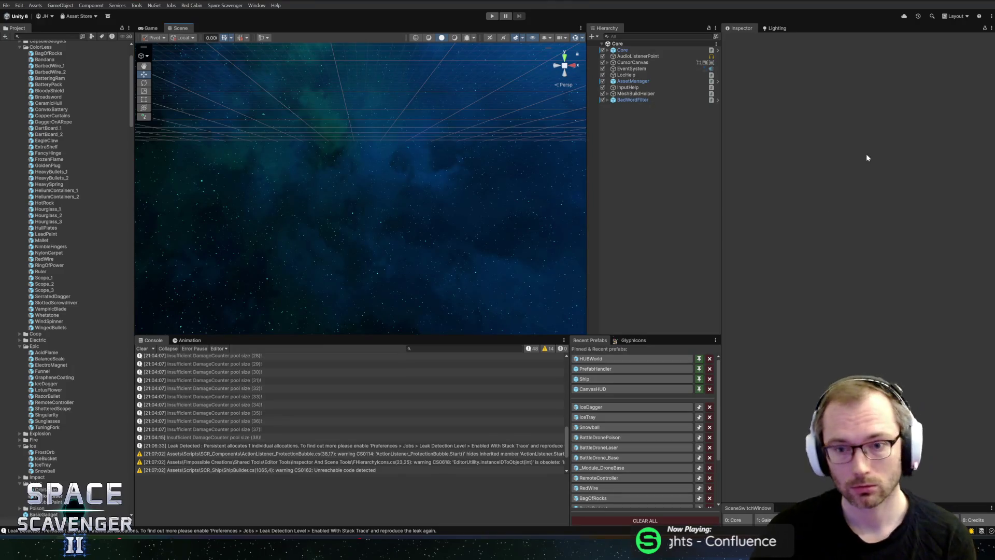
pyautogui.click(608, 408)
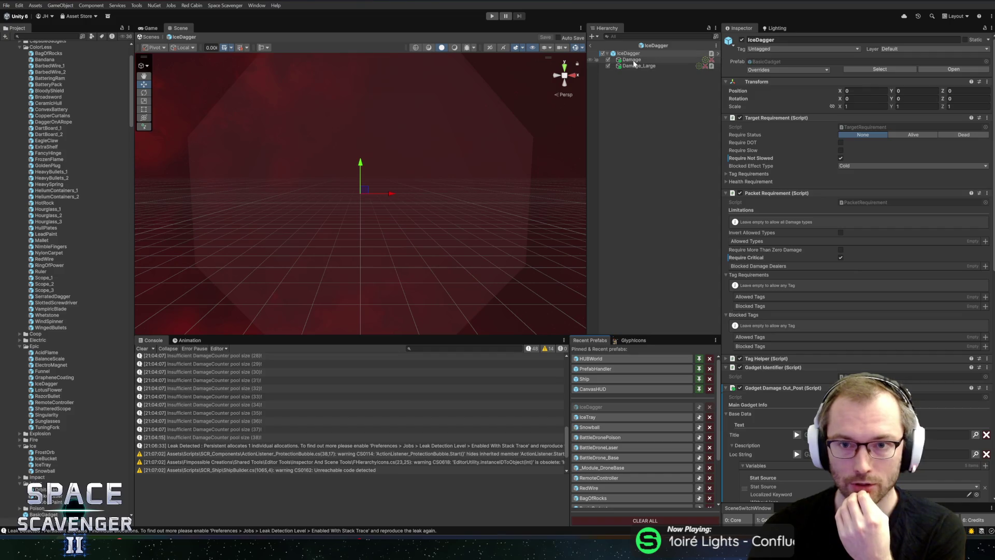
# Step: Add Damage and Damage_Large to IceDagger's Blocked Damage Dealers, save the prefab, and return to Core
pyautogui.moveTo(631, 59); pyautogui.dragTo(767, 265)
pyautogui.moveTo(639, 66)
pyautogui.mouseDown()
pyautogui.moveTo(736, 233)
pyautogui.moveTo(766, 265)
pyautogui.mouseUp()
pyautogui.hotkey('ctrl', 's')
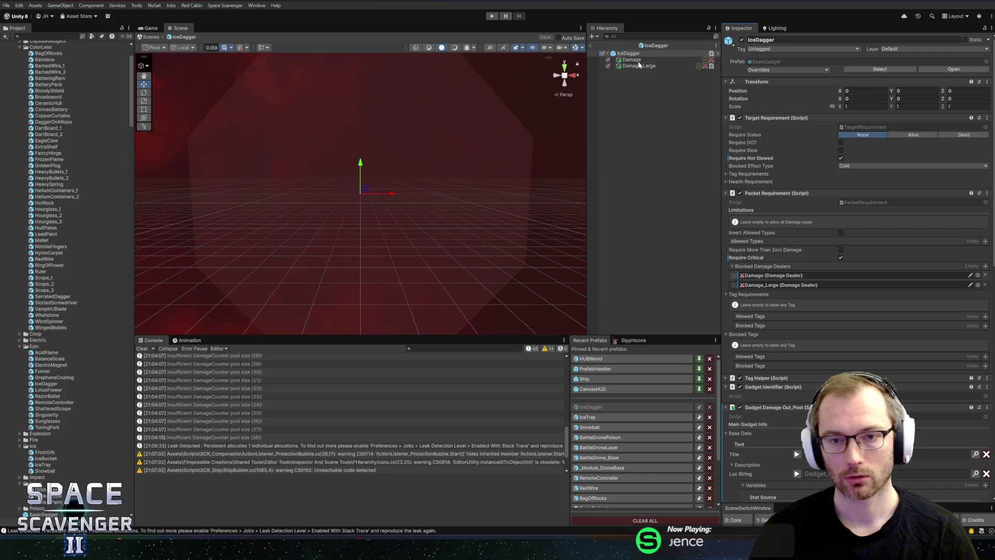
pyautogui.click(594, 45)
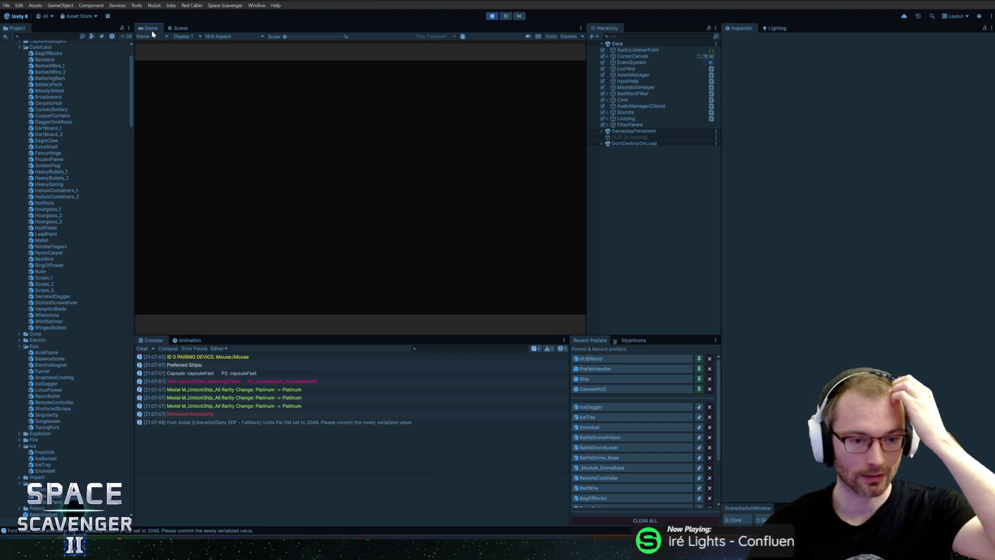
# Step: Maximize the game view and rerun the DamageOverall multiplier command with -0.8
pyautogui.doubleClick(151, 30)
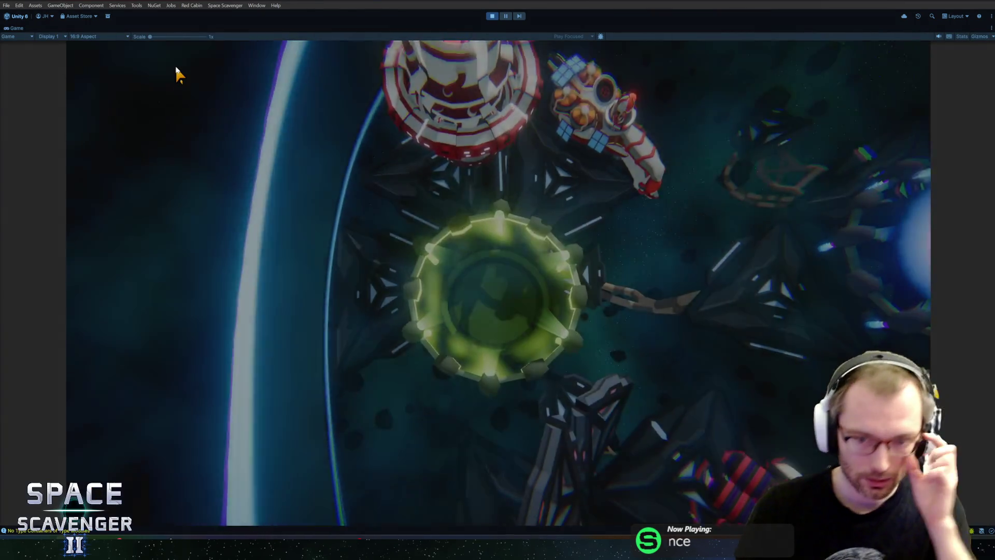
pyautogui.press('`')
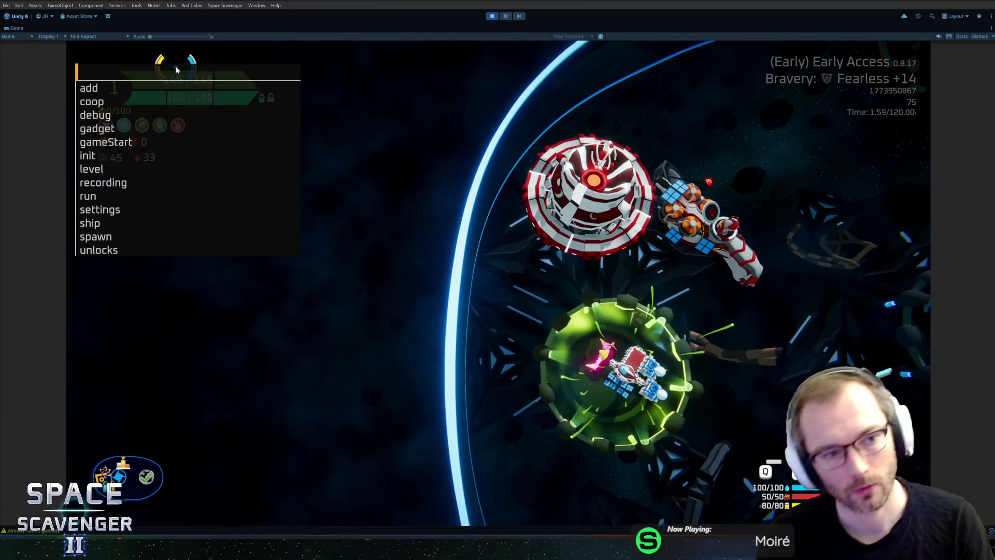
pyautogui.press('Up')
pyautogui.press('Up')
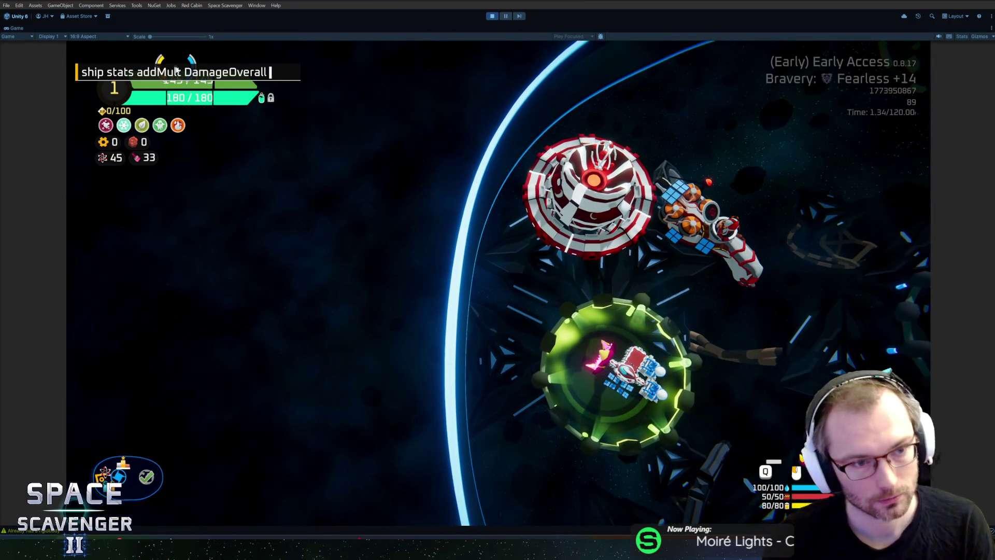
pyautogui.write('-0.8')
pyautogui.press('Return')
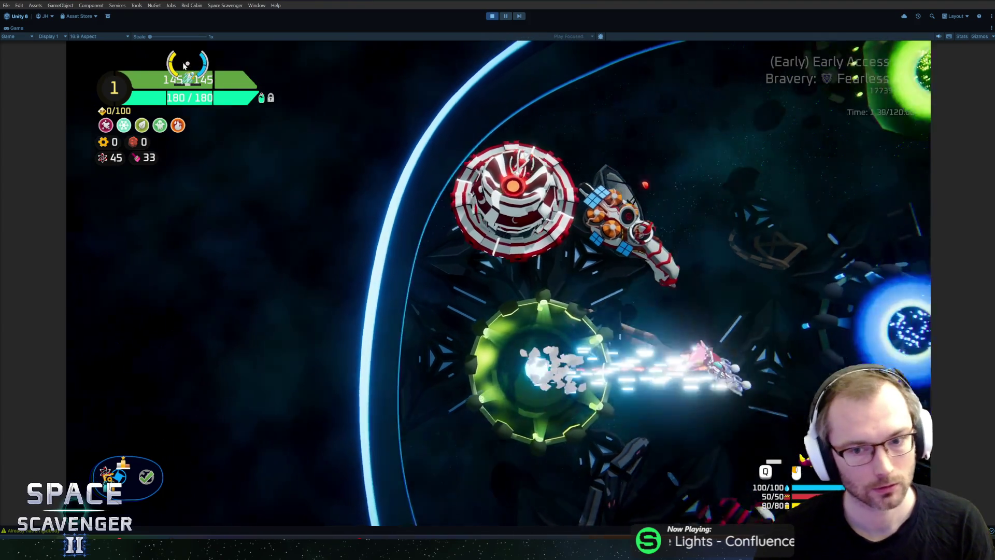
# Step: Run the stats multiplier command on CriticalChance with a value of 1
pyautogui.press('Up')
pyautogui.press('BackSpace')
pyautogui.press('BackSpace')
pyautogui.press('BackSpace')
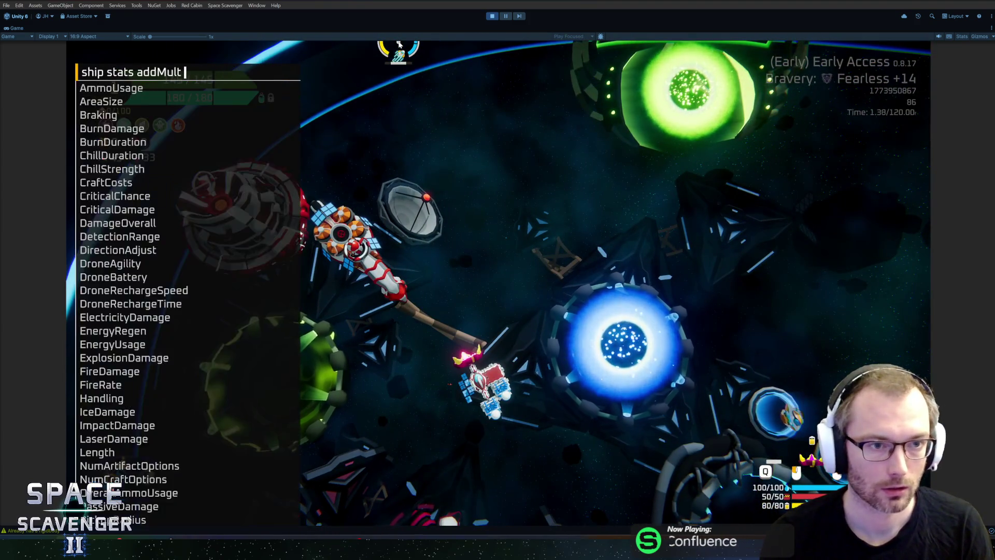
pyautogui.write('critic')
pyautogui.press('Tab')
pyautogui.write('C')
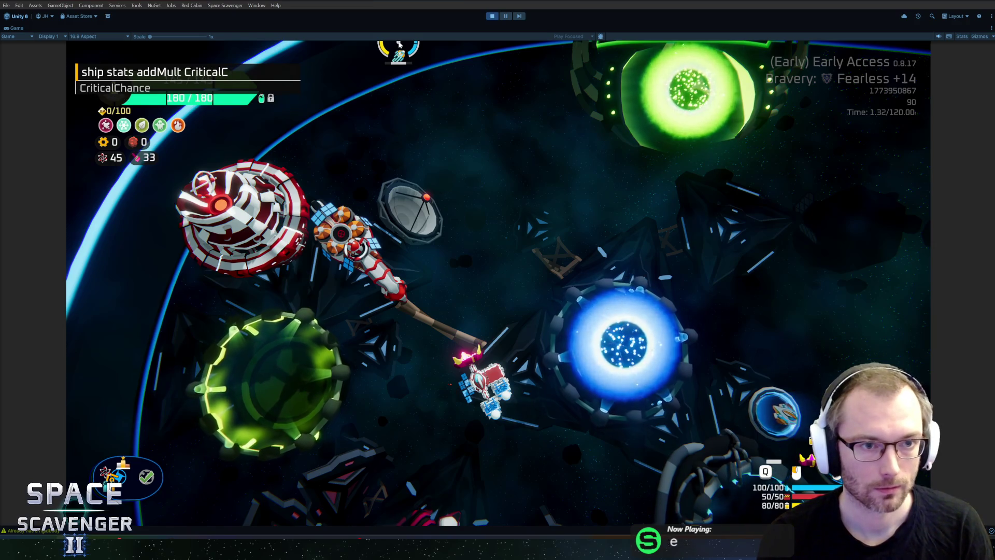
pyautogui.press('Tab')
pyautogui.write('1')
pyautogui.press('Return')
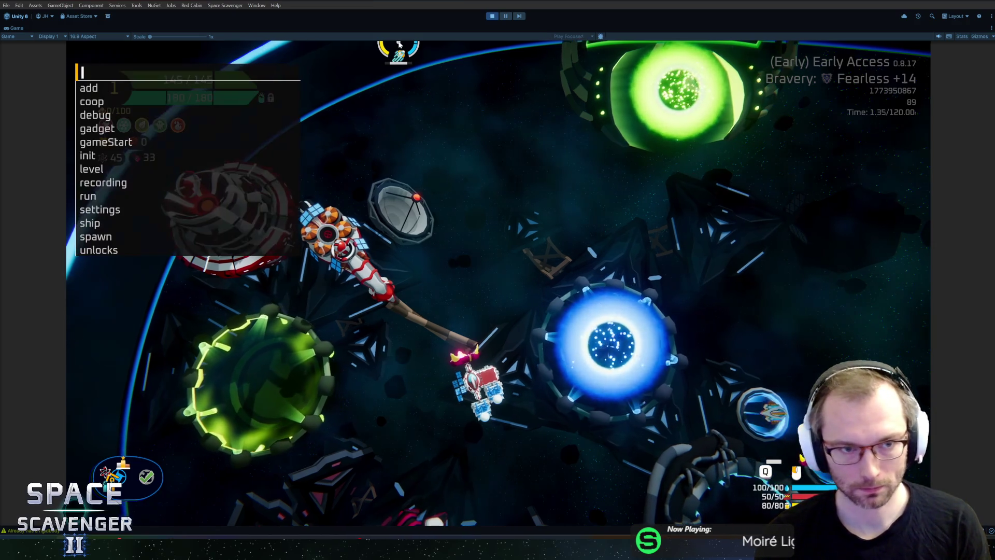
# Step: Give the ship an IceDagger with 'gadget add IceDagger'
pyautogui.write('a')
pyautogui.press('BackSpace')
pyautogui.write('gadget a')
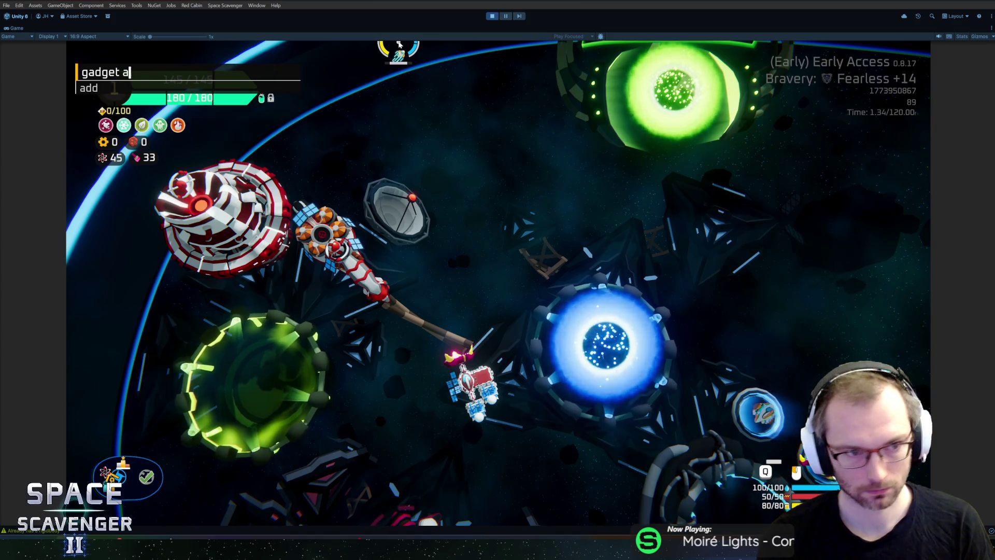
pyautogui.write('dd ice')
pyautogui.press('Tab')
pyautogui.press('Return')
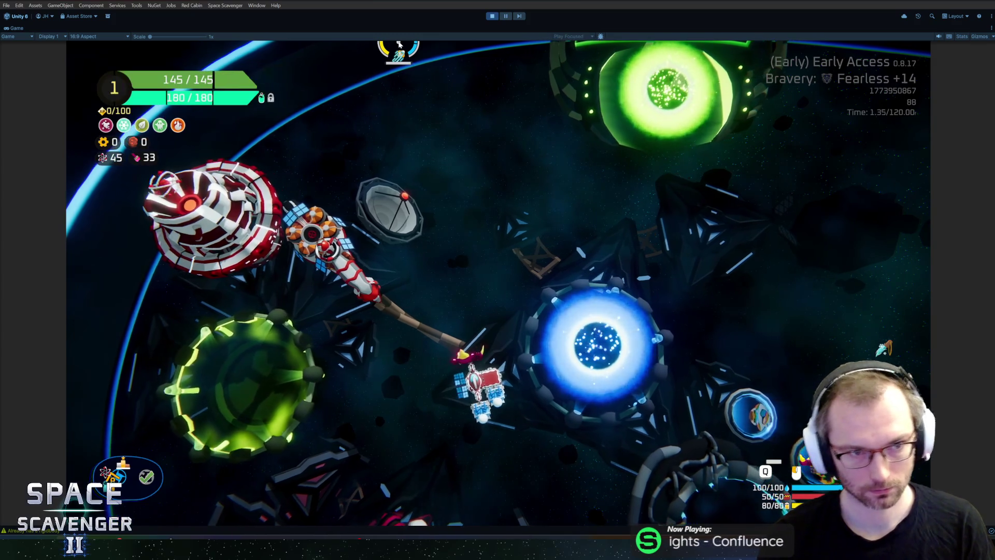
# Step: Spawn Grub enemies with 'spawn Grub' to test the IceDagger
pyautogui.press('`')
pyautogui.write('spawn Grub')
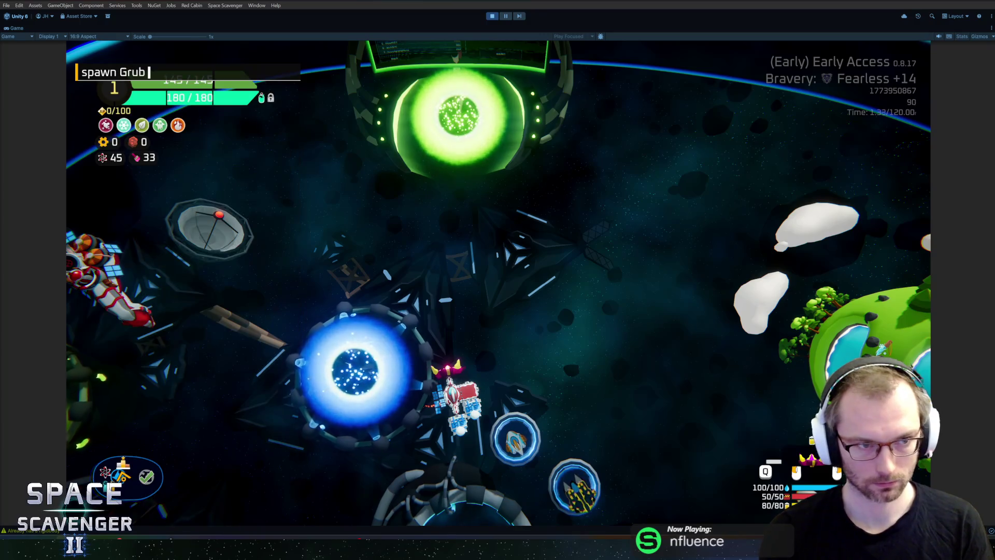
pyautogui.press('Return')
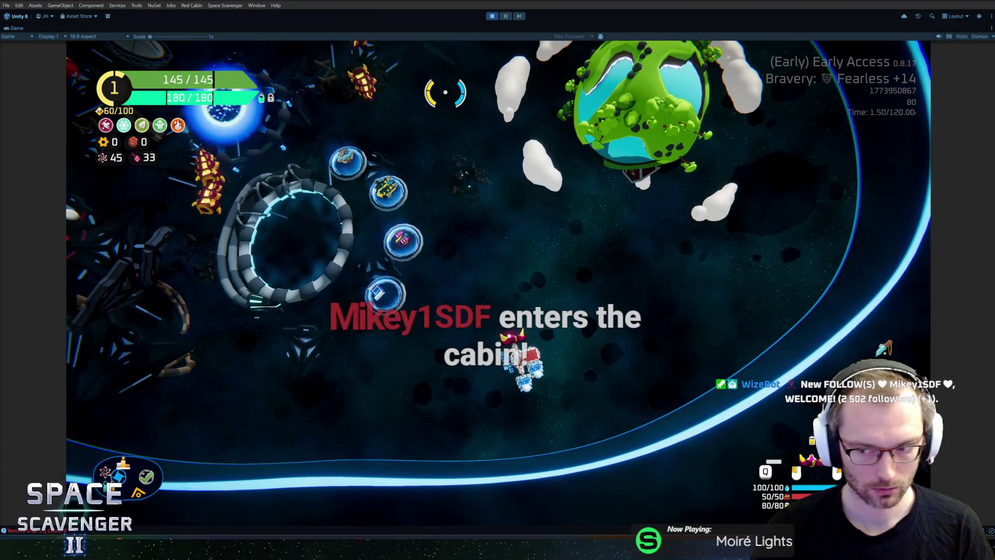
# Step: Save the test ship with 'ship save' and stop play mode
pyautogui.press('`')
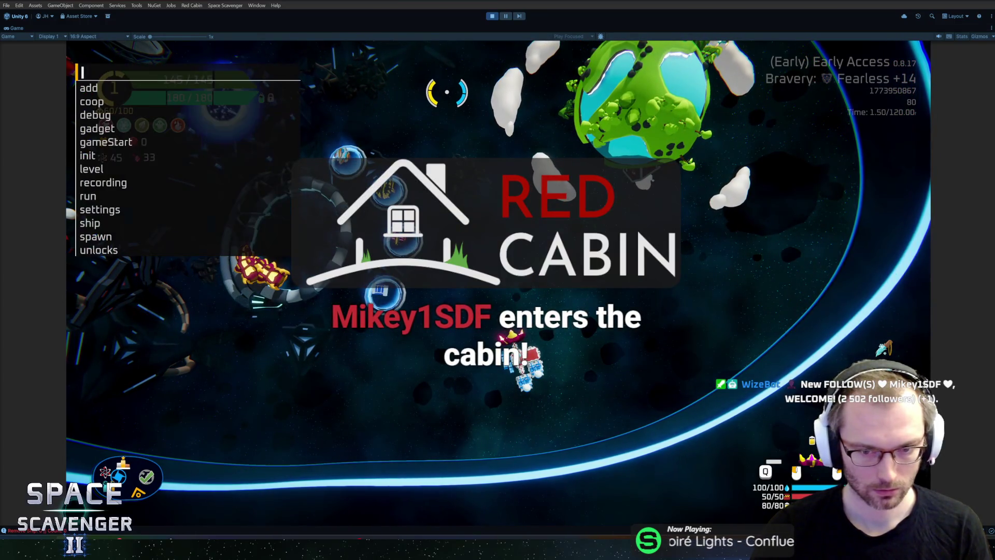
pyautogui.write('ship save t')
pyautogui.press('Return')
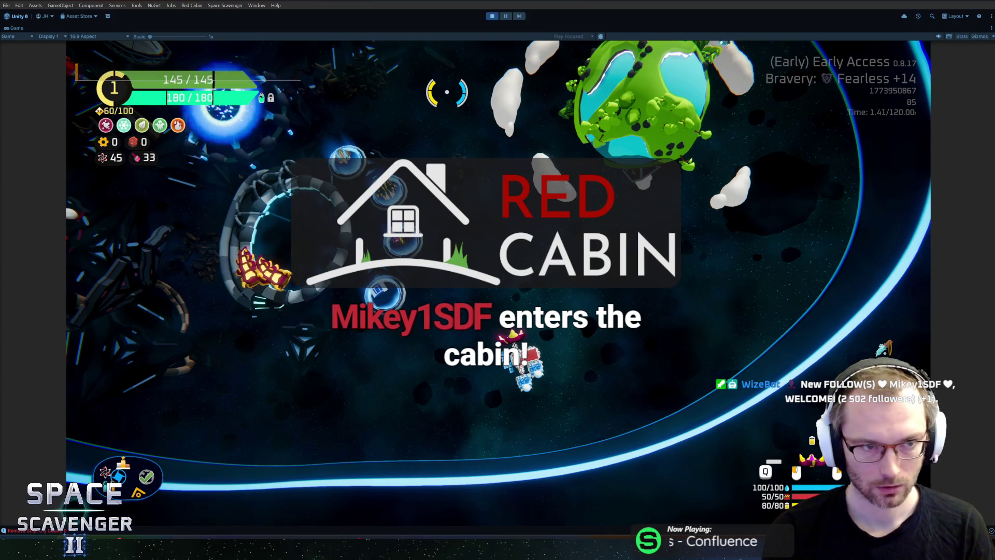
pyautogui.hotkey('ctrl', 'p')
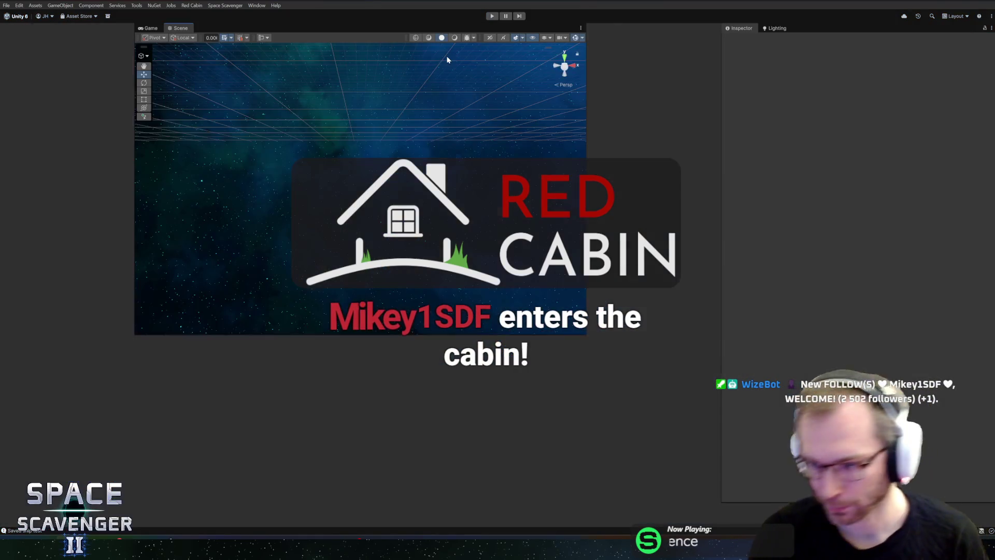
# Step: Switch to Rider and open GadgetDamageOut_Post.cs at its IsValid check
pyautogui.hotkey('alt', 'Tab')
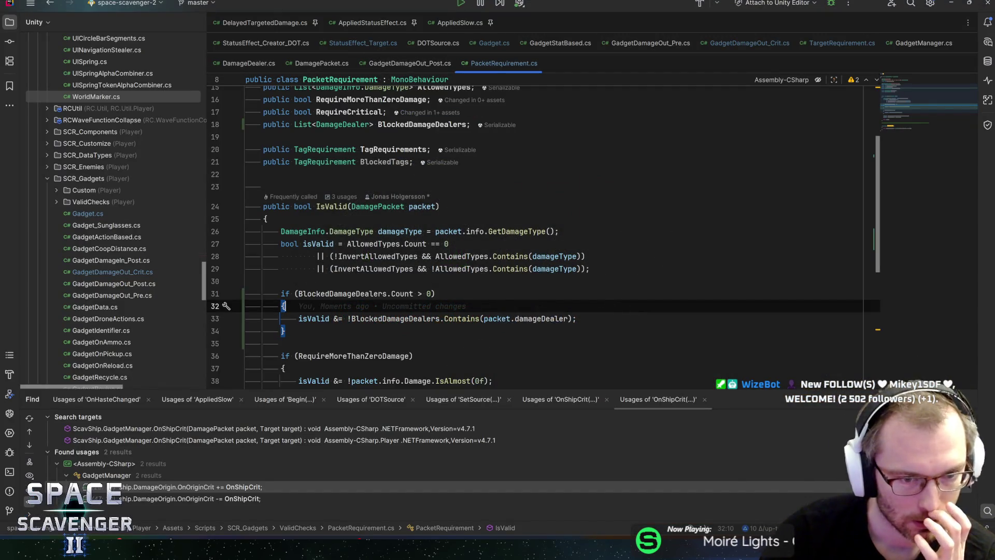
pyautogui.scroll(-2, 539, 233)
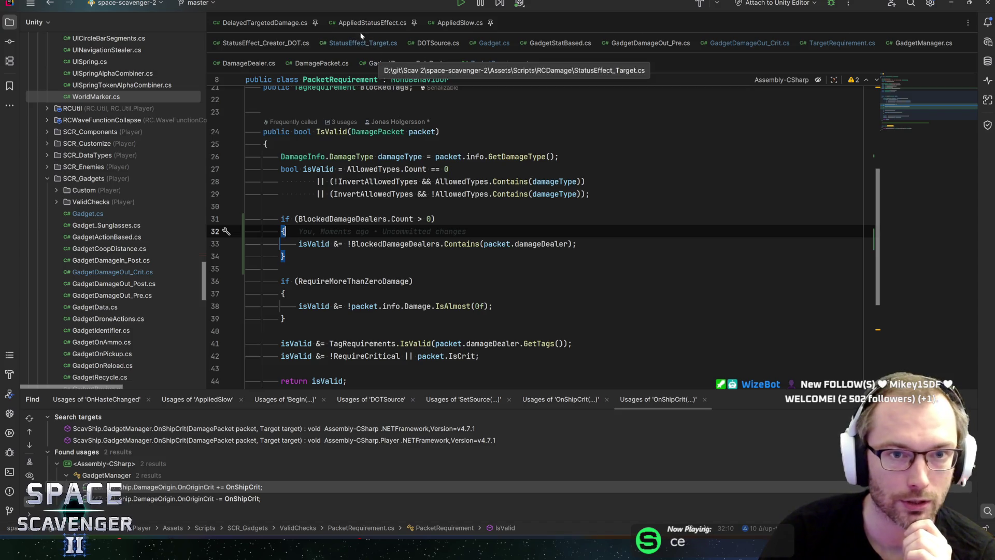
pyautogui.click(402, 65)
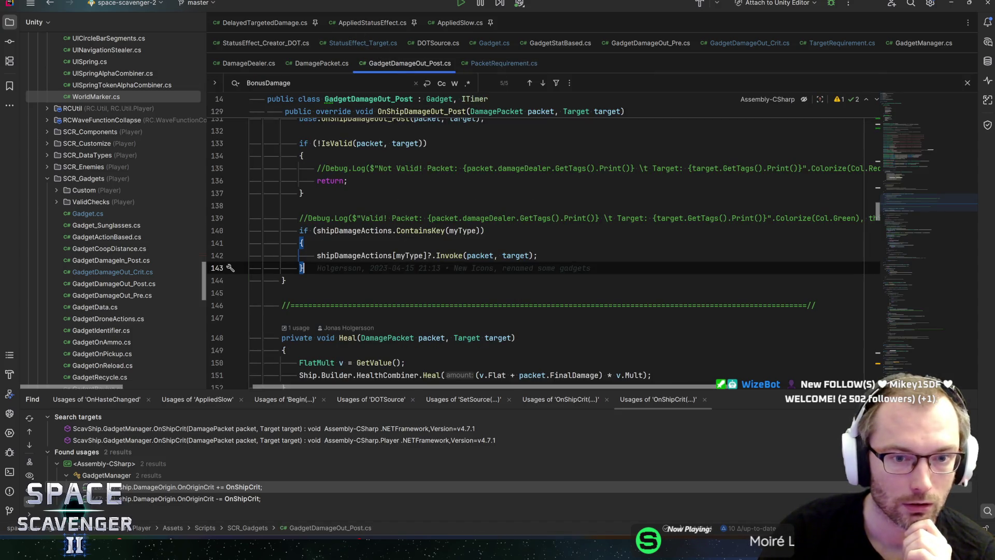
pyautogui.click(345, 143)
pyautogui.scroll(2, 346, 218)
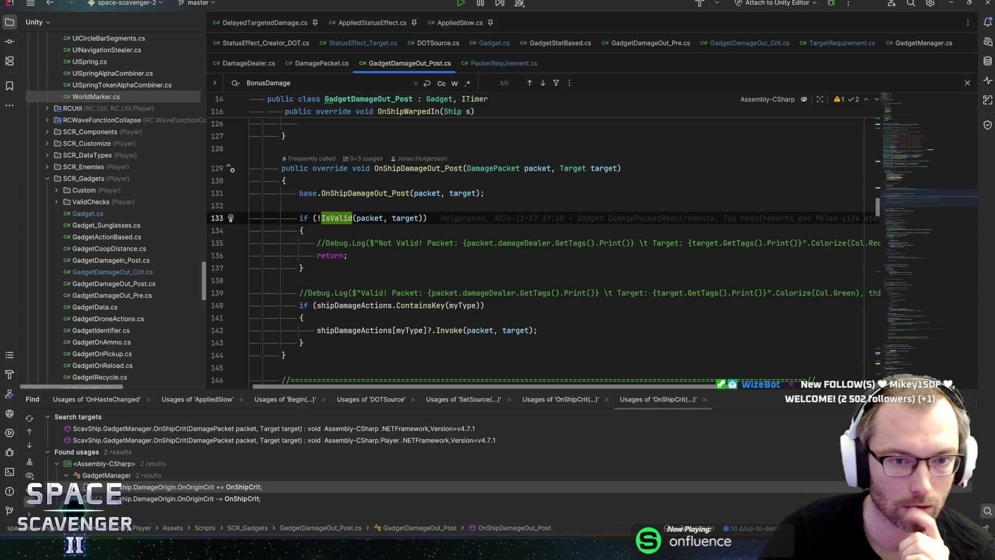
pyautogui.scroll(7, 539, 238)
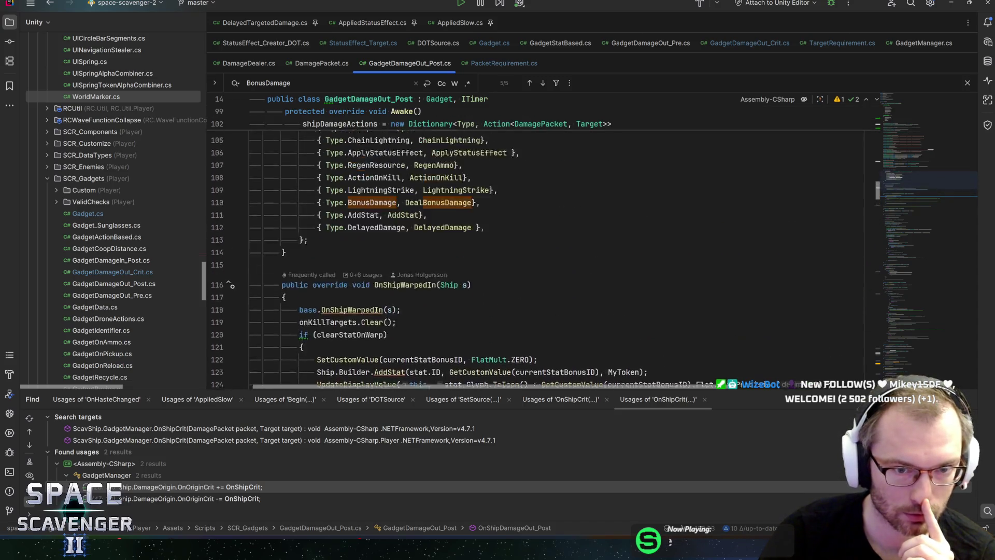
# Step: Look over the DealBonusDamage action-table entry, the OnShipDamageOut_Post declaration and the IsValid call on line 133
pyautogui.click(445, 216)
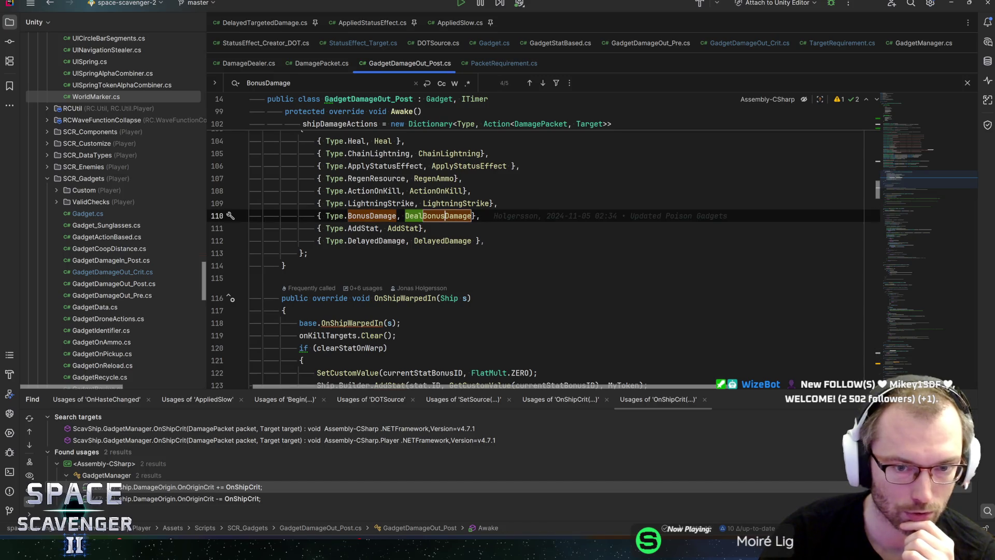
pyautogui.scroll(-1, 446, 216)
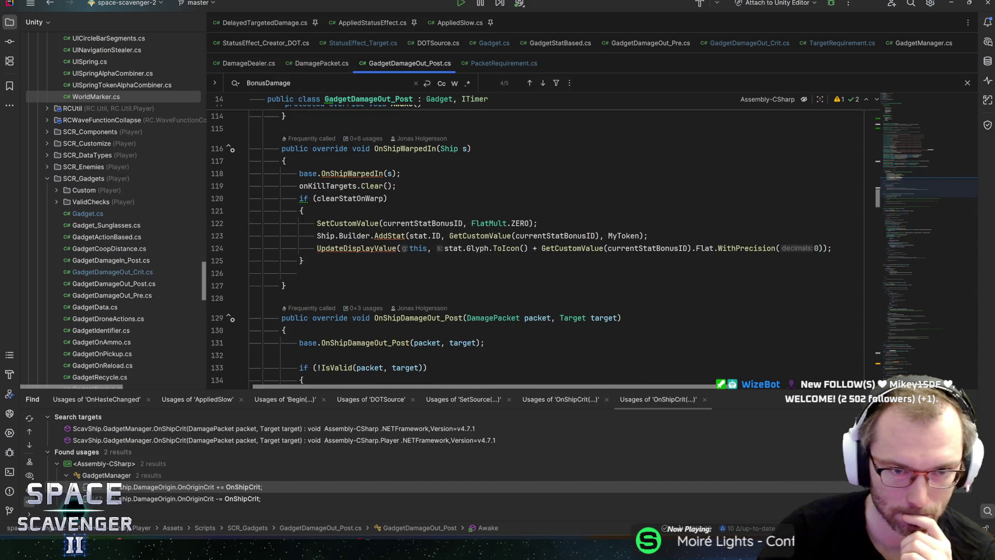
pyautogui.click(415, 317)
pyautogui.scroll(3, 533, 243)
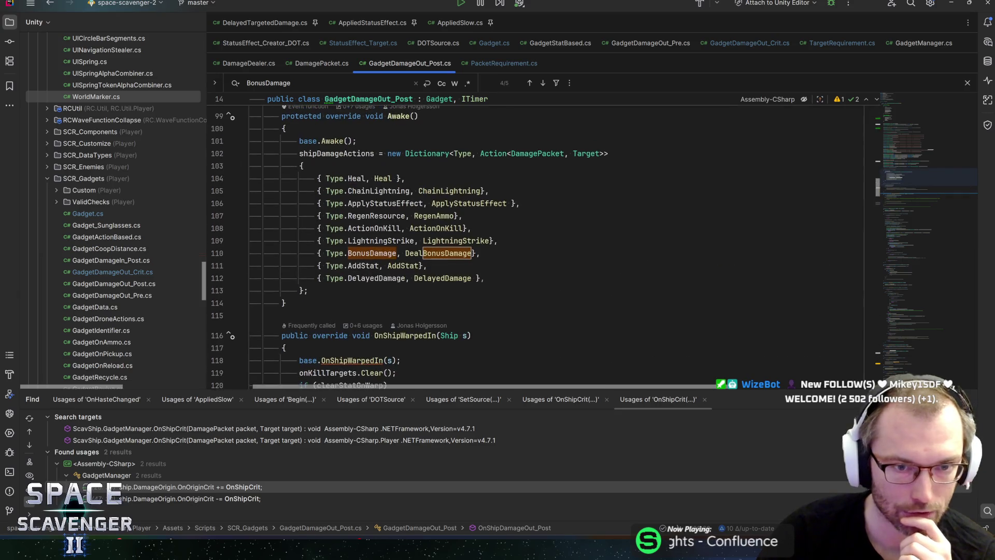
pyautogui.scroll(-4, 534, 243)
pyautogui.scroll(-1, 543, 253)
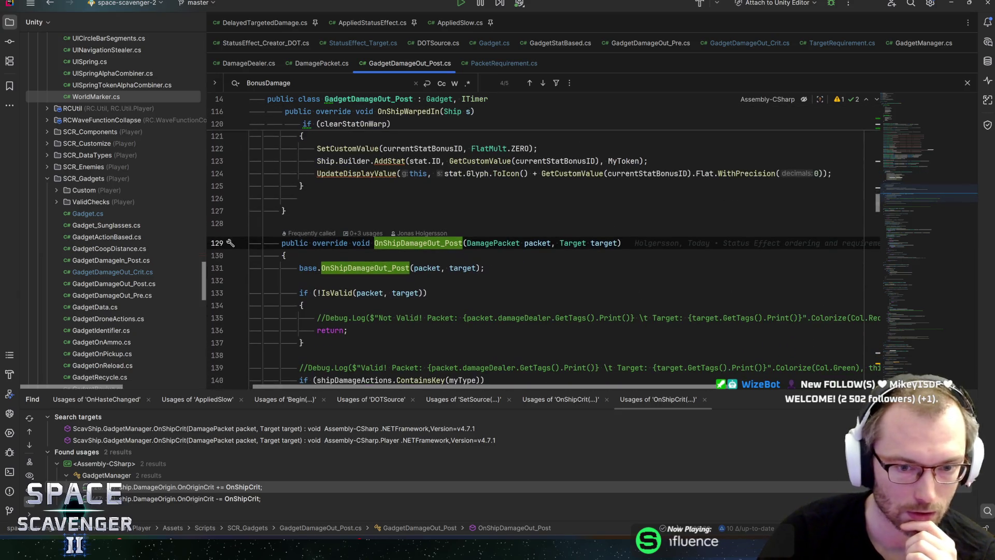
pyautogui.click(337, 293)
pyautogui.scroll(-1, 544, 257)
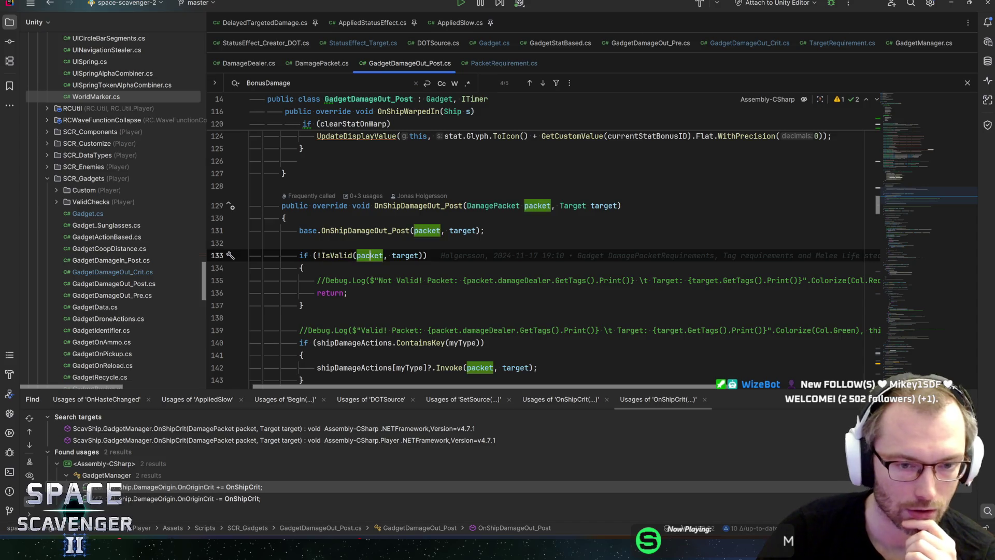
pyautogui.click(419, 256)
pyautogui.scroll(-2, 539, 251)
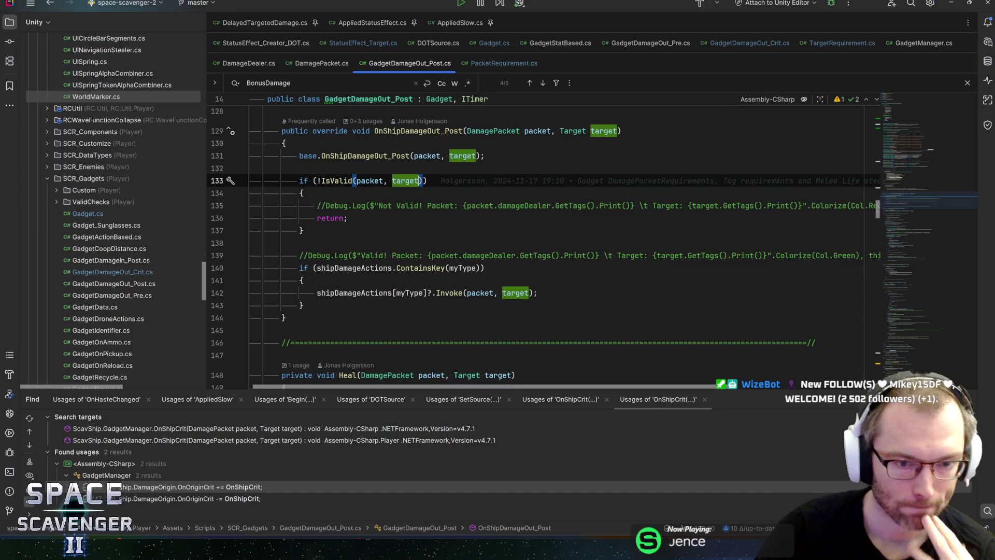
pyautogui.scroll(8, 539, 249)
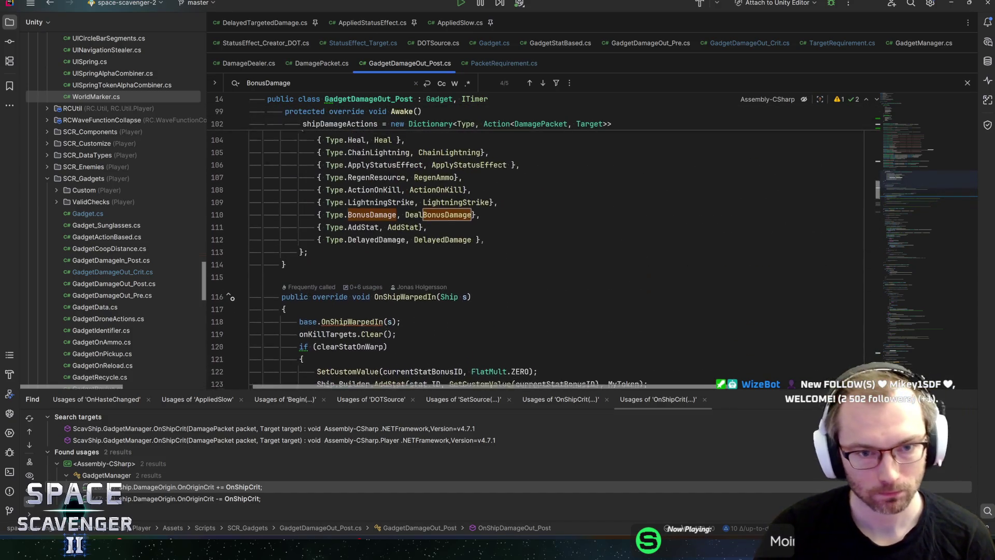
# Step: Go to the DealBonusDamage declaration and highlight every use of damageDealer
pyautogui.hotkey('ctrl', 'b')
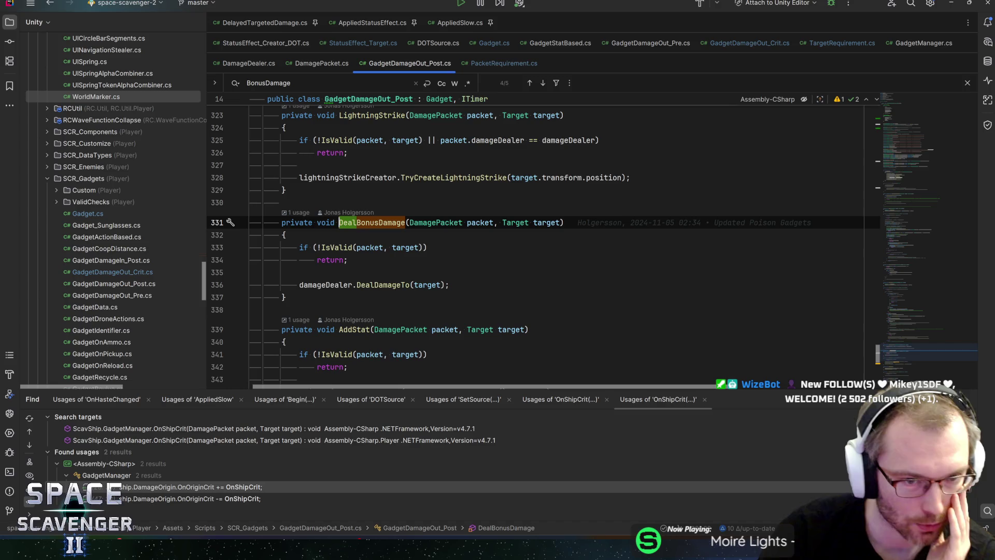
pyautogui.press('Down')
pyautogui.press('Down')
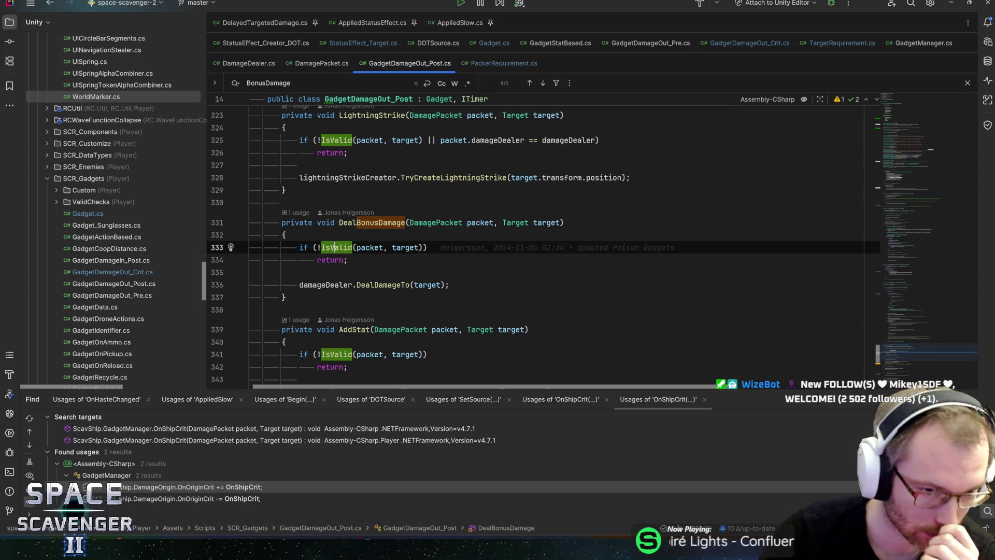
pyautogui.hotkey('ctrl', 'alt', 'Left')
pyautogui.hotkey('ctrl', 'alt', 'Left')
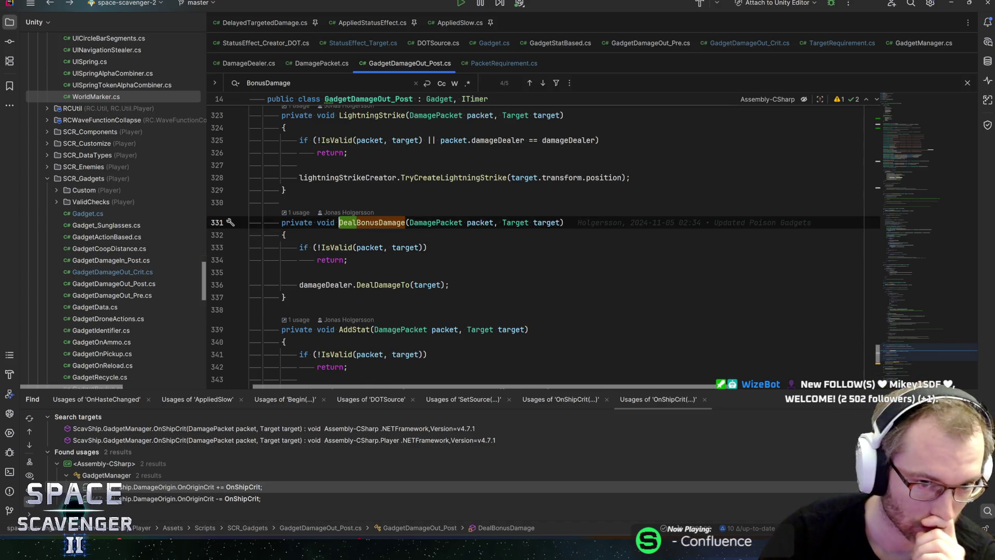
pyautogui.hotkey('ctrl', 'b')
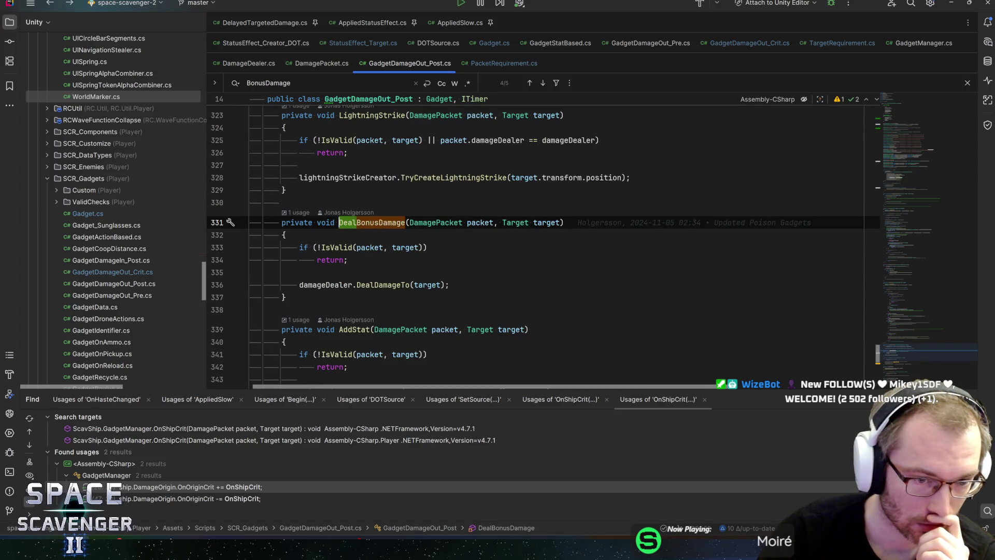
pyautogui.click(317, 285)
# Step: In Unity's Console, select the DamageCounter pool size (60) message and enlarge the console and stack-trace areas
pyautogui.moveTo(389, 285)
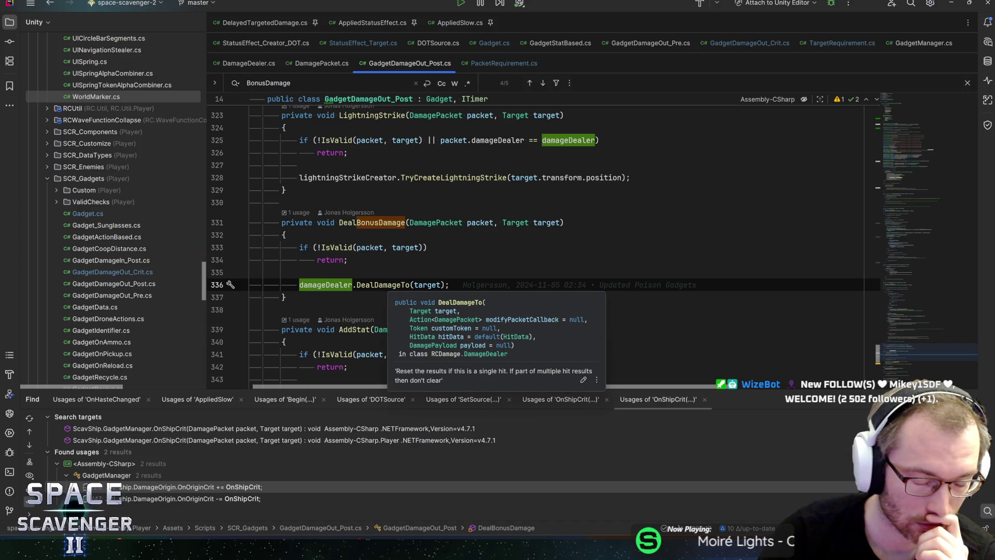
pyautogui.hotkey('alt', 'Tab')
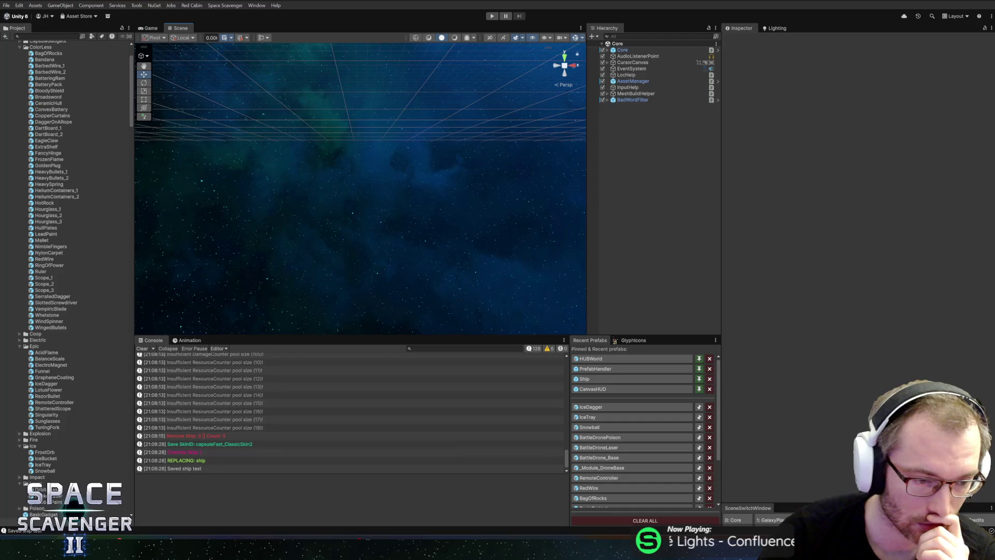
pyautogui.click(280, 409)
pyautogui.scroll(10, 281, 406)
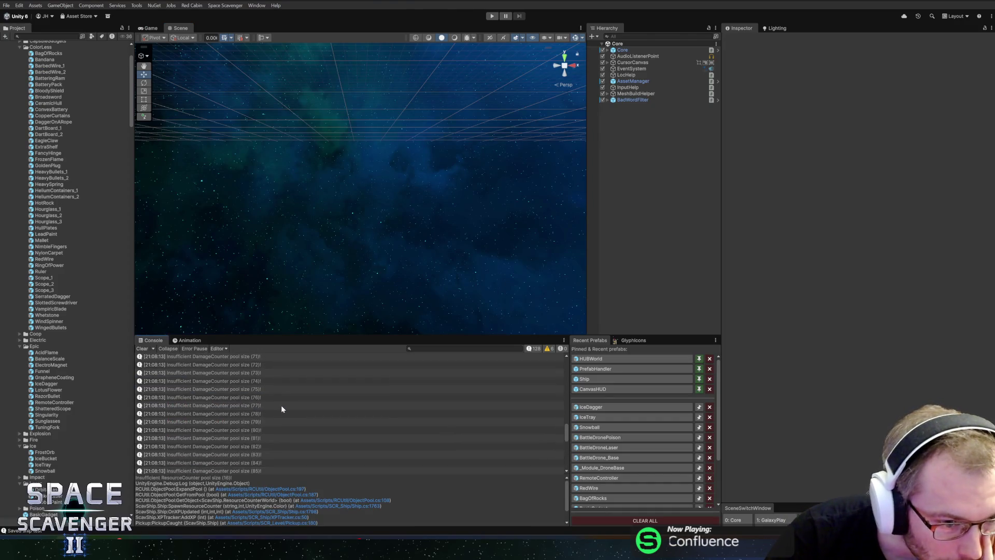
pyautogui.scroll(3, 281, 405)
pyautogui.click(263, 399)
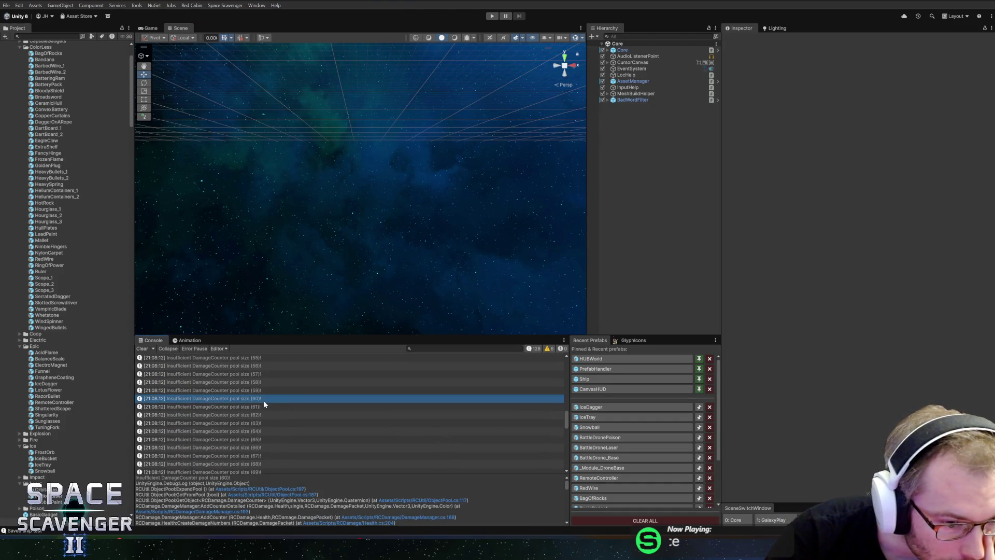
pyautogui.moveTo(332, 334); pyautogui.dragTo(339, 211)
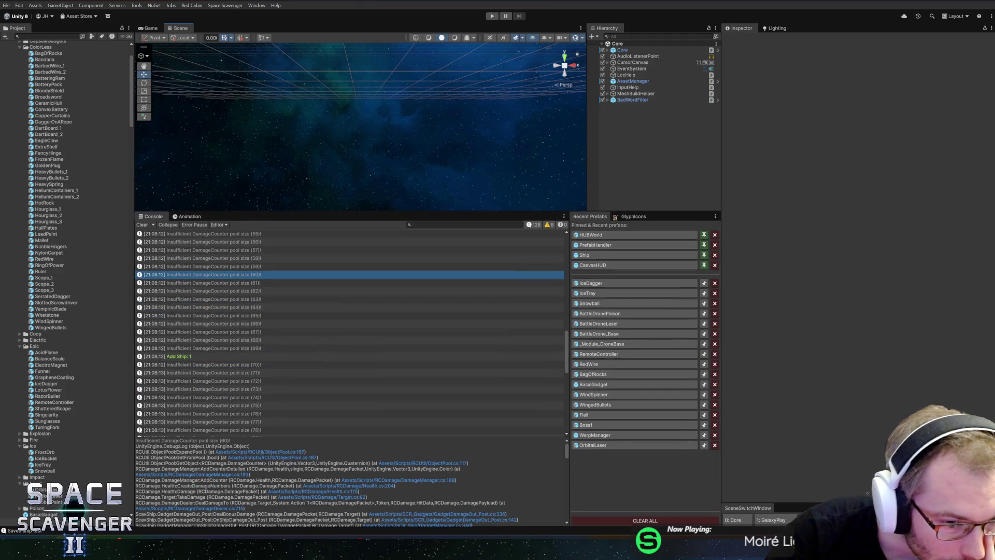
pyautogui.moveTo(349, 435); pyautogui.dragTo(350, 325)
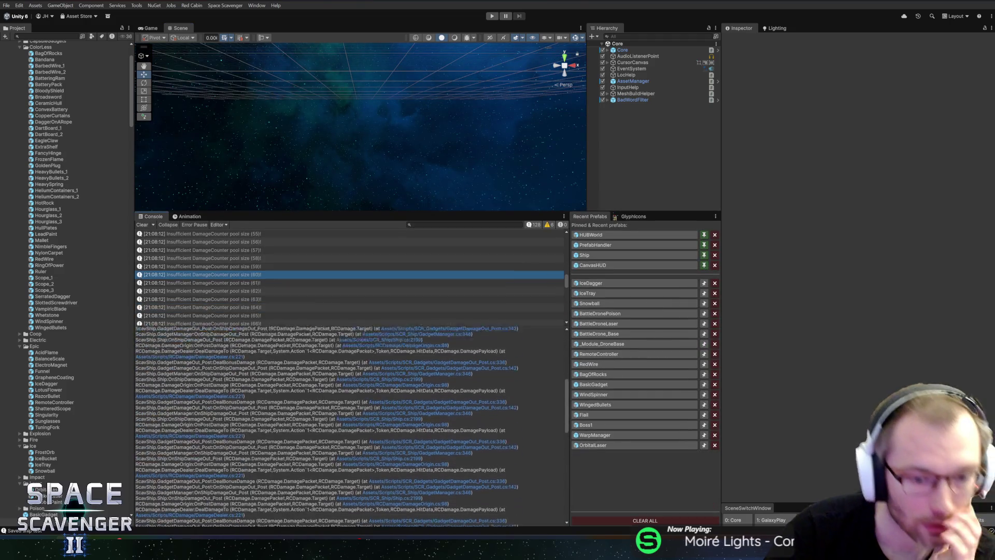
# Step: Read through the stack trace and follow its DamageDealer.cs:215 link into Rider
pyautogui.scroll(-3, 326, 425)
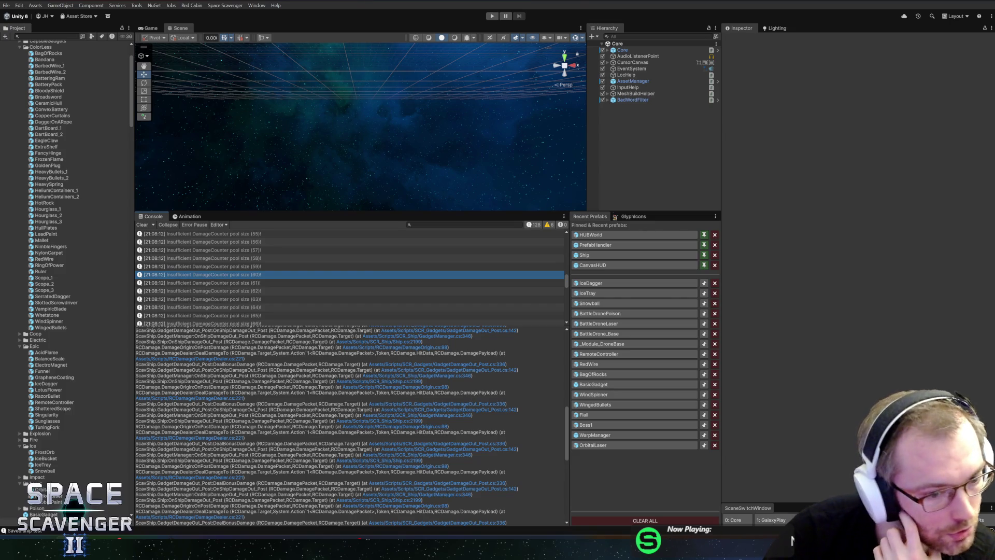
pyautogui.scroll(-5, 326, 424)
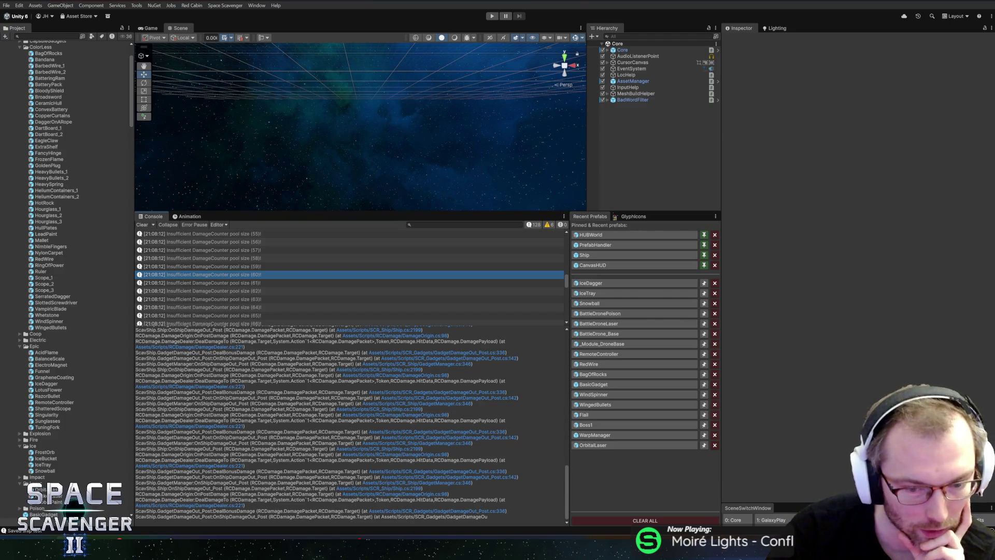
pyautogui.scroll(10, 326, 425)
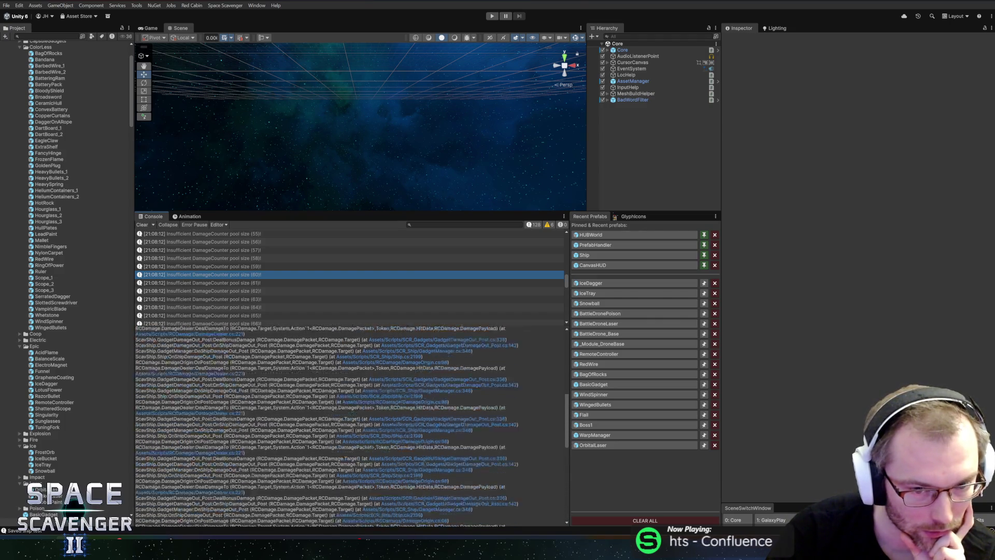
pyautogui.scroll(1, 326, 424)
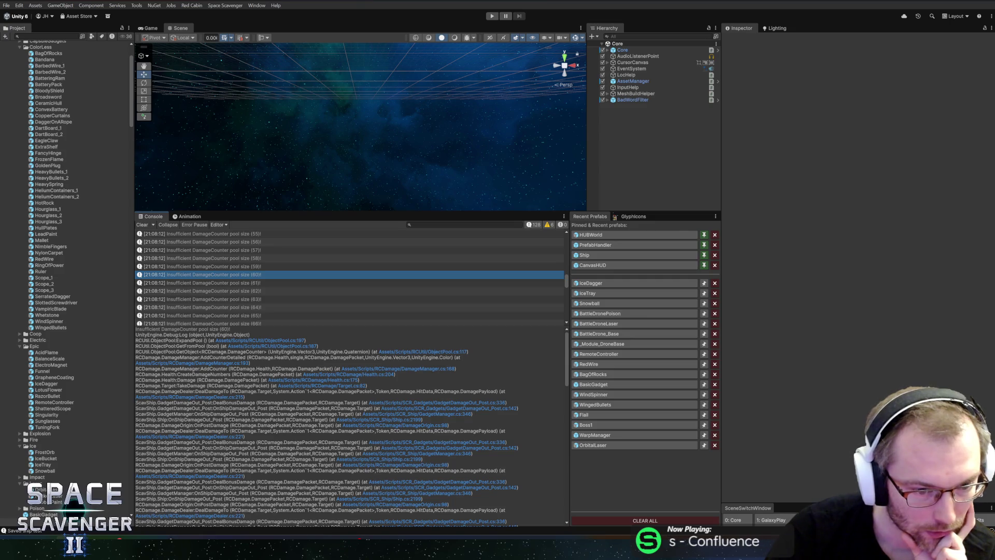
pyautogui.scroll(-3, 352, 424)
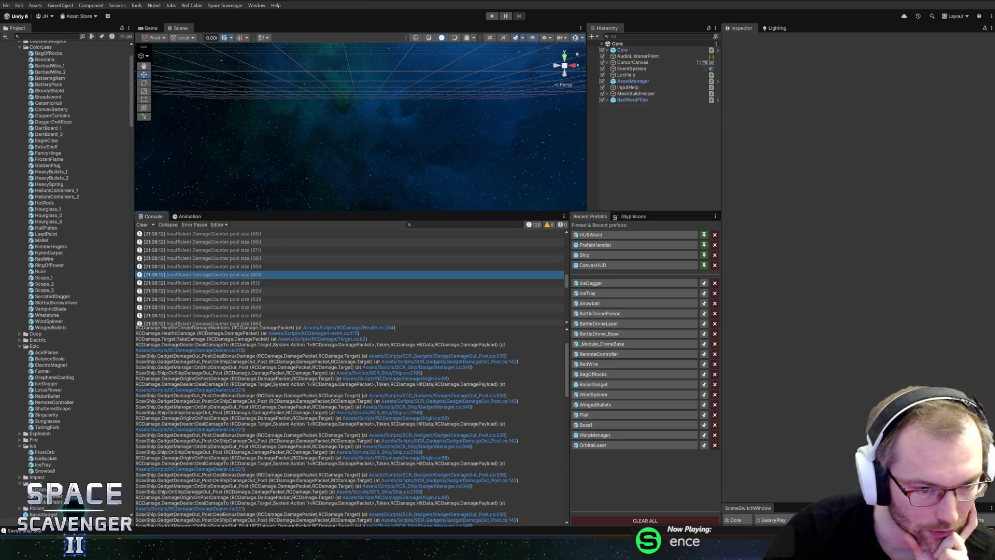
pyautogui.scroll(2, 500, 382)
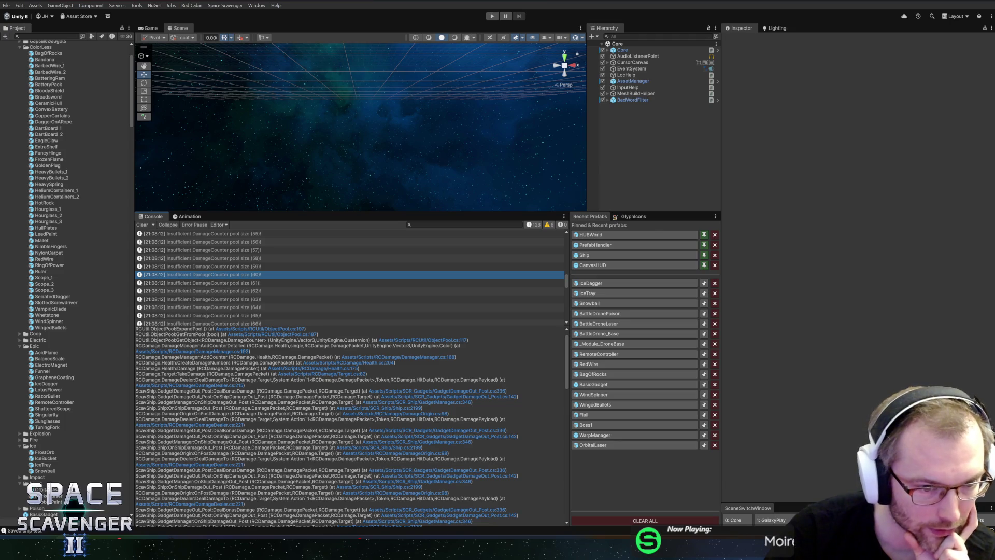
pyautogui.click(232, 389)
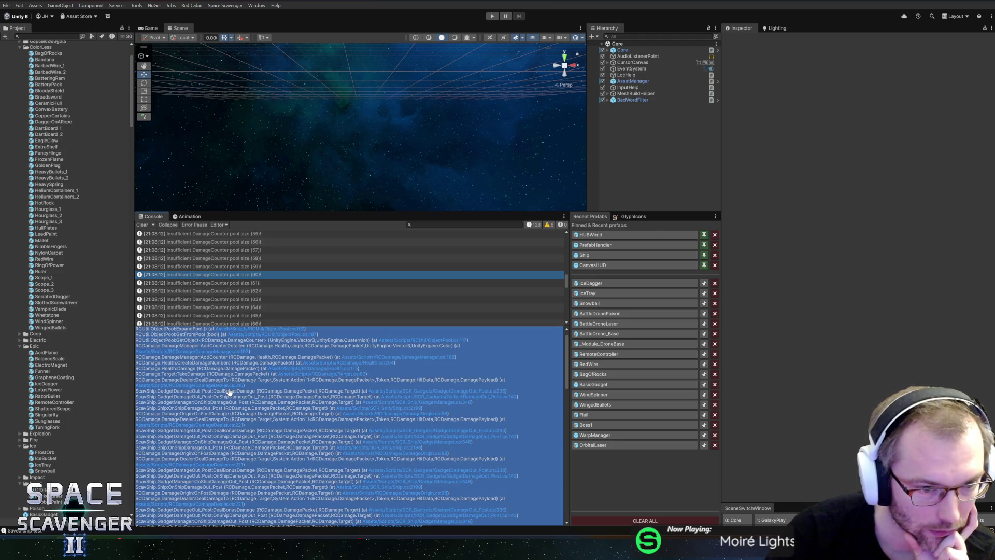
pyautogui.click(252, 388)
# Step: Review DealDamageTo from the dead-target check on line 211 down to the OnPostDamage call on line 221
pyautogui.click(236, 386)
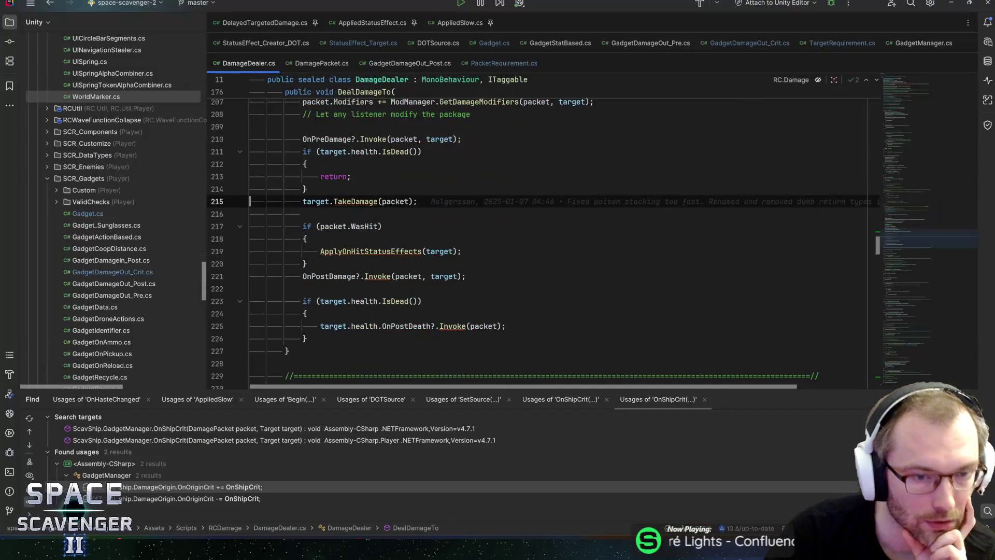
pyautogui.press('Up')
pyautogui.press('Up')
pyautogui.press('Up')
pyautogui.press('Home')
pyautogui.hotkey('shift', 'End')
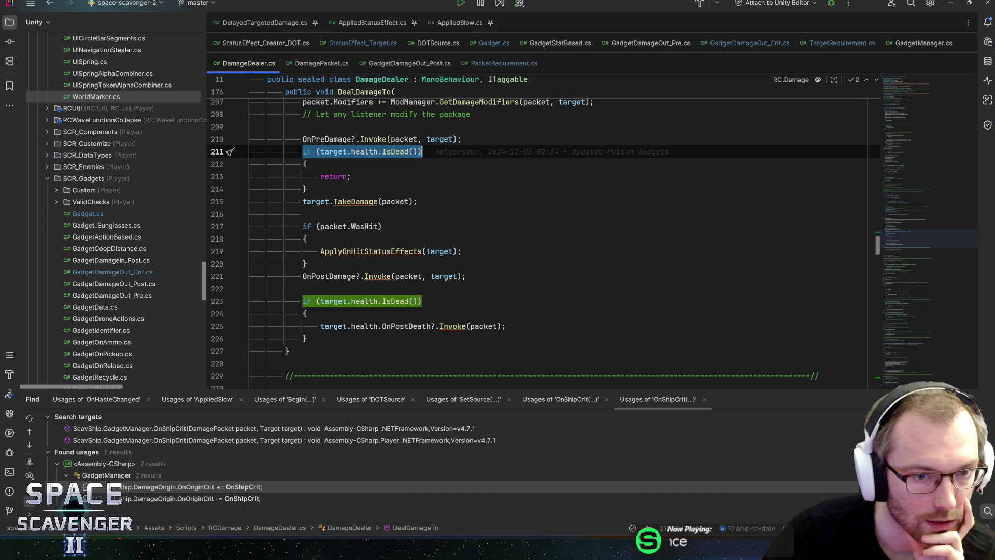
pyautogui.press('Down')
pyautogui.press('Down')
pyautogui.press('Down')
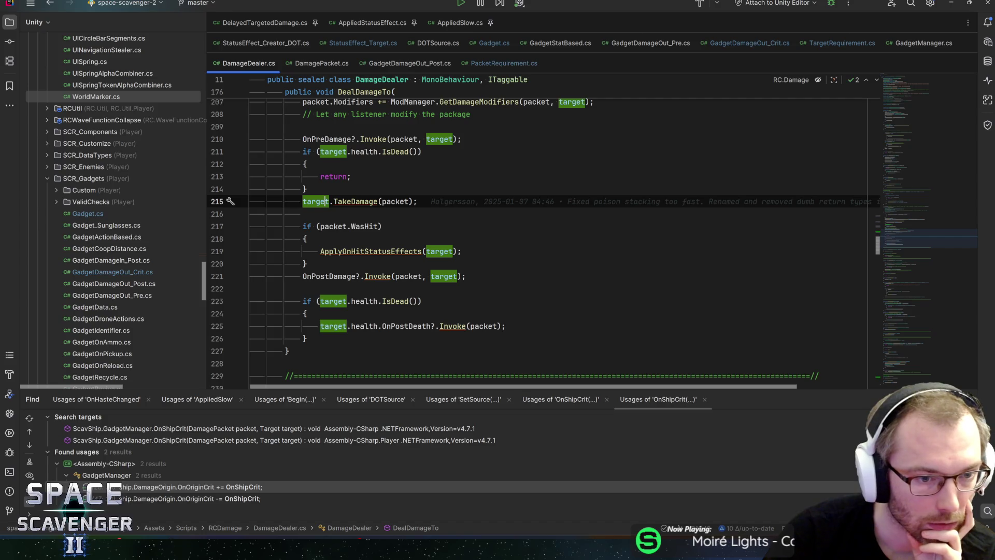
pyautogui.press('Down')
pyautogui.press('Down')
pyautogui.press('Down')
# Step: Open GadgetDamageOut_Post.cs's DealBonusDamage line from the console, navigate back to DealDamageTo, and return to Unity
pyautogui.hotkey('alt', 'Tab')
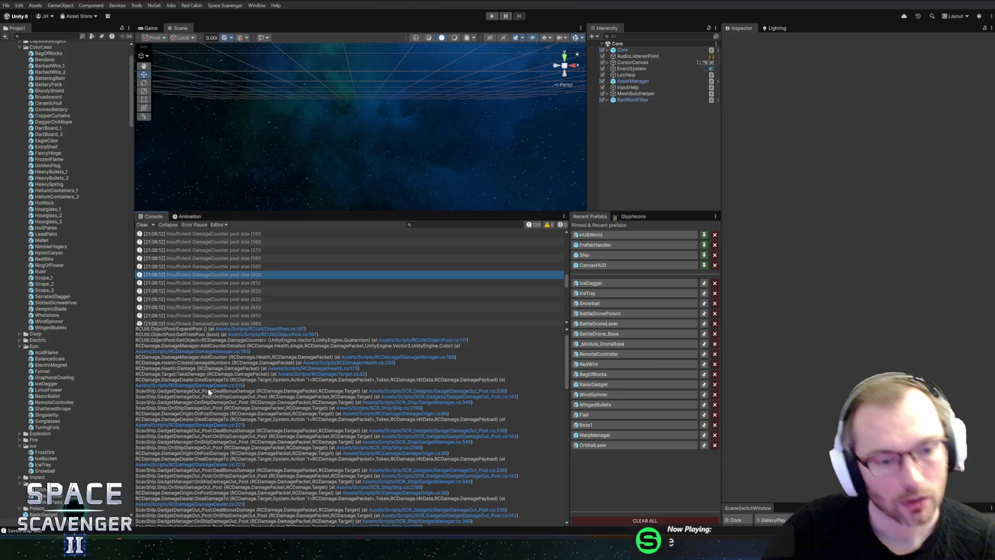
pyautogui.hotkey('alt', 'Tab')
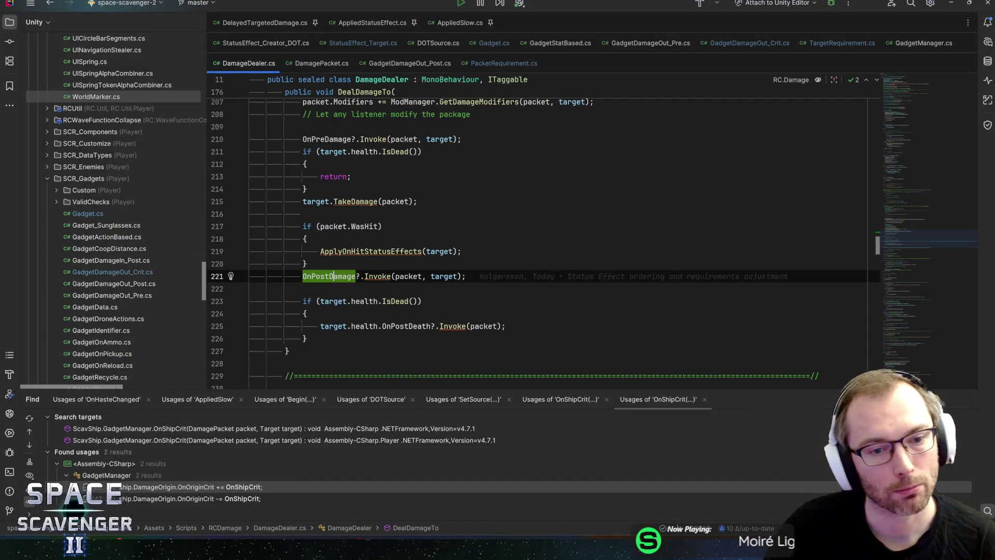
pyautogui.hotkey('alt', 'Tab')
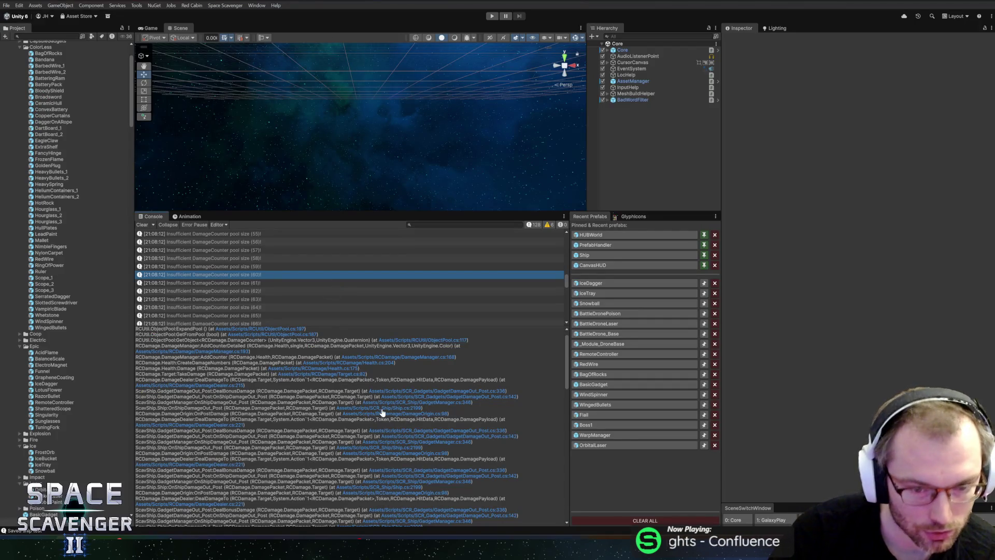
pyautogui.click(463, 392)
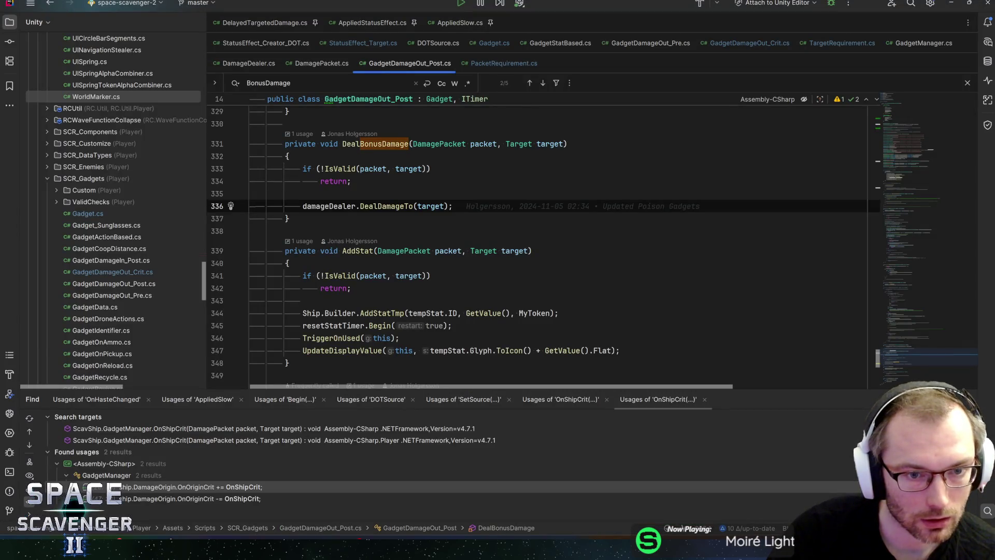
pyautogui.hotkey('ctrl', 'alt', 'Left')
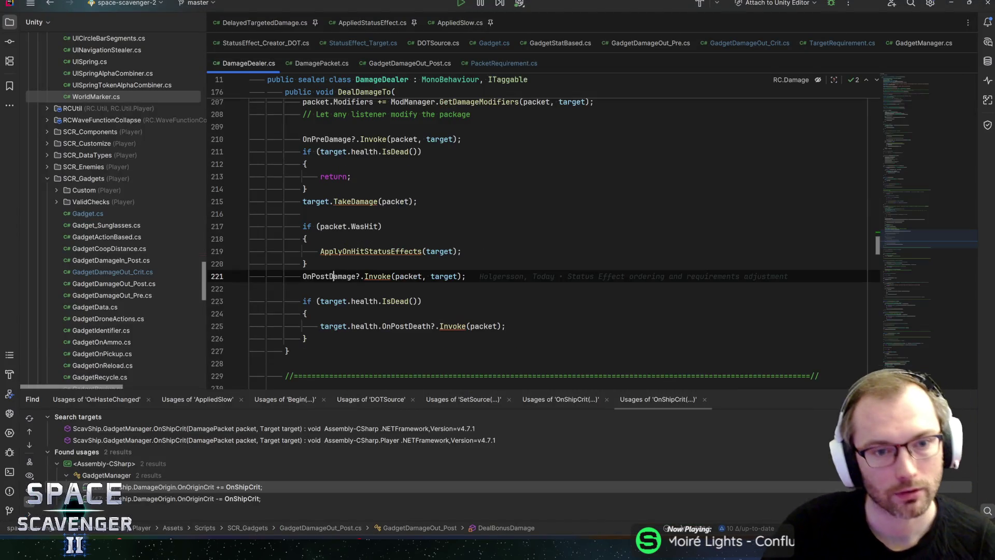
pyautogui.hotkey('ctrl', 'alt', 'Left')
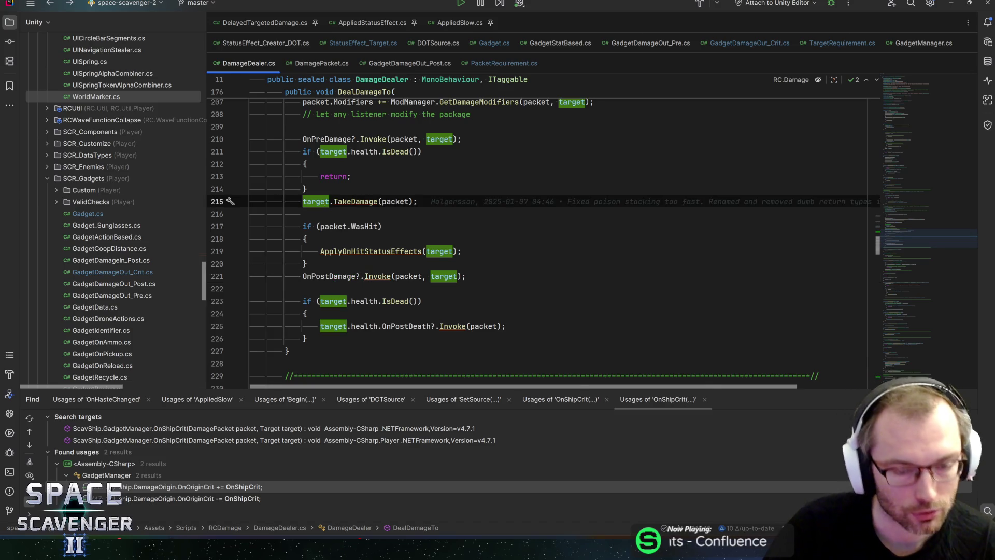
pyautogui.hotkey('alt', 'Tab')
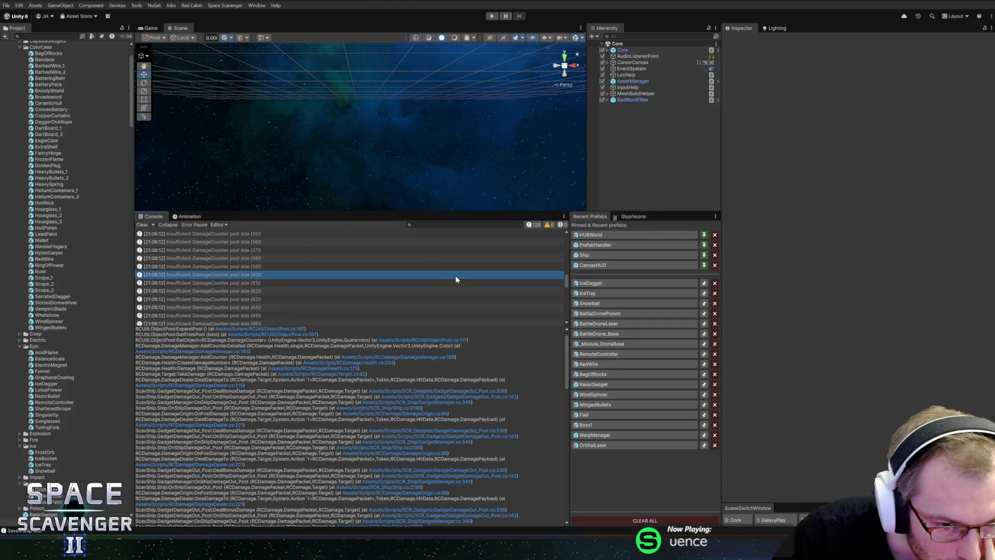
# Step: Open the IceDagger prefab from Recent Prefabs, enlarge the Scene view, and switch back to Rider
pyautogui.click(601, 283)
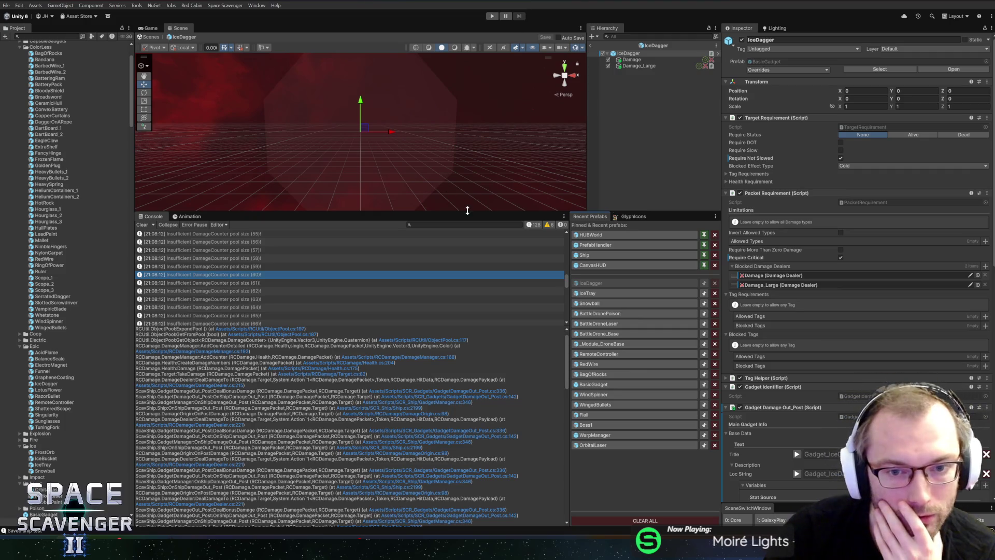
pyautogui.moveTo(466, 211); pyautogui.dragTo(469, 292)
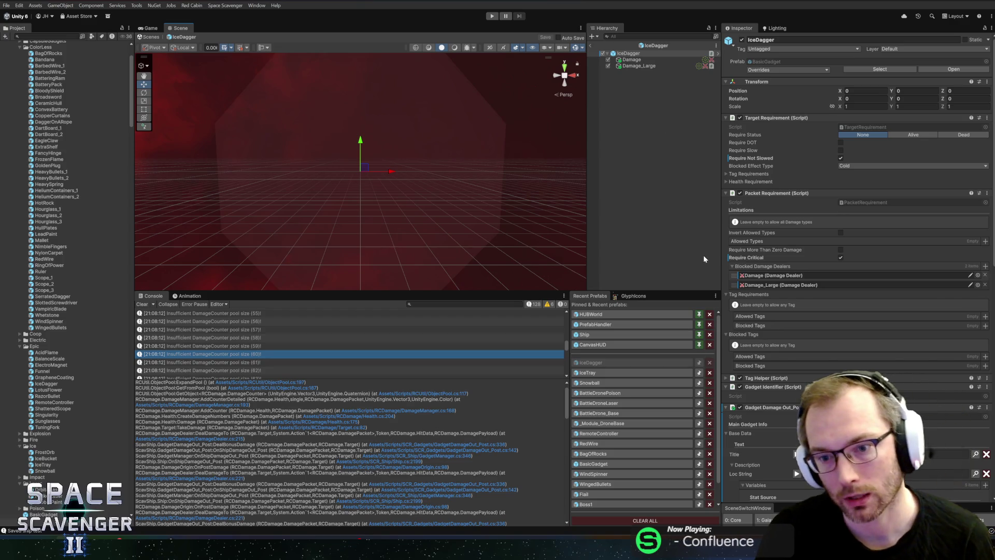
pyautogui.hotkey('alt', 'Tab')
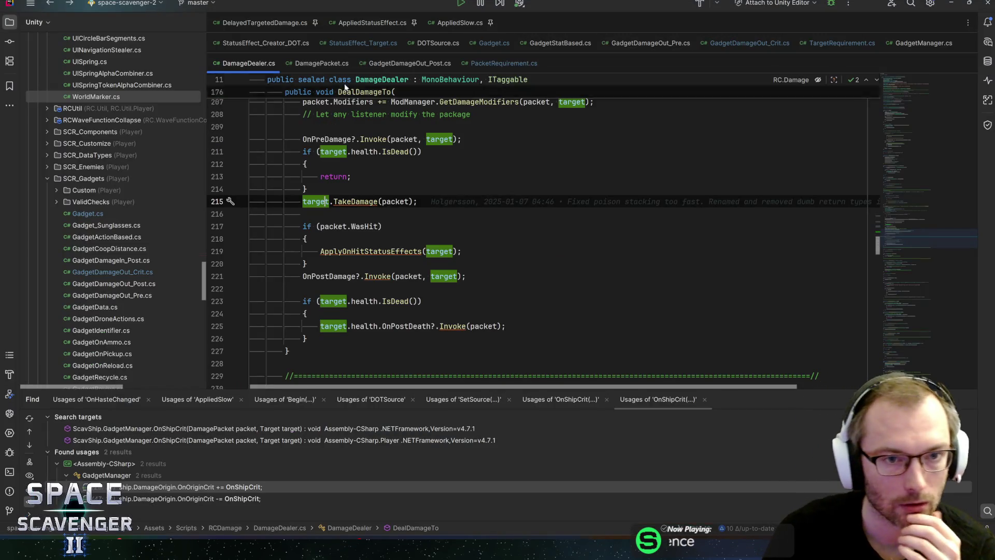
# Step: In PacketRequirement.cs, examine the BlockedDamageDealers checks and set a breakpoint on the isValid update on line 33
pyautogui.click(489, 63)
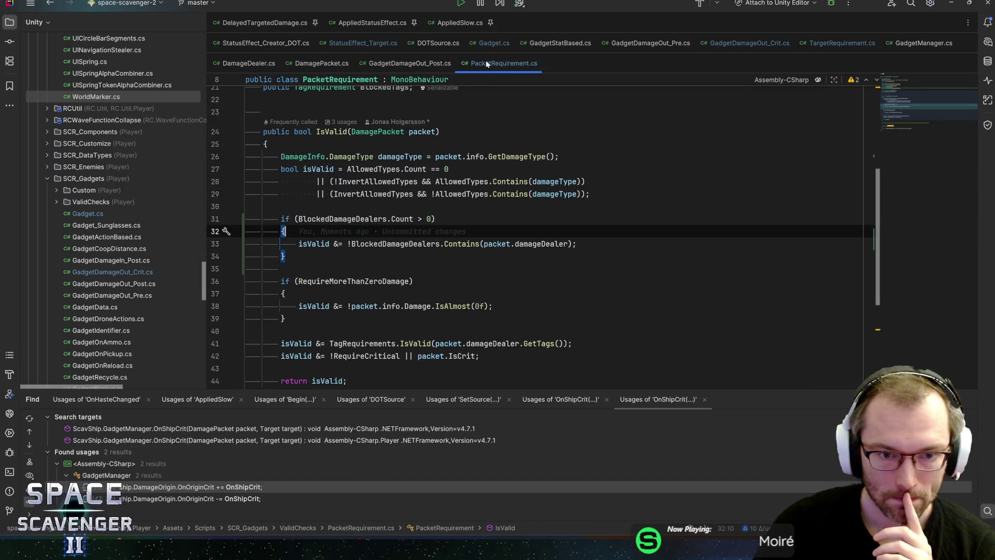
pyautogui.click(352, 243)
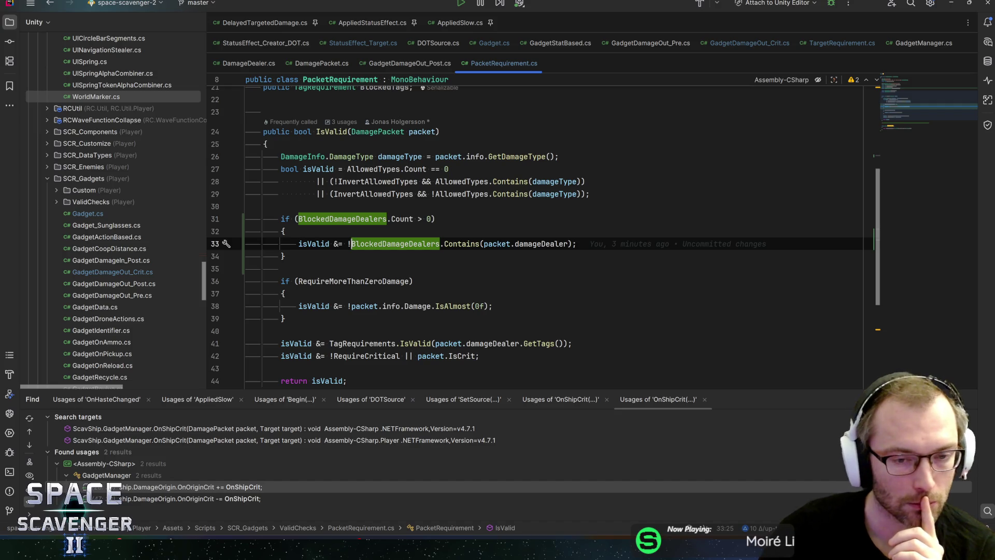
pyautogui.click(402, 219)
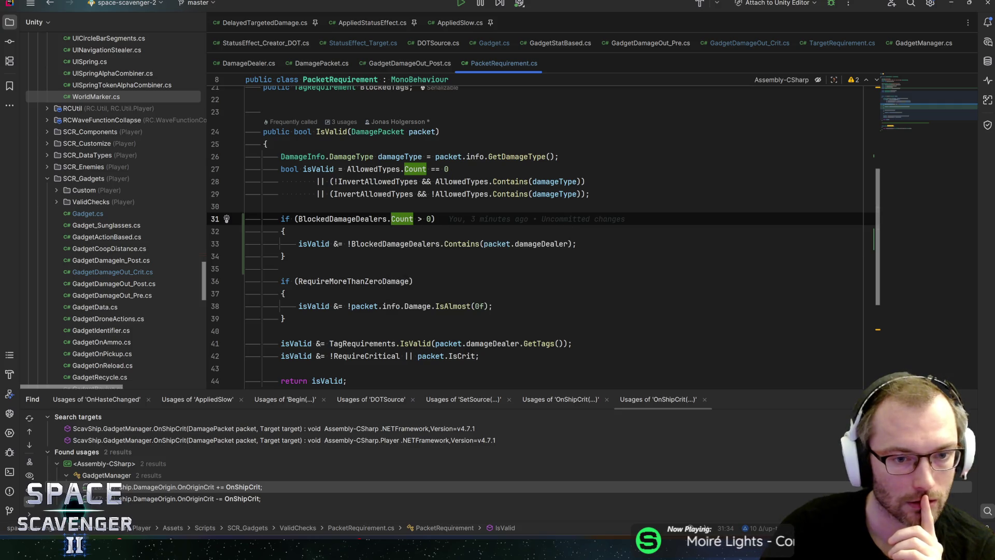
pyautogui.click(306, 243)
pyautogui.press('F9')
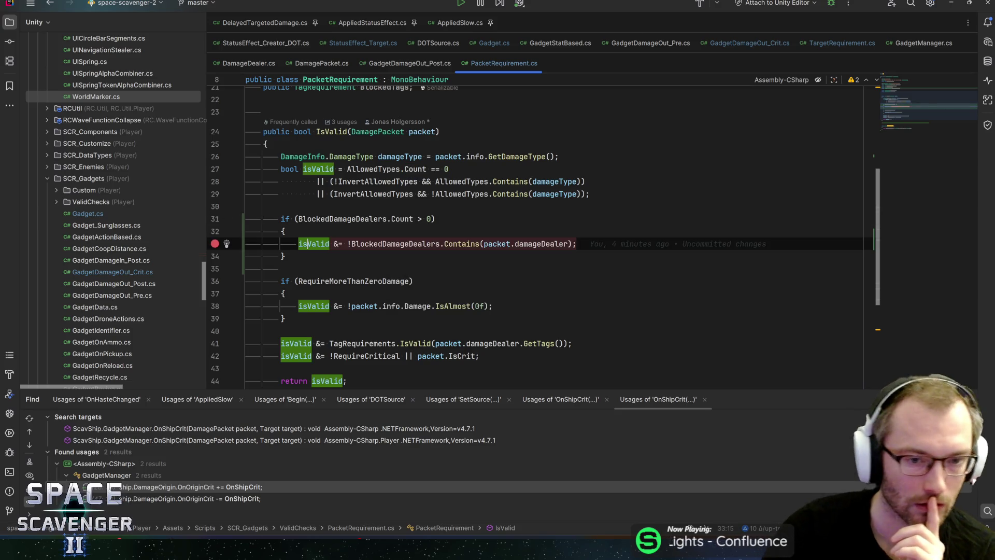
# Step: Attach Rider's debugger to the Unity Editor, then return to Unity
pyautogui.scroll(-2, 306, 243)
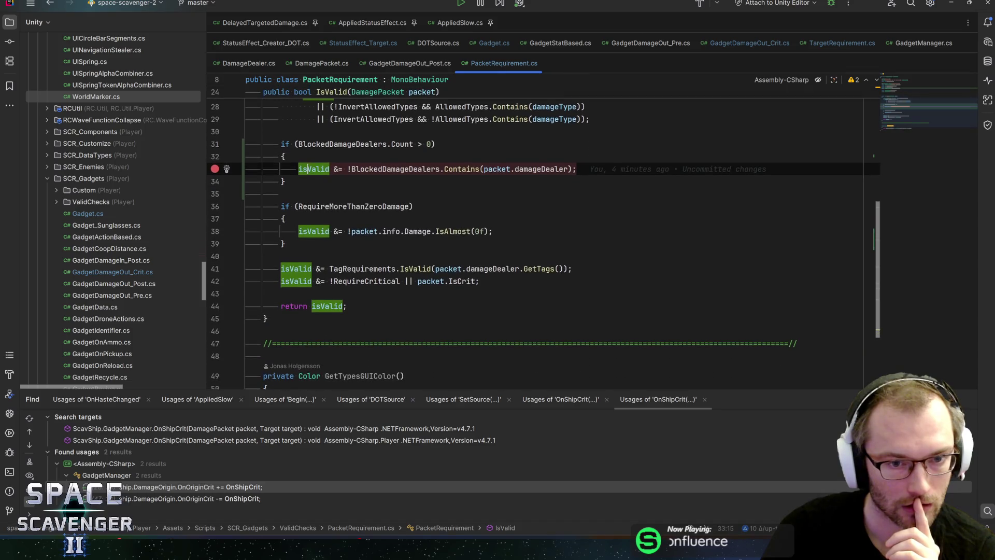
pyautogui.scroll(2, 306, 243)
pyautogui.click(831, 3)
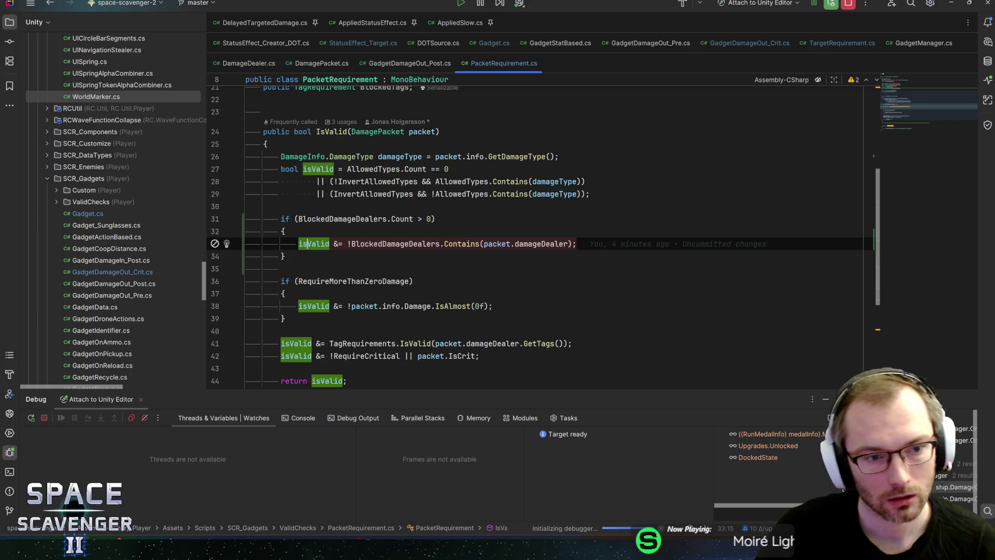
pyautogui.click(284, 256)
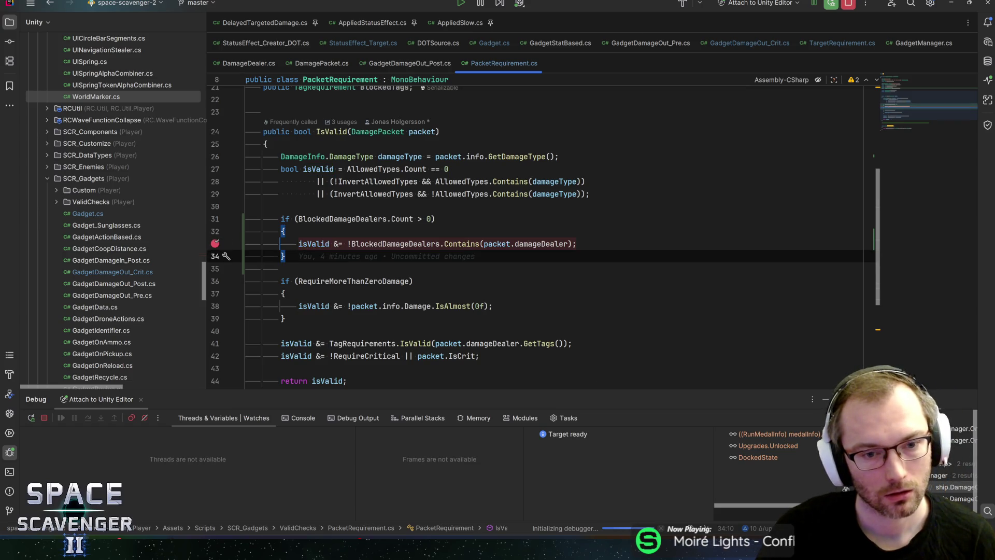
pyautogui.click(330, 243)
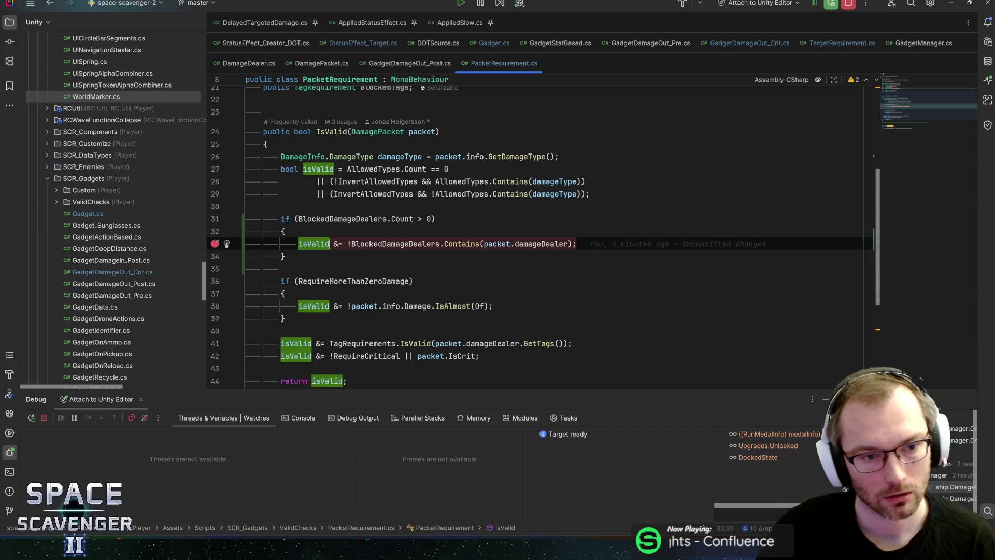
pyautogui.hotkey('alt', 'Tab')
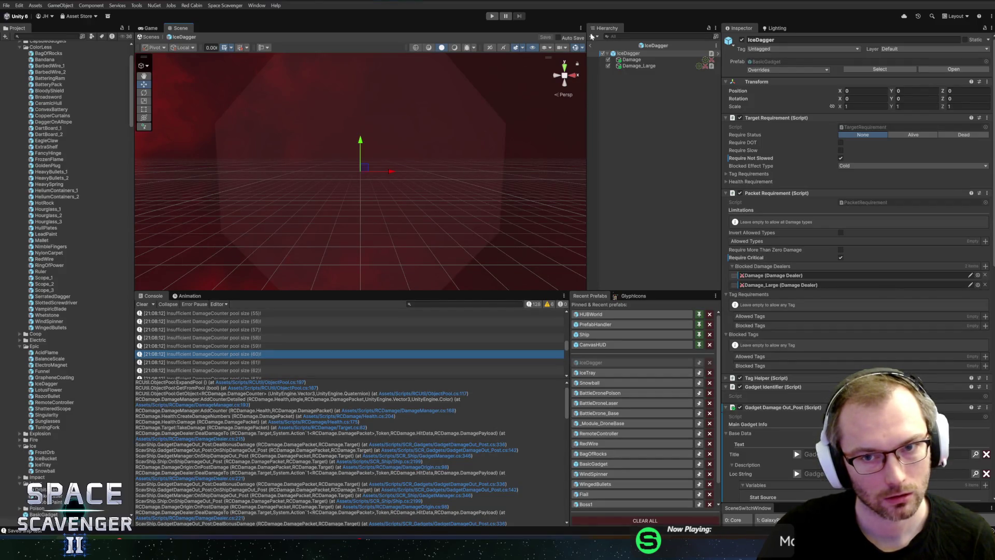
# Step: Exit the IceDagger prefab to the main scene and play until the line-33 breakpoint is hit
pyautogui.click(646, 135)
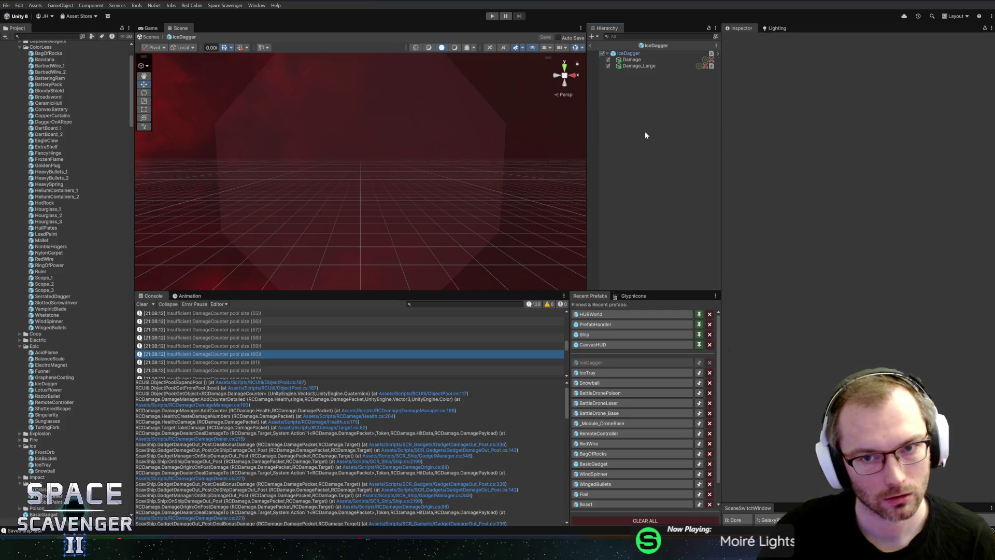
pyautogui.click(591, 45)
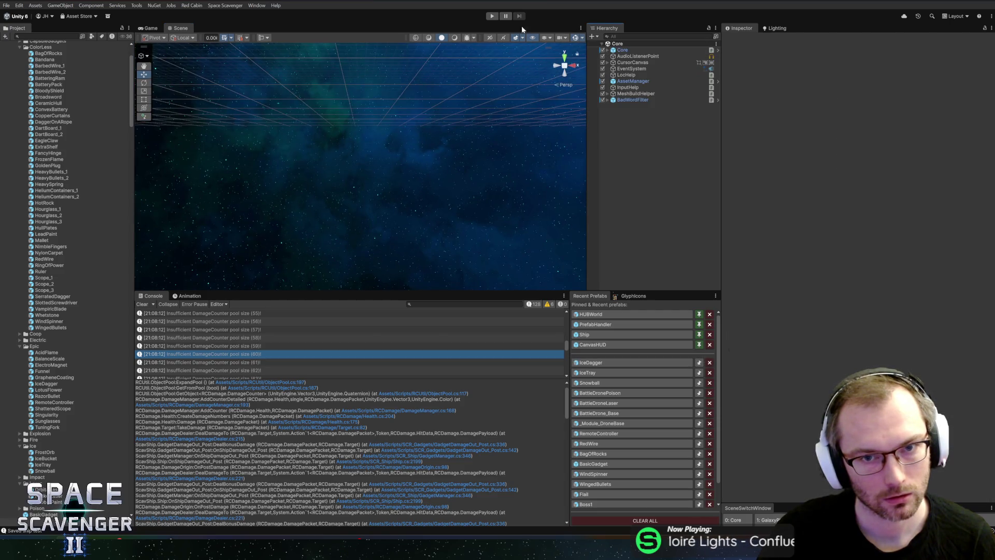
pyautogui.click(492, 17)
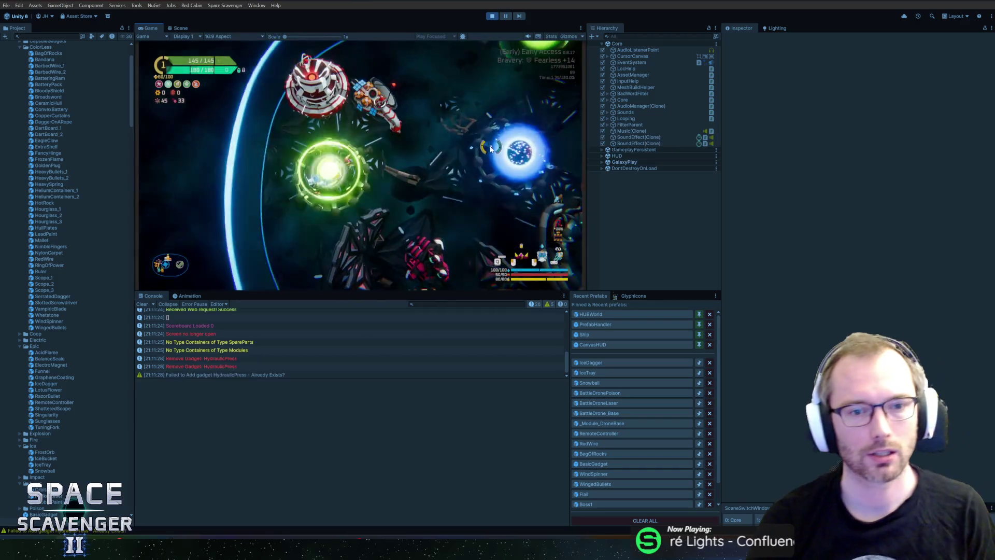
pyautogui.write('spa')
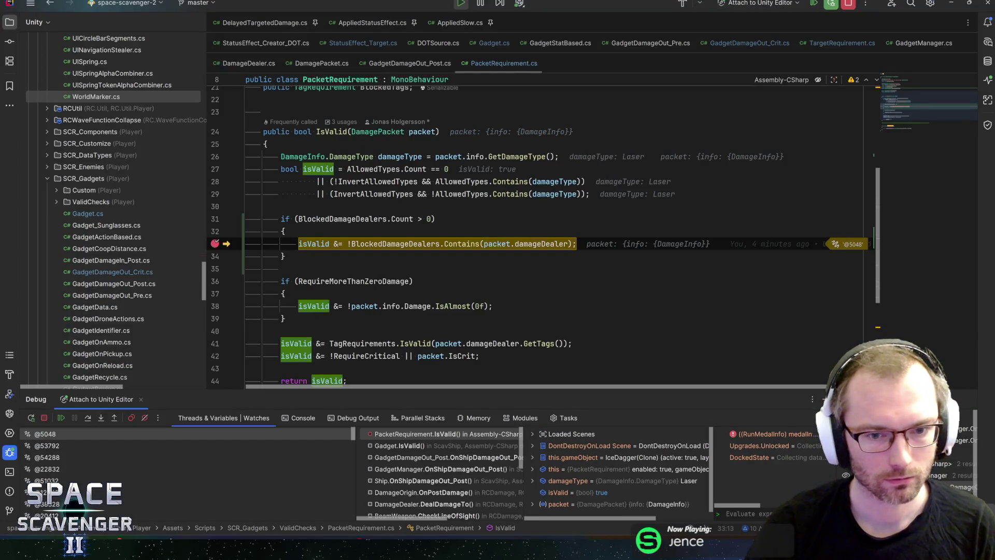
# Step: Close the damage dealer value popup and resume the game from the breakpoint
pyautogui.moveTo(396, 244)
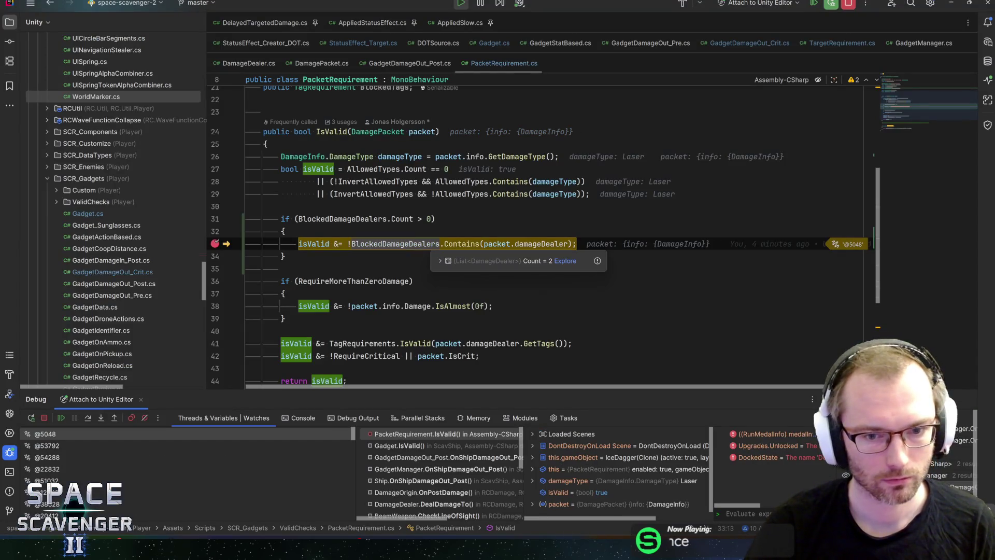
pyautogui.moveTo(542, 244)
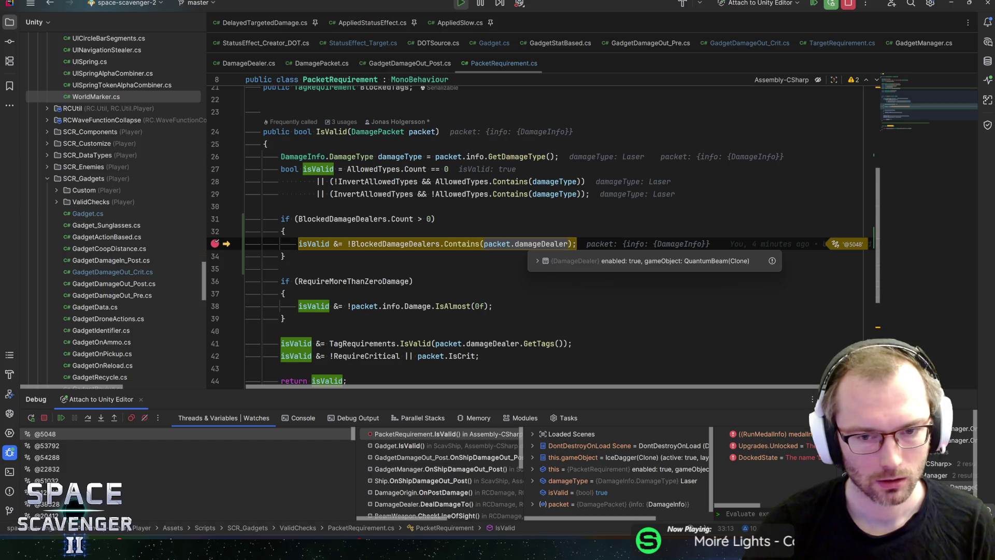
pyautogui.click(533, 244)
pyautogui.press('F9')
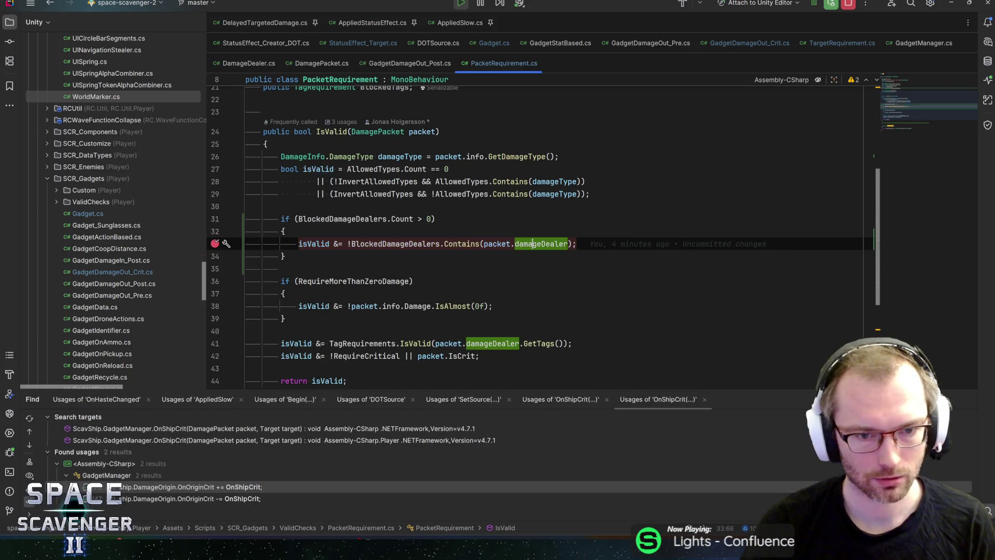
pyautogui.hotkey('alt', 'Tab')
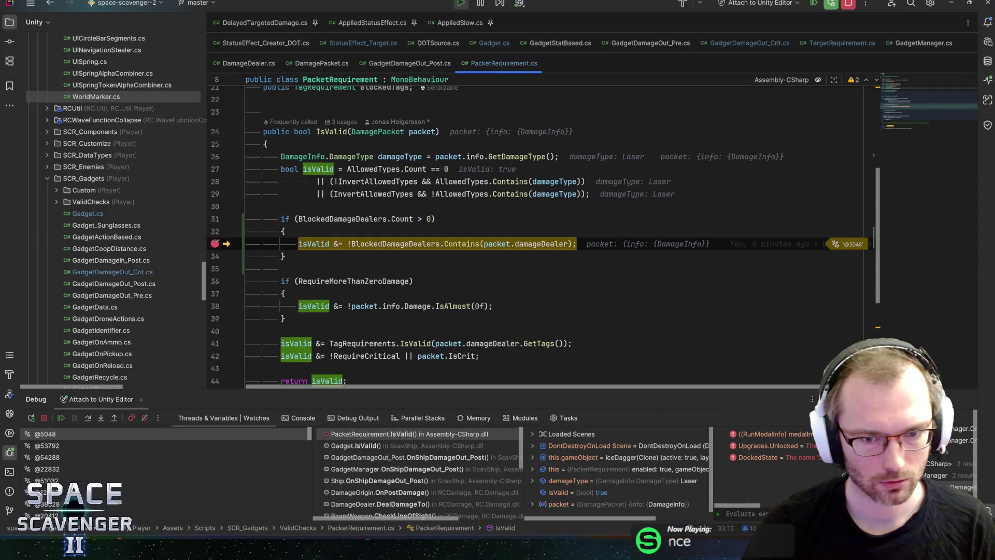
pyautogui.moveTo(539, 245)
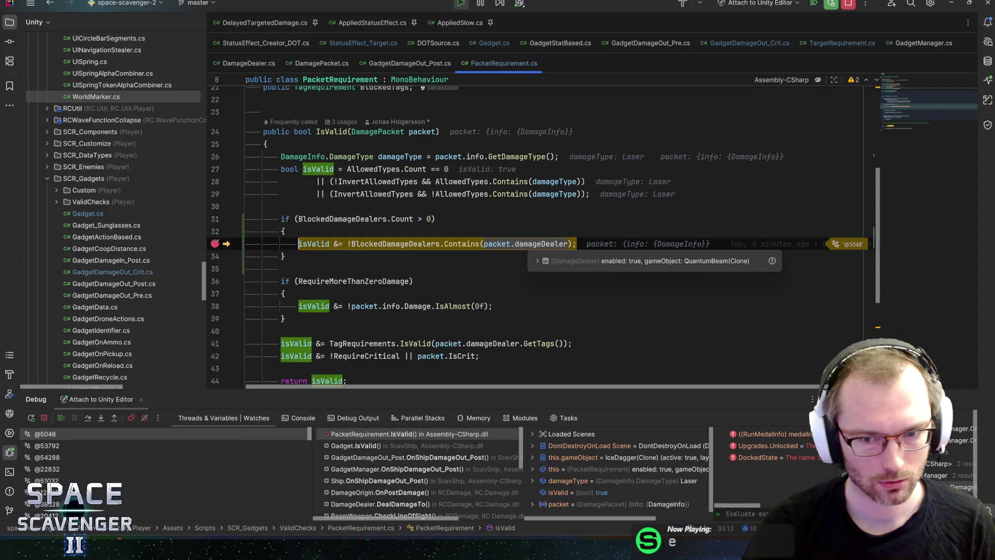
pyautogui.press('F5')
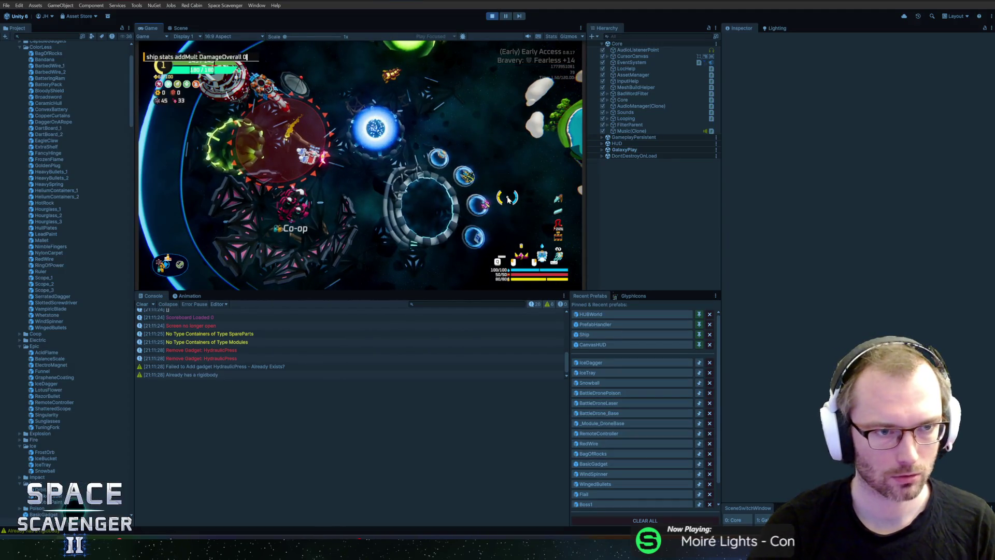
# Step: Run the in-game command 'ship stats addMult CriticalChance 0'
pyautogui.press('BackSpace')
pyautogui.press('BackSpace')
pyautogui.press('BackSpace')
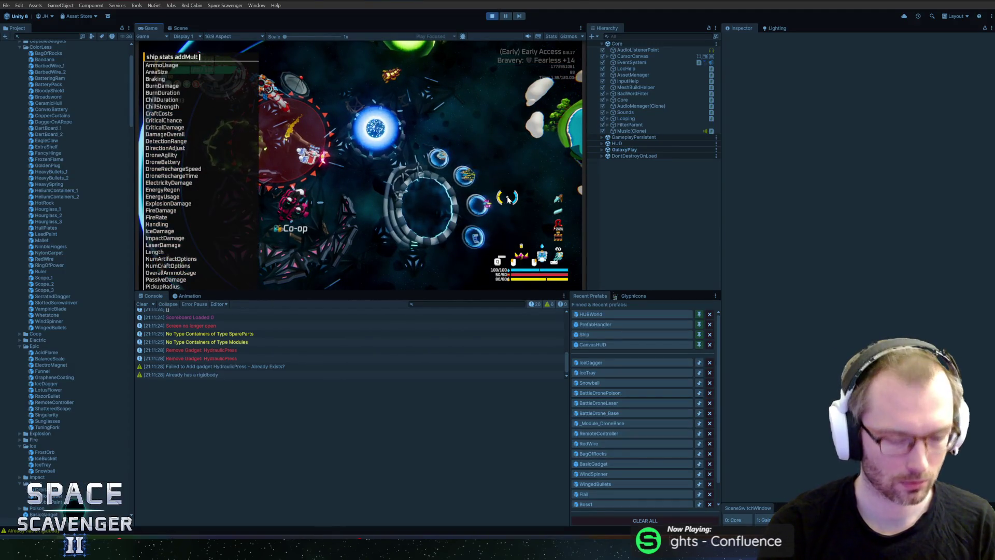
pyautogui.write('cr')
pyautogui.press('Down')
pyautogui.press('Down')
pyautogui.press('Tab')
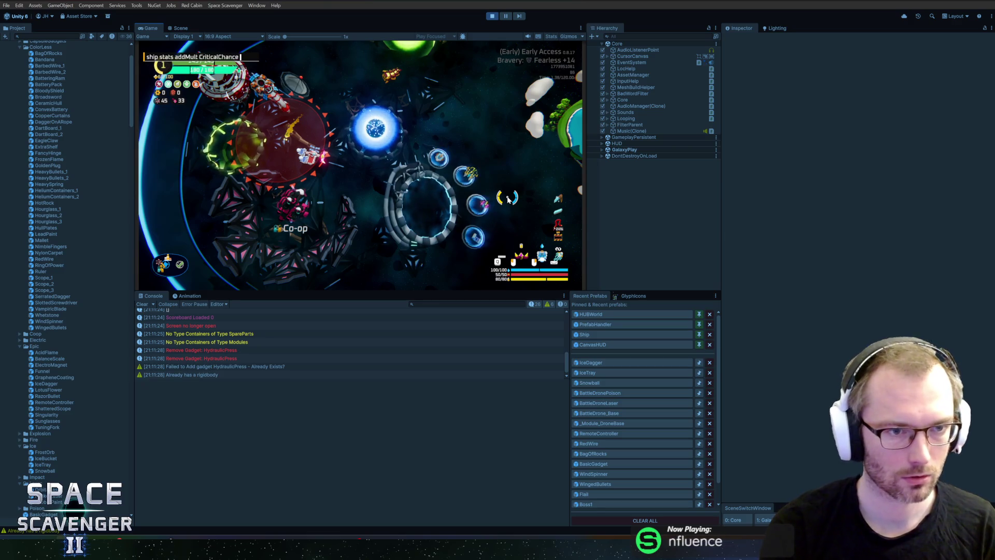
pyautogui.write('0.6')
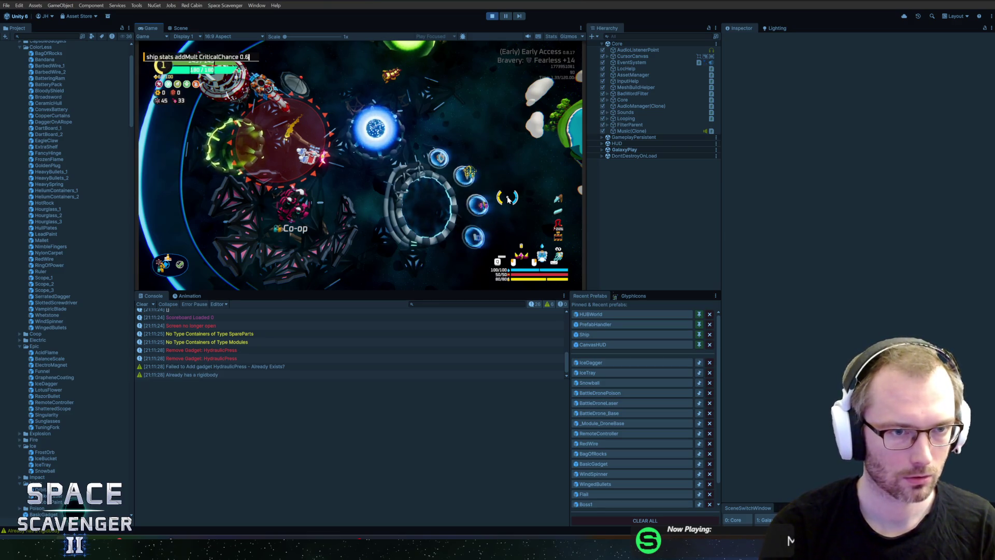
pyautogui.press('Return')
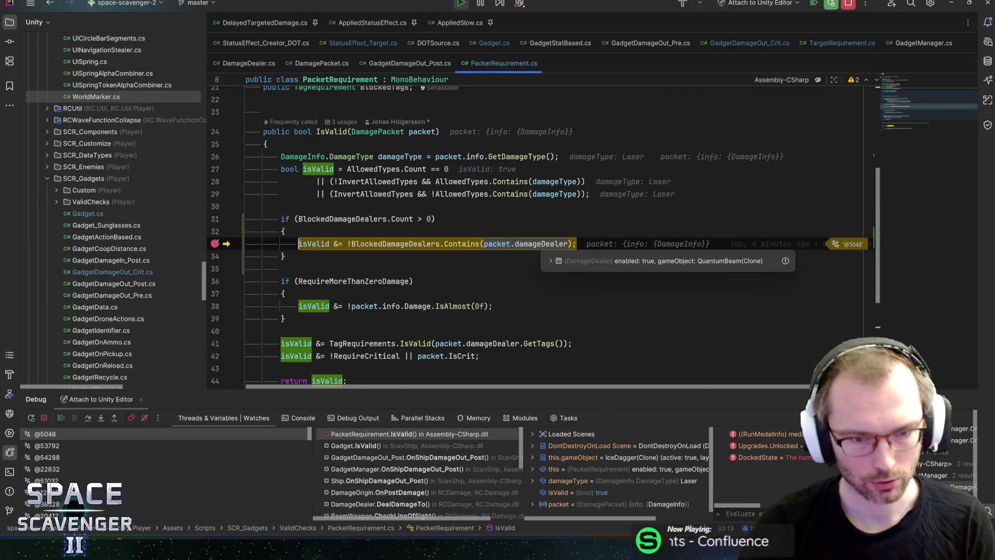
# Step: Continue to the next breakpoint hit and inspect the BlockedDamageDealers list contents
pyautogui.click(282, 268)
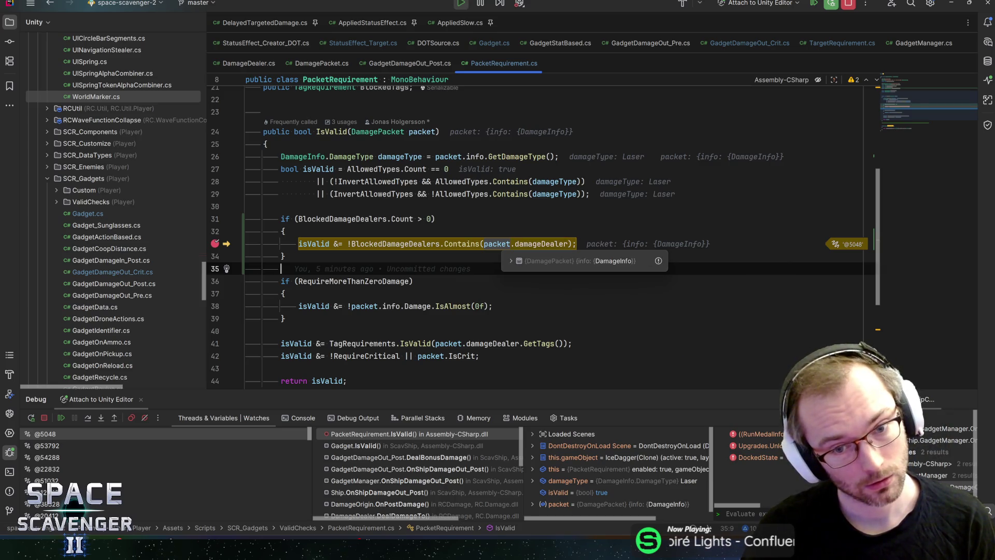
pyautogui.press('F5')
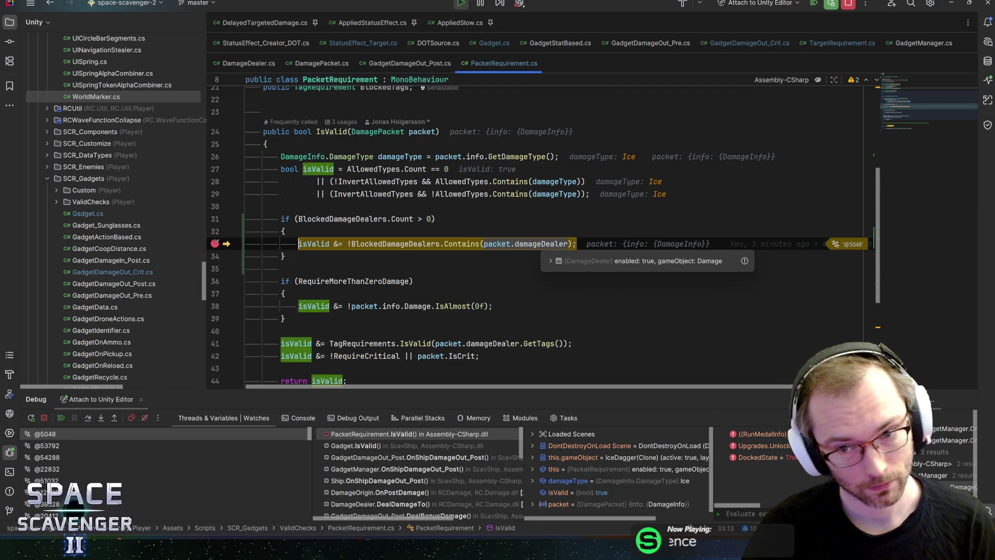
pyautogui.moveTo(394, 243)
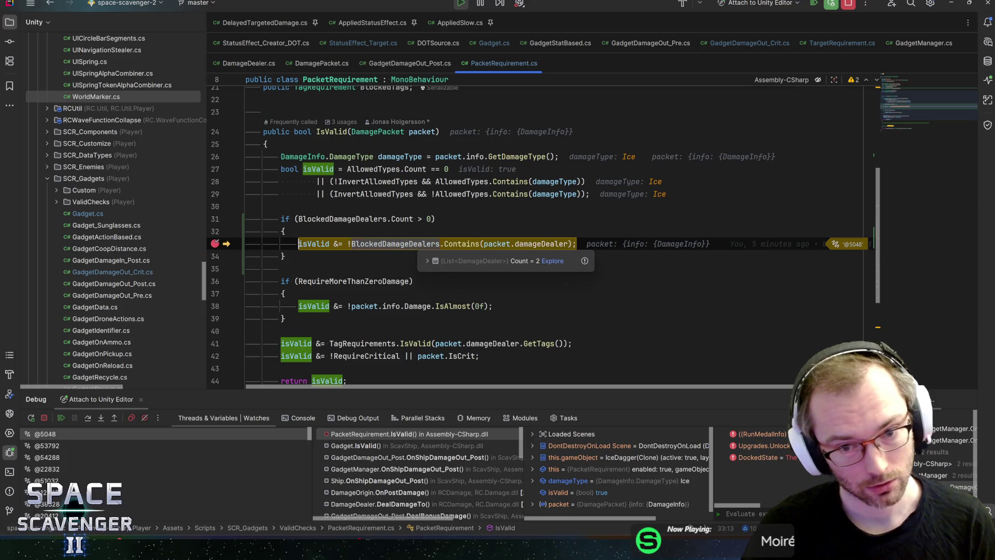
pyautogui.click(426, 261)
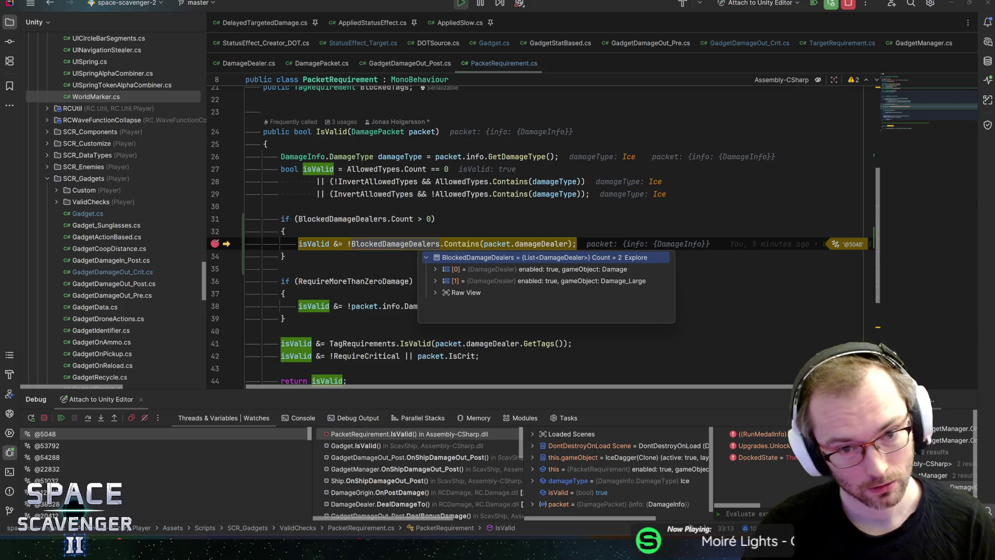
pyautogui.click(413, 244)
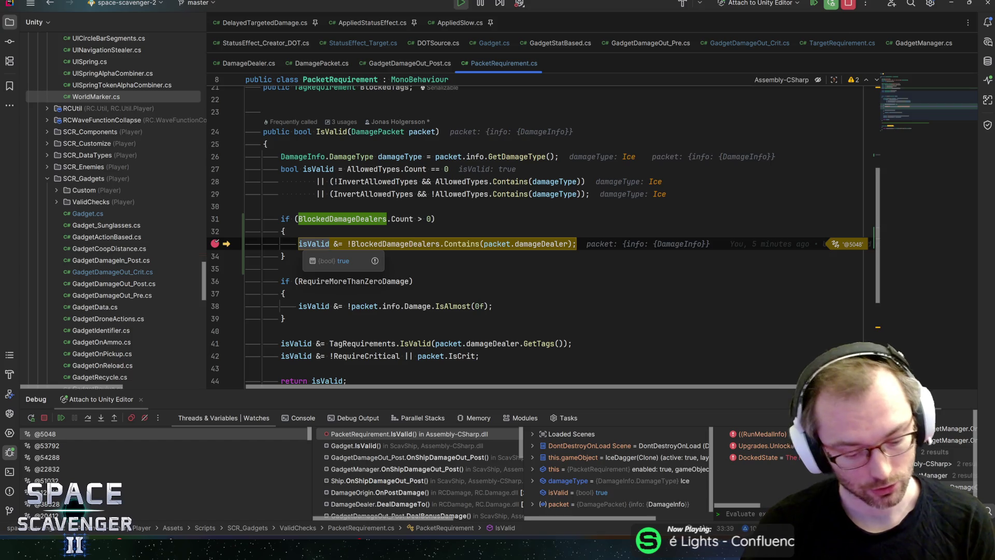
# Step: Step over the blocked-dealer and zero-damage checks to the isValid return, then out to Gadget IsValid
pyautogui.press('F10')
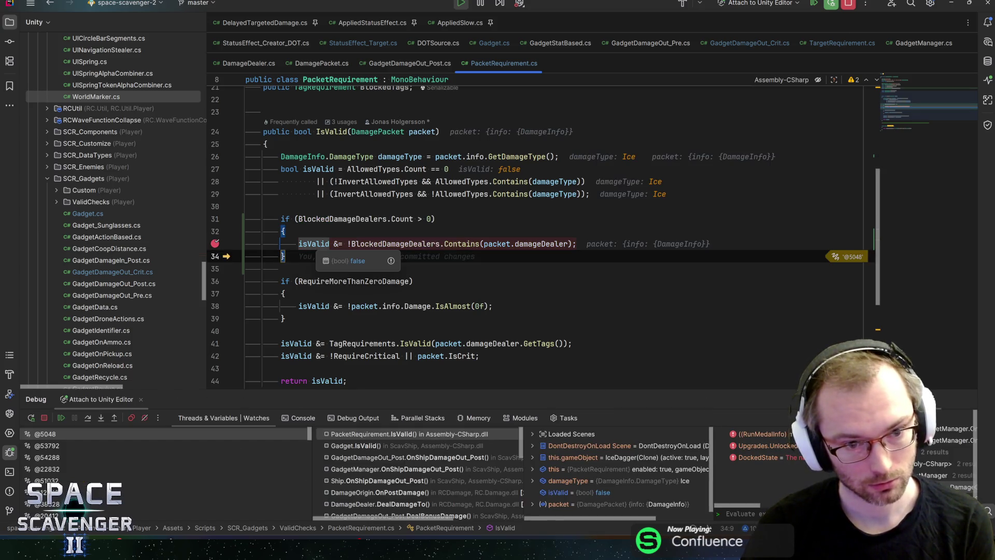
pyautogui.press('F10')
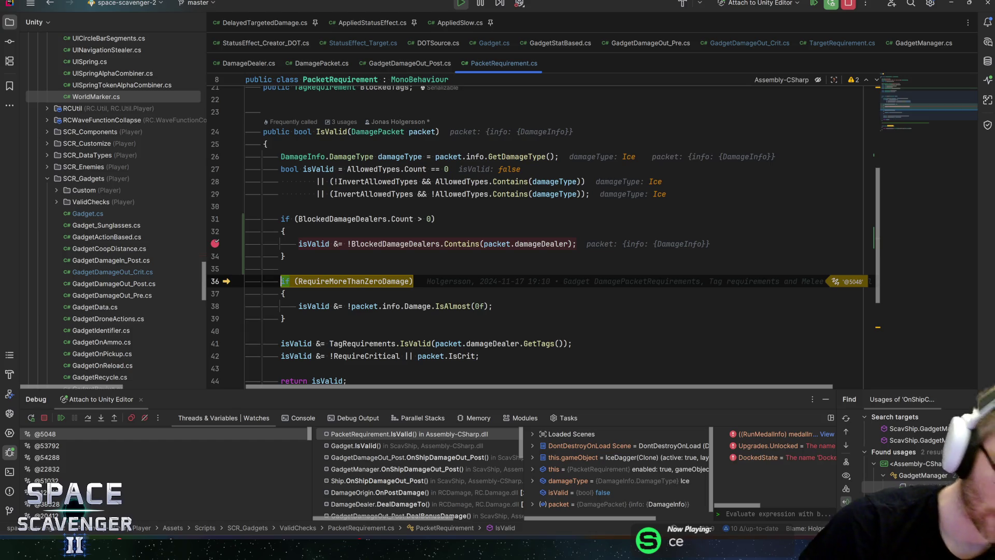
pyautogui.press('F10')
pyautogui.press('F10')
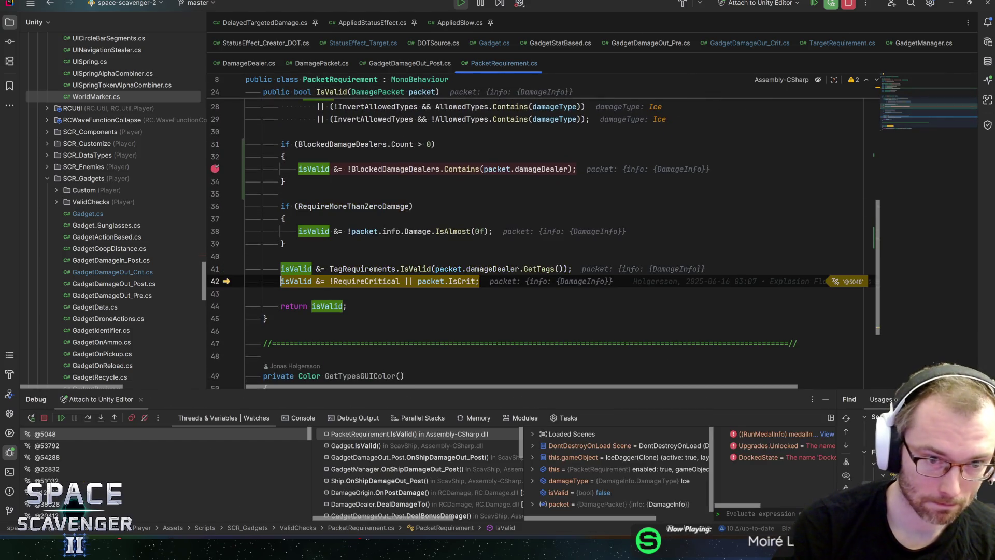
pyautogui.press('F10')
pyautogui.press('F10')
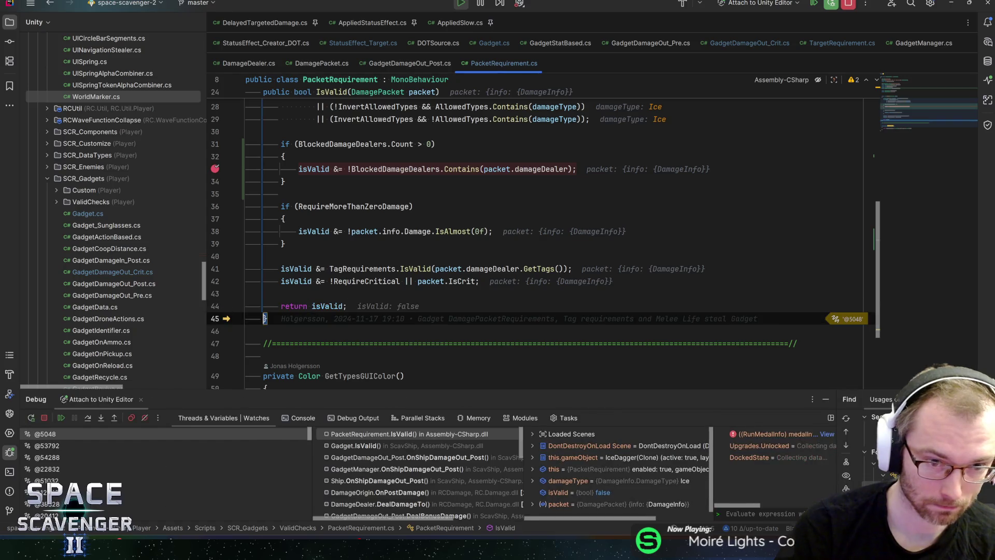
pyautogui.press('F10')
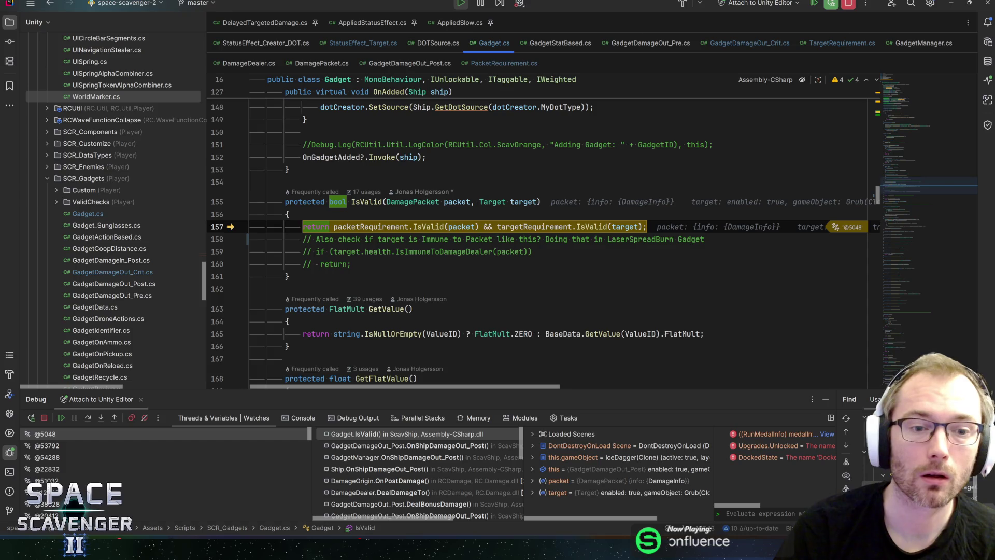
# Step: Step from Gadget.IsValid through the damage-out handler's early return out to GadgetManager's sub-gadget loop
pyautogui.press('F10')
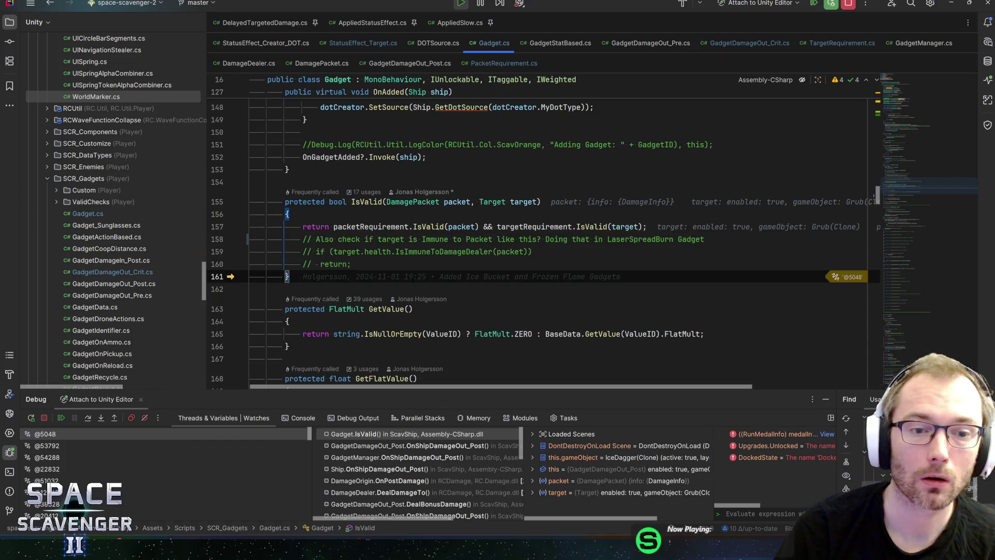
pyautogui.press('F10')
pyautogui.press('F10')
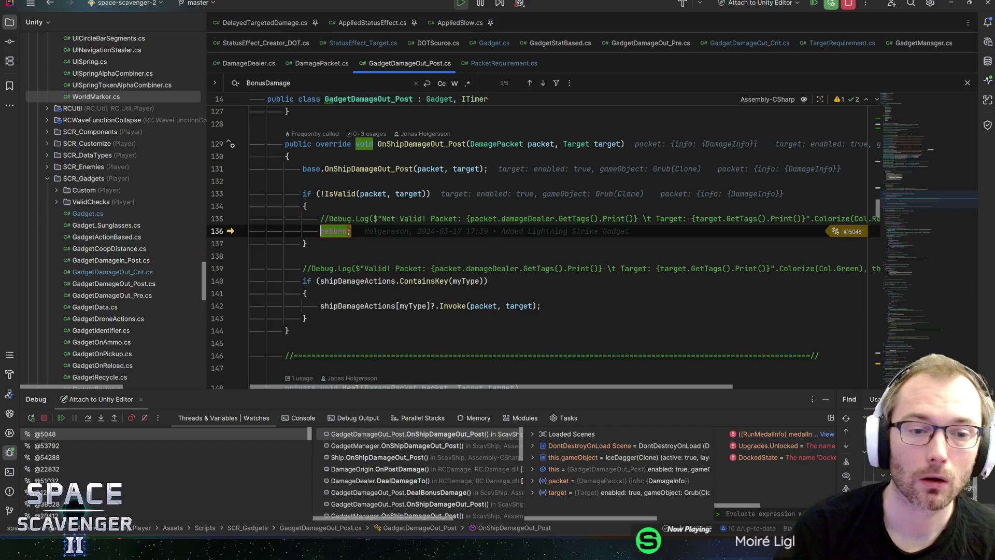
pyautogui.press('F10')
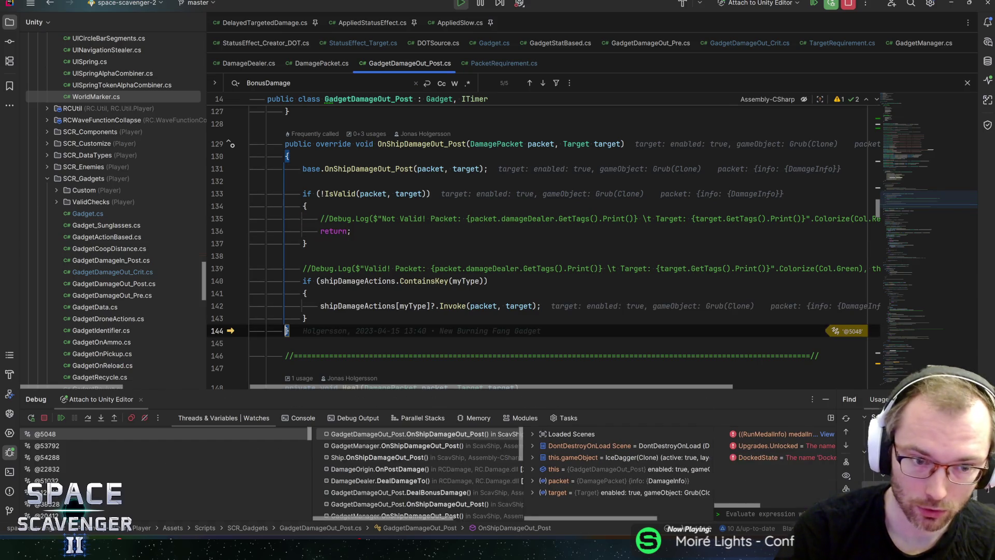
pyautogui.press('F10')
# Step: Step into the next sub-gadget's damage-out handler and jump to the IsValid declaration
pyautogui.moveTo(397, 197)
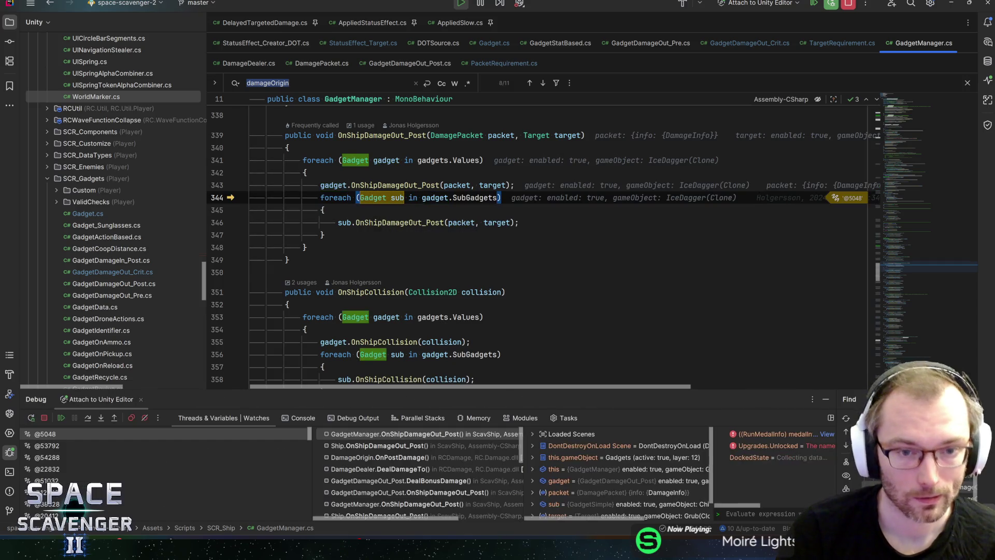
pyautogui.press('F10')
pyautogui.press('F10')
pyautogui.press('F11')
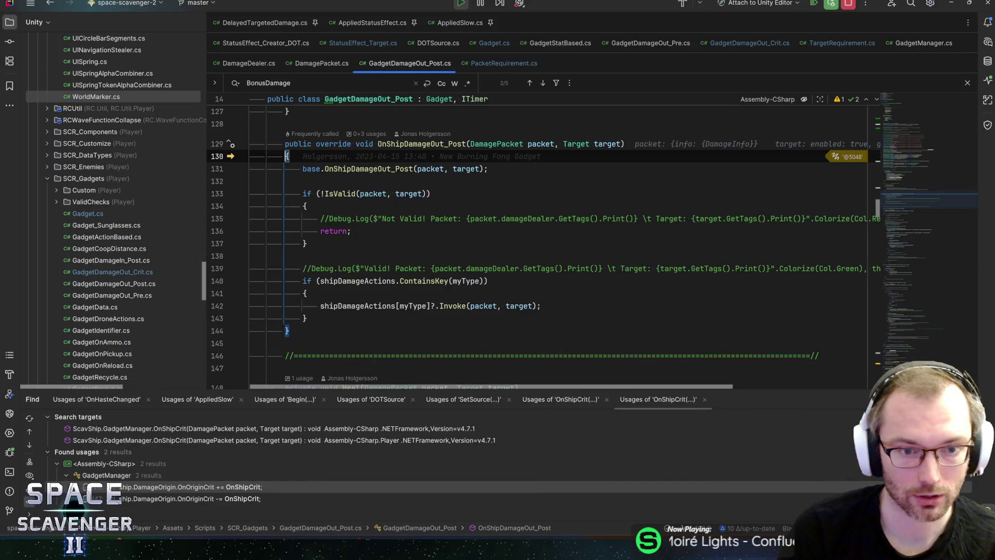
pyautogui.press('F10')
pyautogui.press('F10')
pyautogui.press('F10')
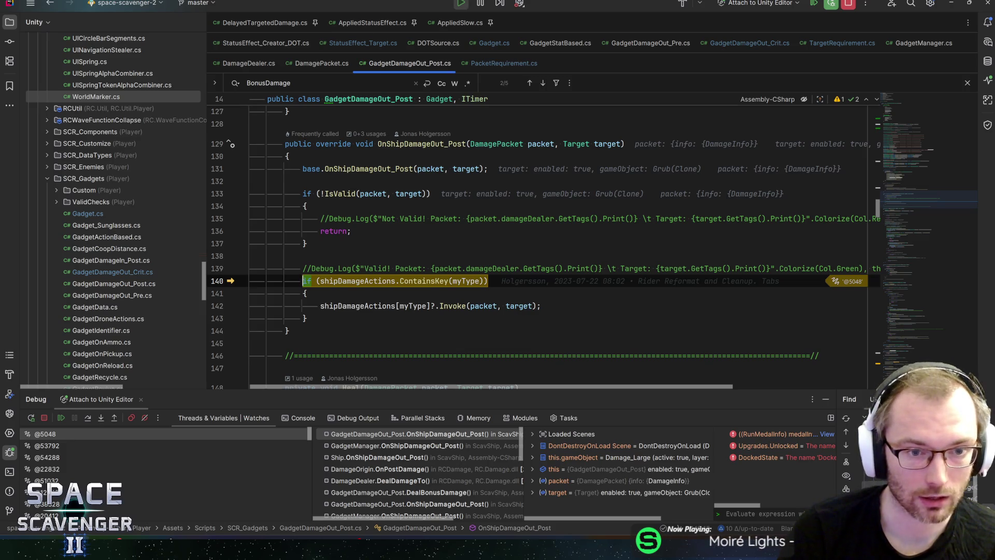
pyautogui.press('F12')
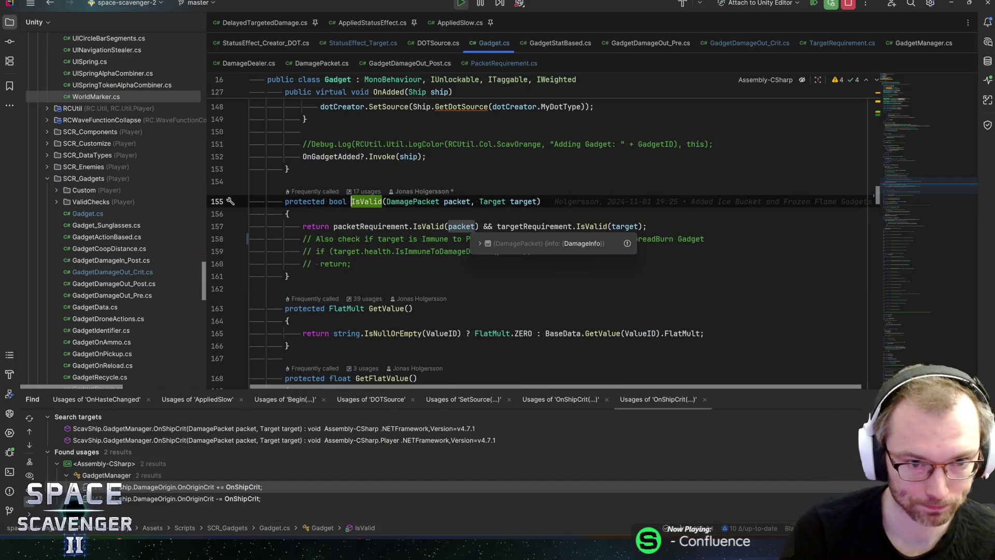
# Step: Go to PacketRequirement's IsValid declaration and set a breakpoint on its damage type line
pyautogui.moveTo(370, 228)
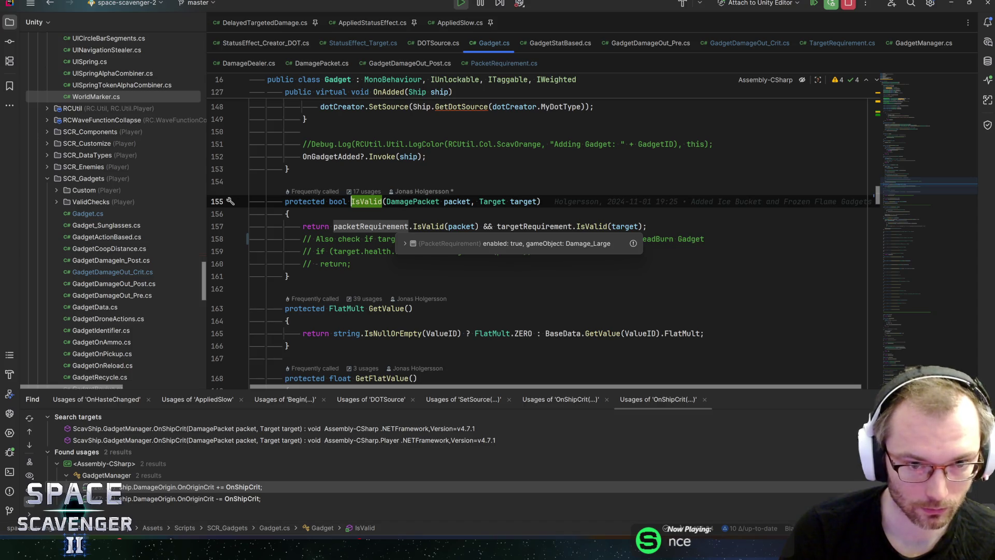
pyautogui.keyDown('ctrl'); pyautogui.click(428, 226); pyautogui.keyUp('ctrl')
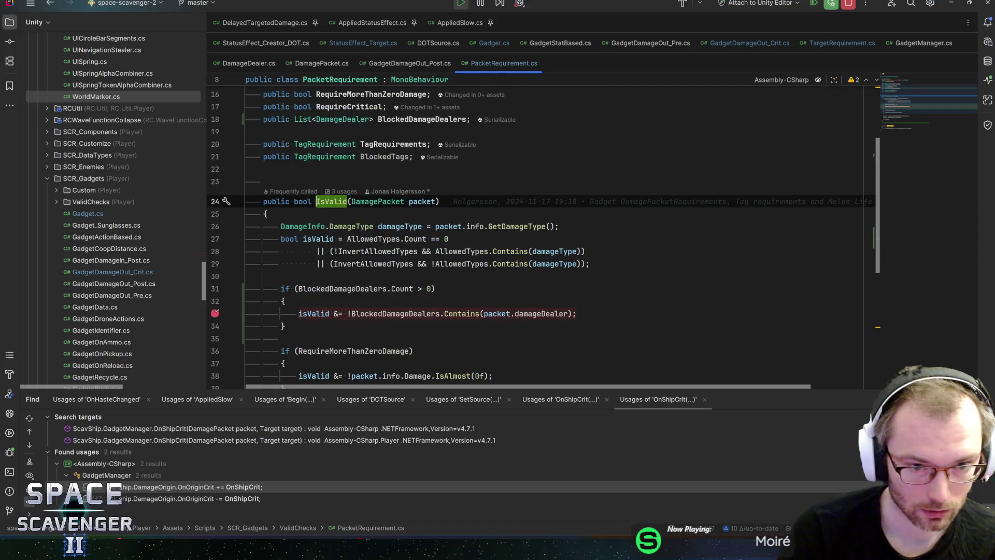
pyautogui.moveTo(373, 263)
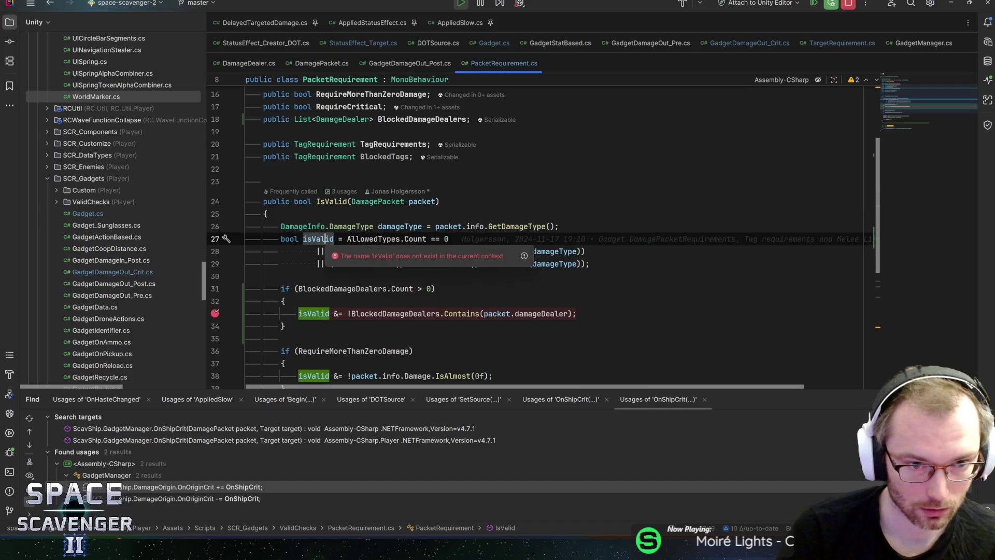
pyautogui.click(304, 226)
pyautogui.press('F9')
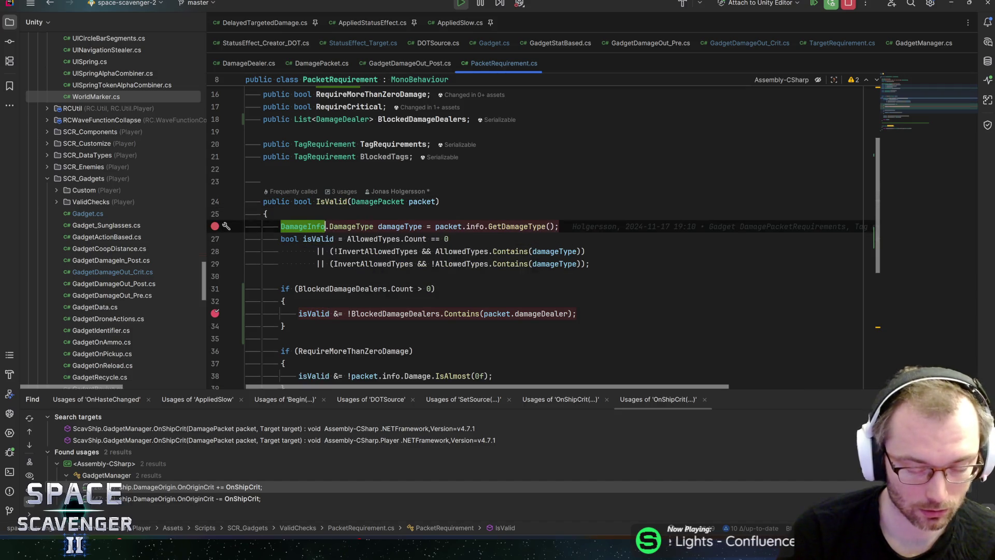
pyautogui.click(305, 288)
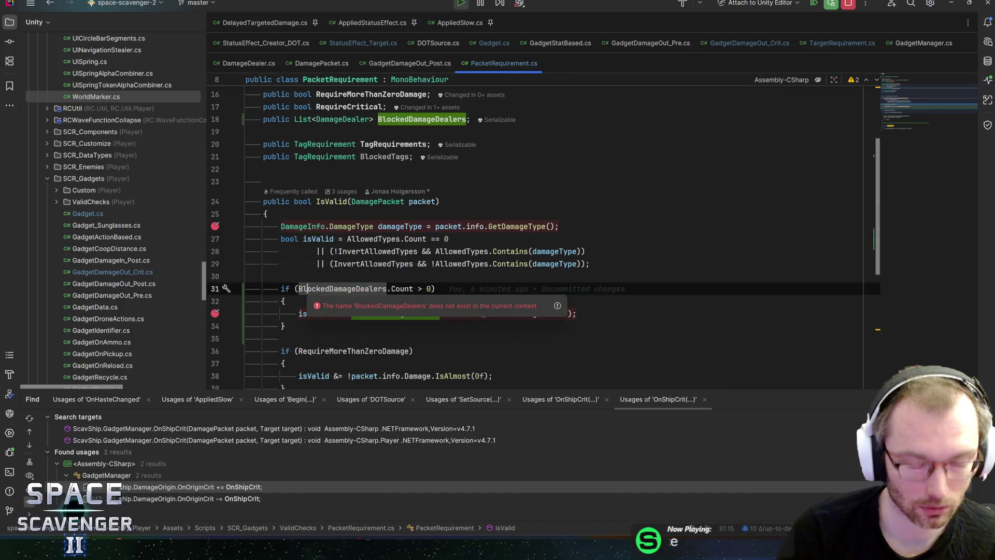
# Step: Dismiss the error tooltip, stop the debug session, and return to Unity
pyautogui.press('shift')
pyautogui.press('shift')
pyautogui.press('Escape')
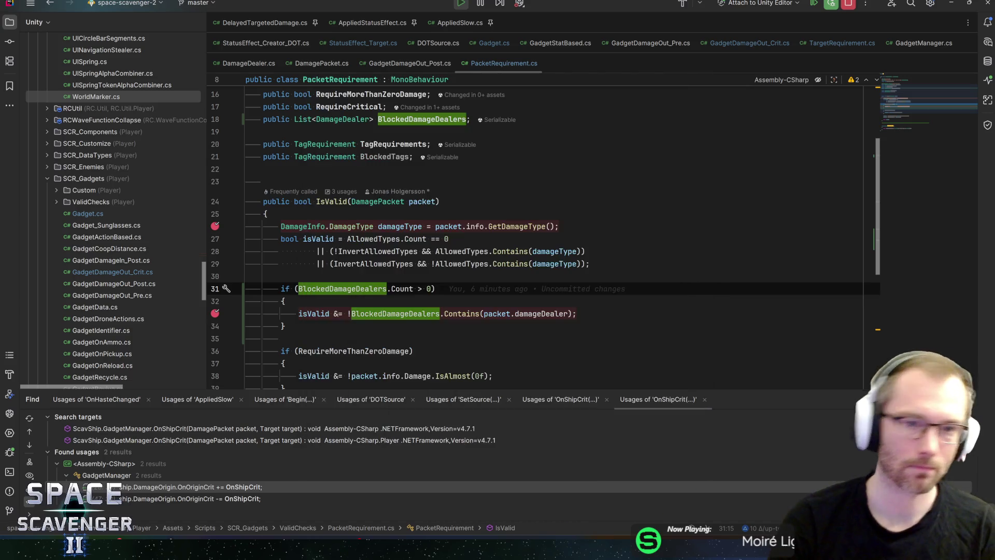
pyautogui.click(848, 3)
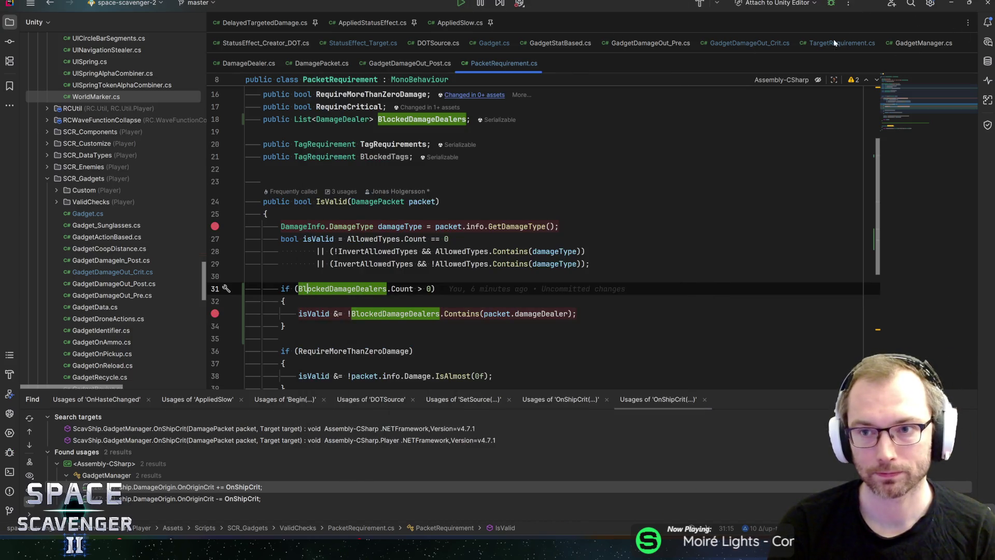
pyautogui.hotkey('alt', 'Tab')
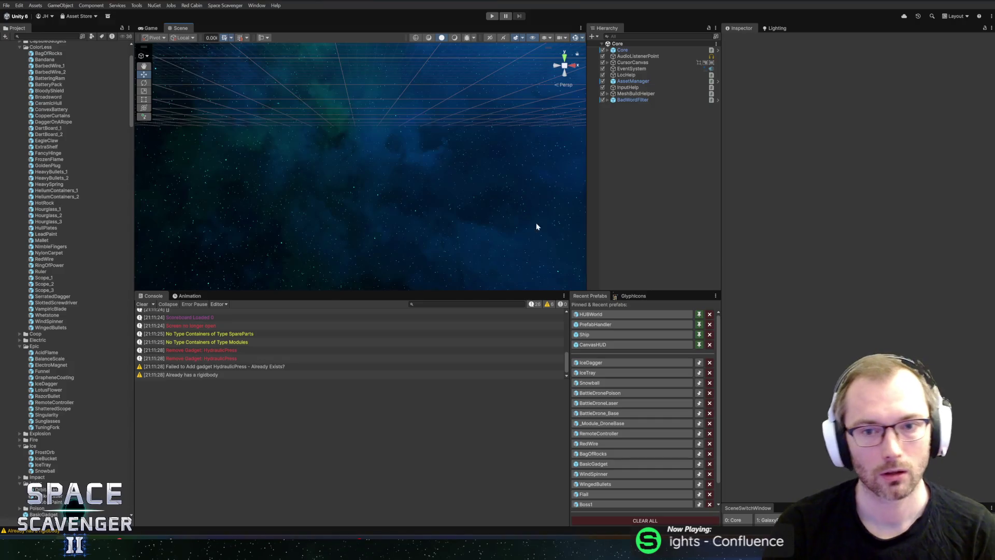
# Step: Add Damage and Damage_Large to IceDagger Damage_Large's Blocked Damage Dealers, then enter Play mode
pyautogui.click(594, 362)
pyautogui.click(640, 65)
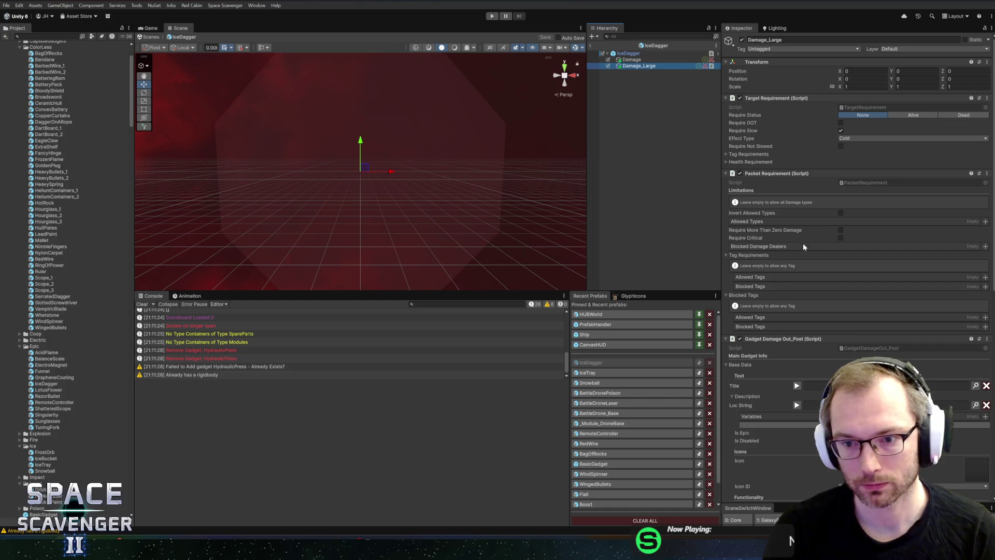
pyautogui.moveTo(629, 59)
pyautogui.mouseDown()
pyautogui.moveTo(777, 241)
pyautogui.moveTo(767, 246)
pyautogui.mouseUp()
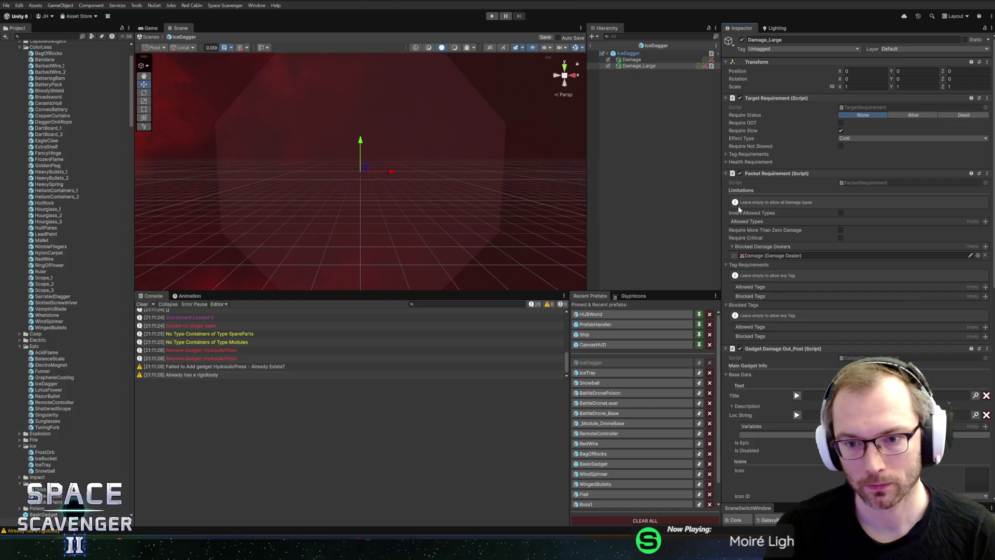
pyautogui.moveTo(628, 69); pyautogui.dragTo(780, 253)
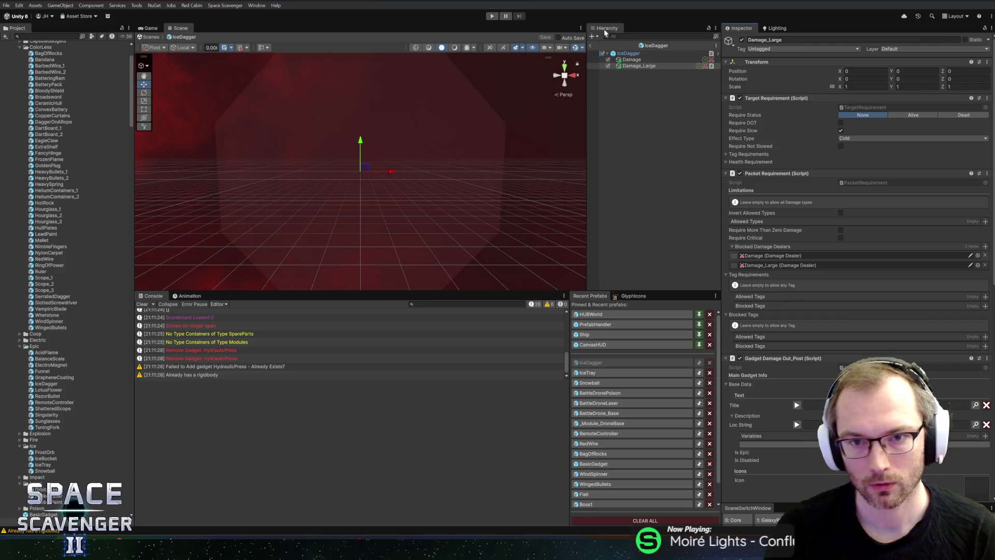
pyautogui.click(492, 16)
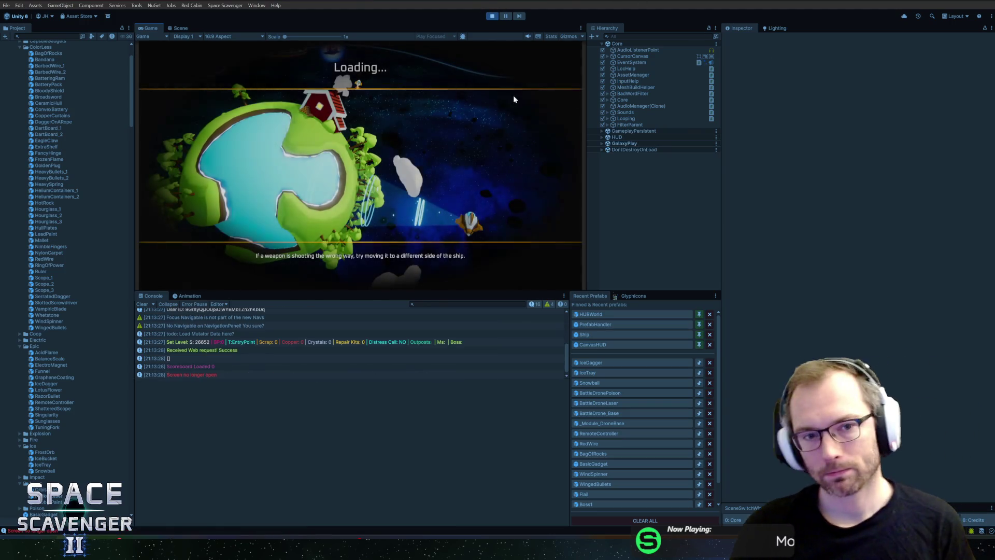
# Step: Maximize the Game view, spawn a Grub, and lower the ship's DamageOverall multiplier from the debug console
pyautogui.doubleClick(150, 28)
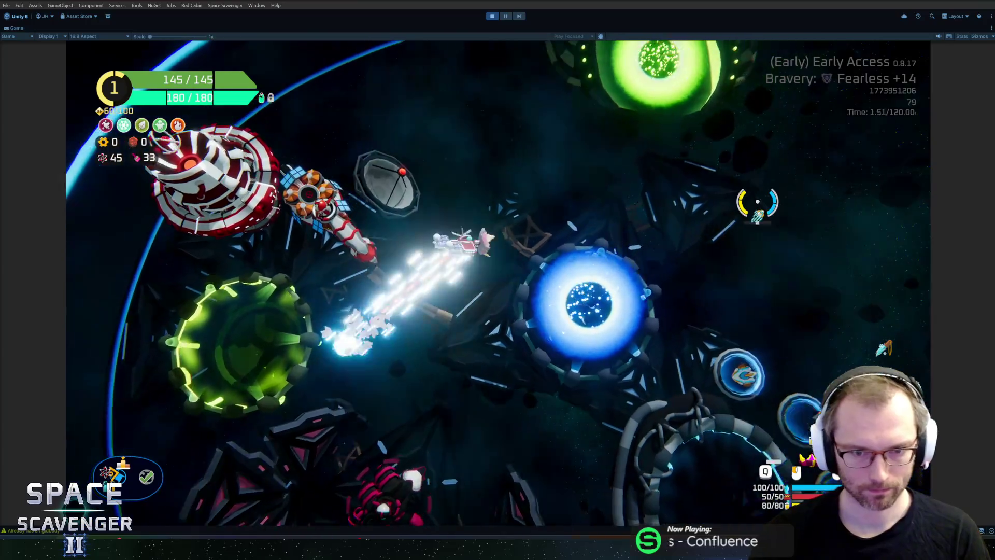
pyautogui.press('`')
pyautogui.write('spawn grub')
pyautogui.press('Return')
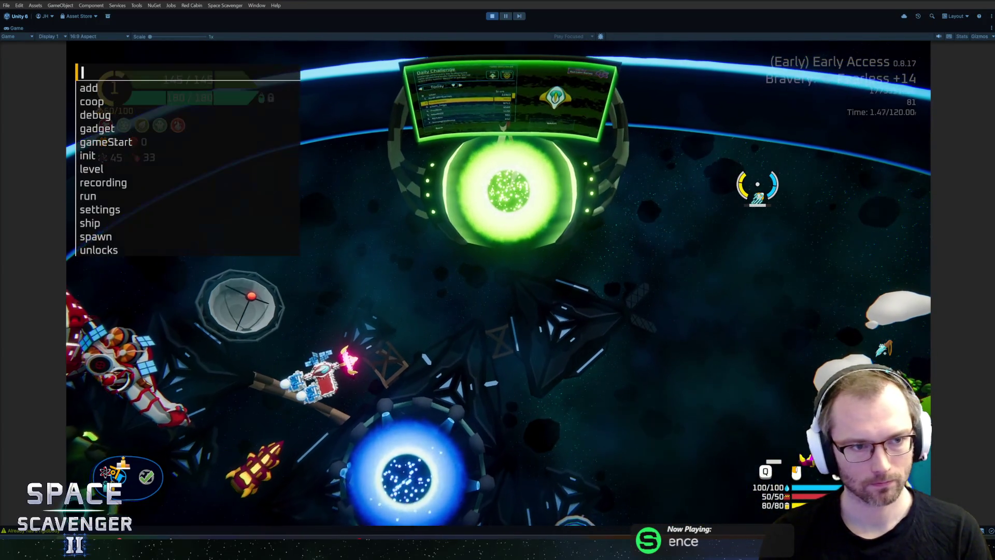
pyautogui.write('spawn')
pyautogui.press('BackSpace')
pyautogui.press('BackSpace')
pyautogui.press('BackSpace')
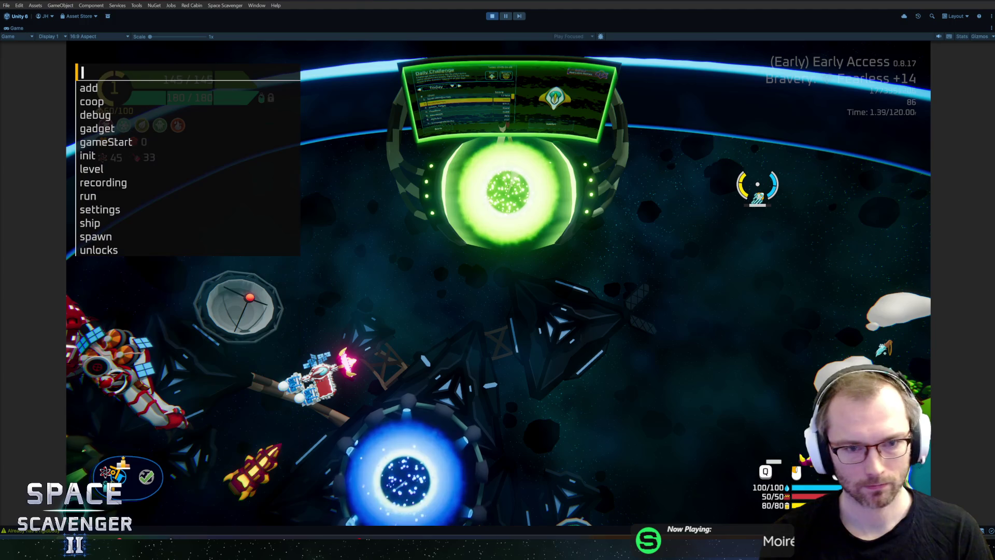
pyautogui.press('Up')
pyautogui.press('Up')
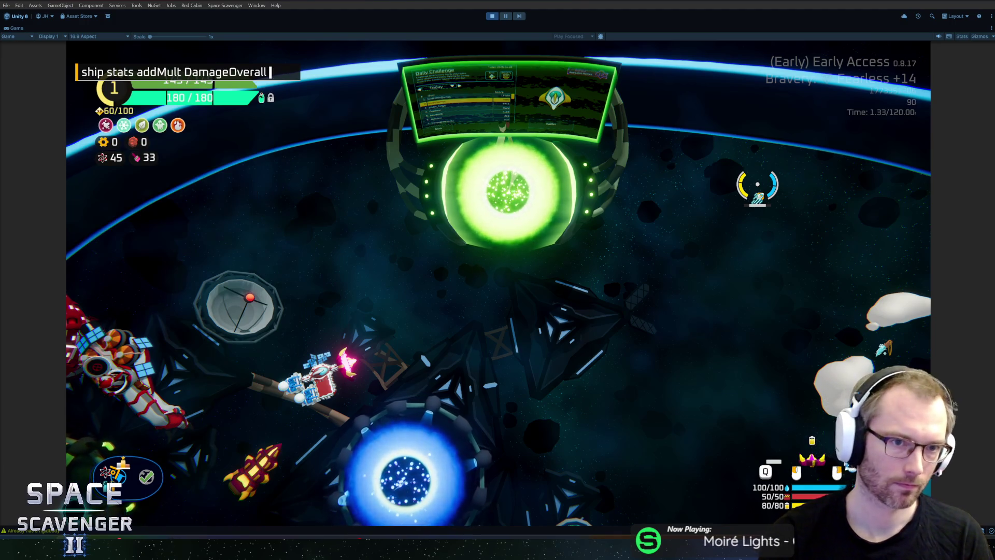
pyautogui.write('-0.')
pyautogui.press('Return')
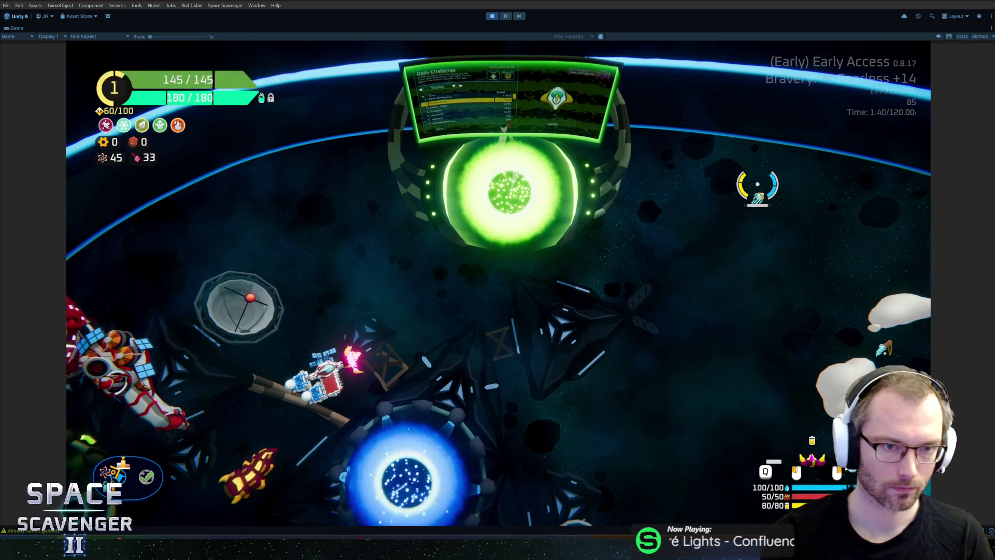
# Step: Run a 'ship stats addMult' command on CriticalChance from the debug console
pyautogui.press('`')
pyautogui.write('ship ')
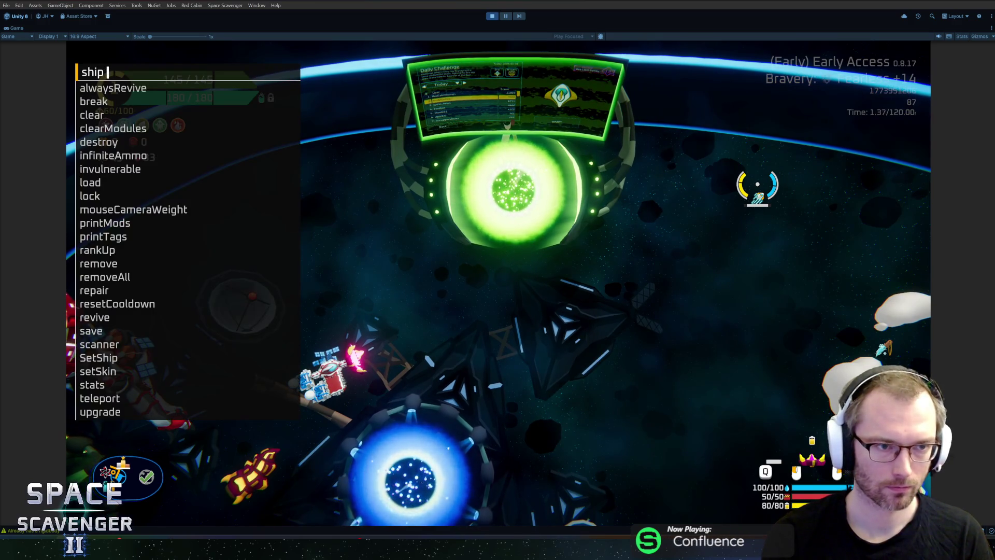
pyautogui.write('stats addmu')
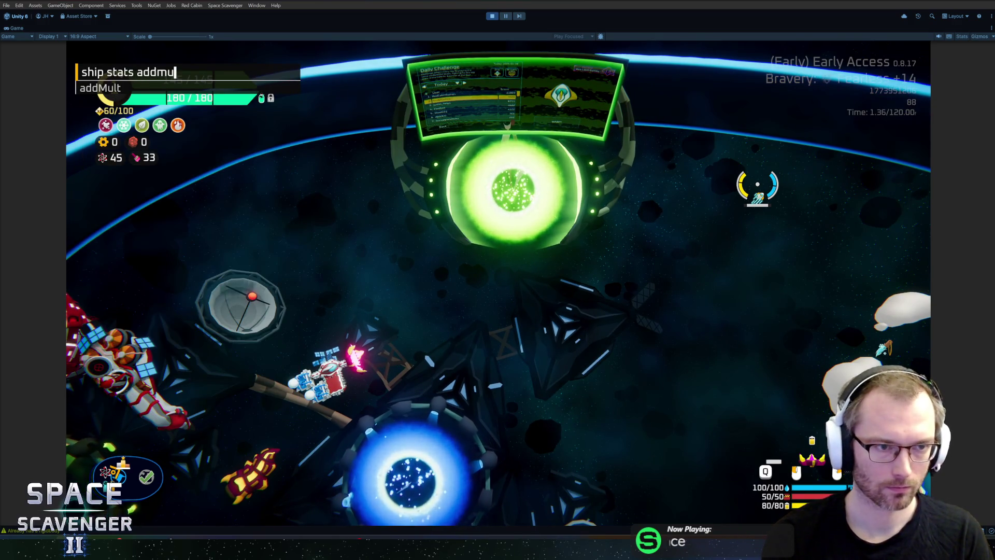
pyautogui.press('Tab')
pyautogui.write('criticakc')
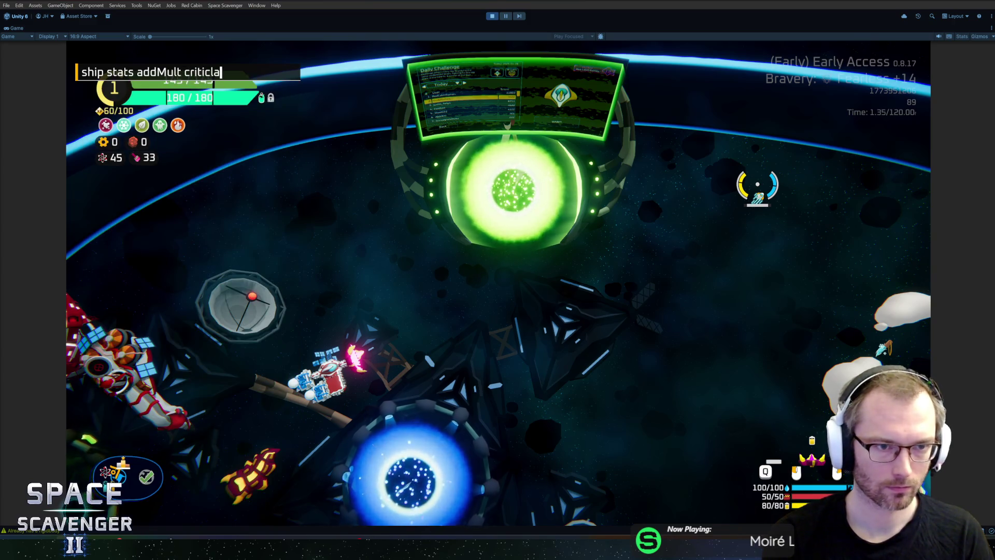
pyautogui.press('BackSpace')
pyautogui.press('BackSpace')
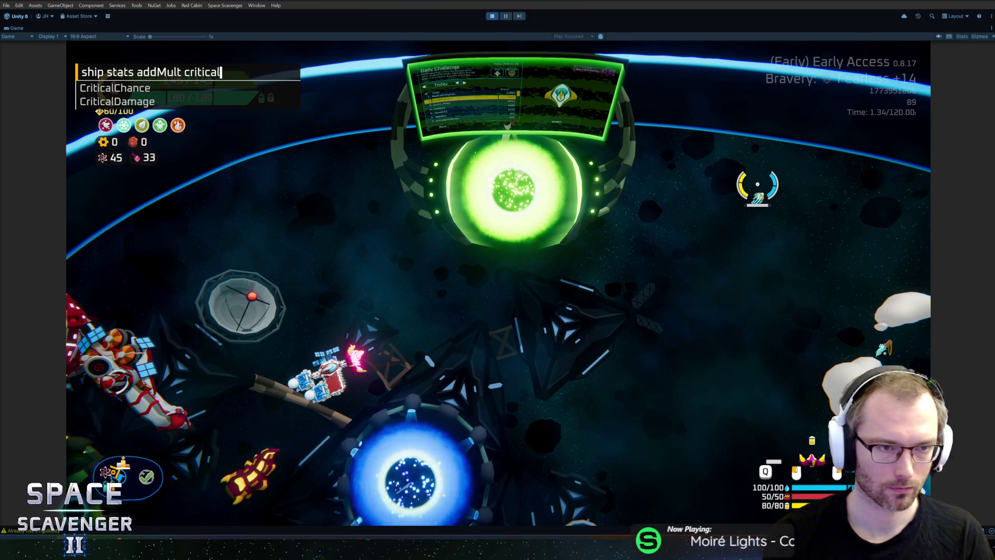
pyautogui.press('Tab')
pyautogui.press('Return')
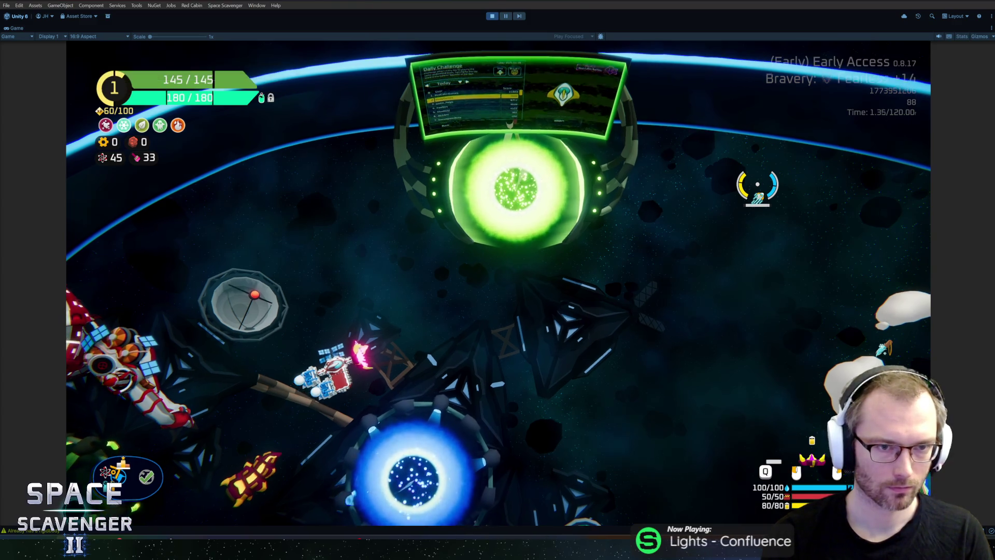
# Step: Fly toward the green portal and spawn three more Grub enemies near the ship
pyautogui.press('s')
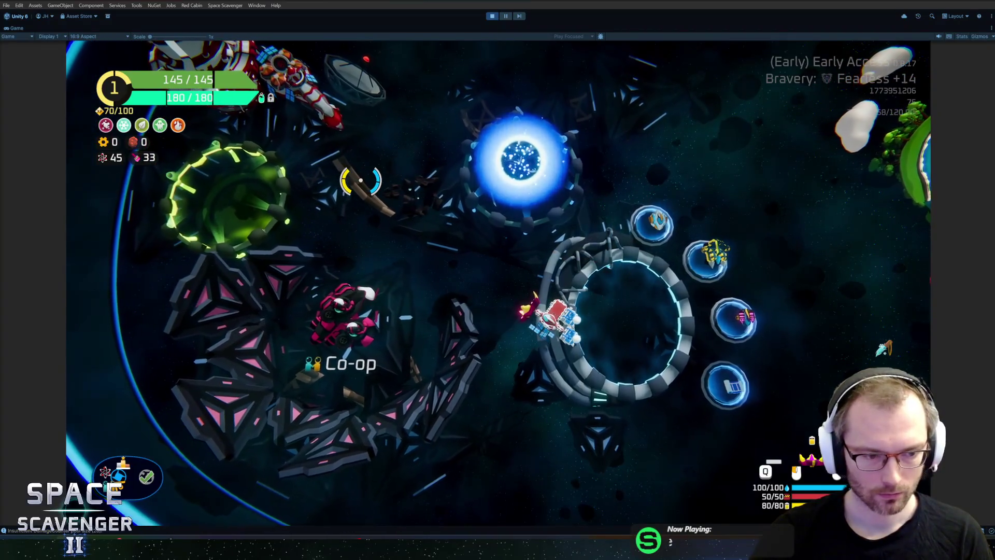
pyautogui.press('w')
pyautogui.press('d')
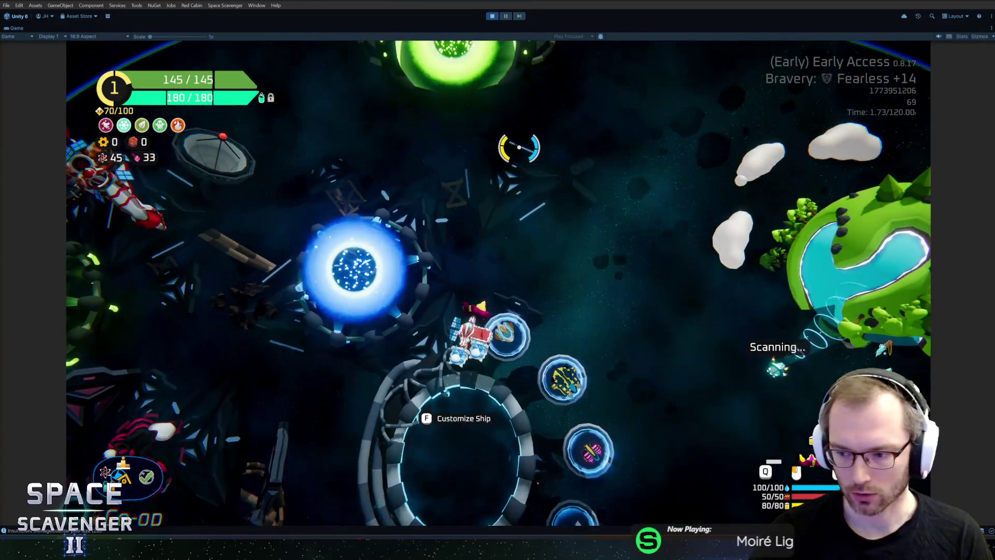
pyautogui.press('`')
pyautogui.press('Up')
pyautogui.press('Up')
pyautogui.press('Up')
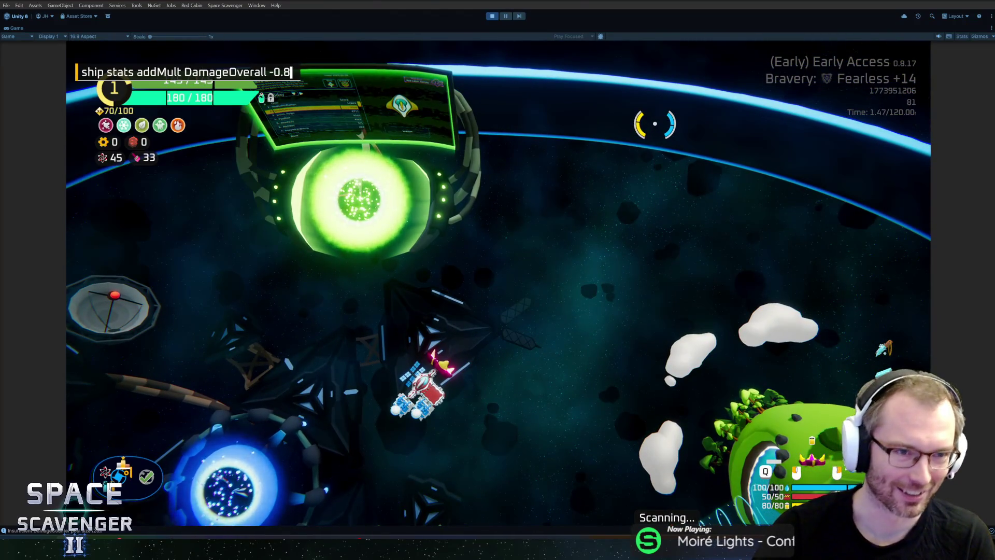
pyautogui.press('Return')
pyautogui.press('`')
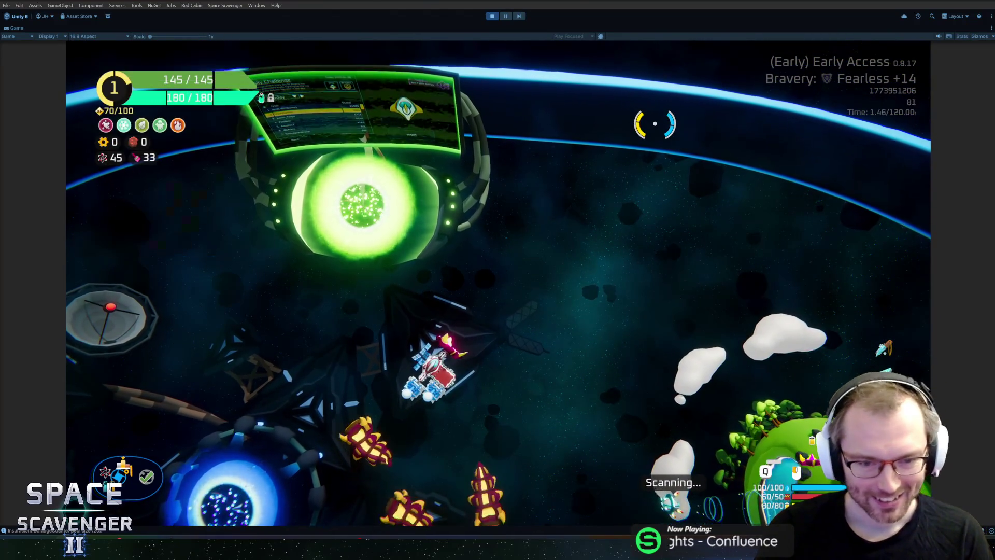
# Step: Fly at the Grubs along the arena edge and attack them with the laser
pyautogui.press('s')
pyautogui.press('d')
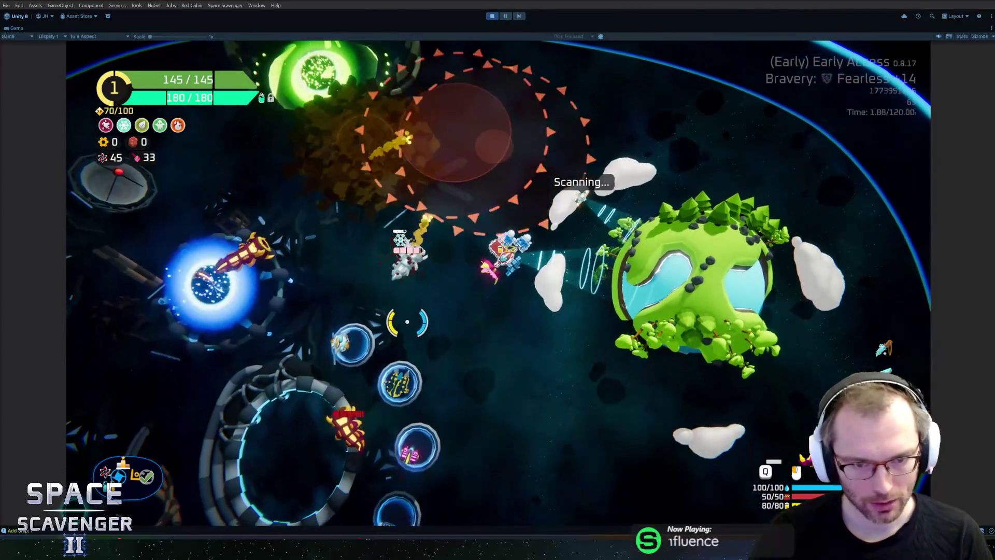
pyautogui.press('s')
pyautogui.press('a')
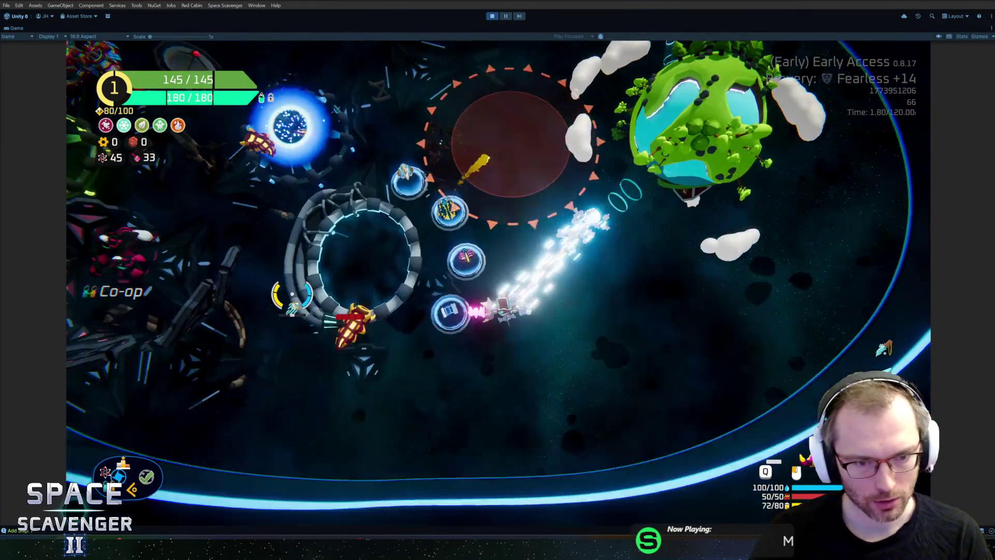
pyautogui.press('s')
pyautogui.press('a')
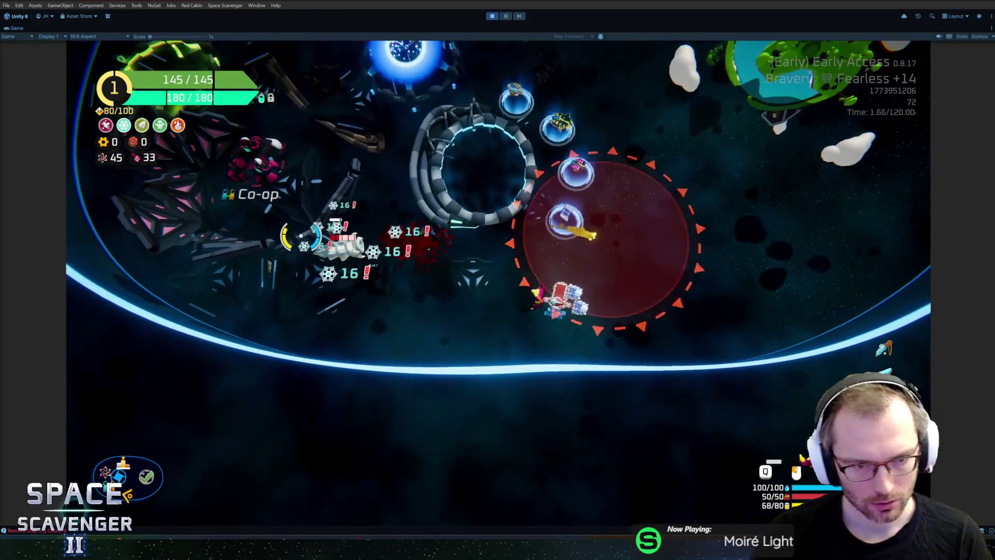
pyautogui.press('a')
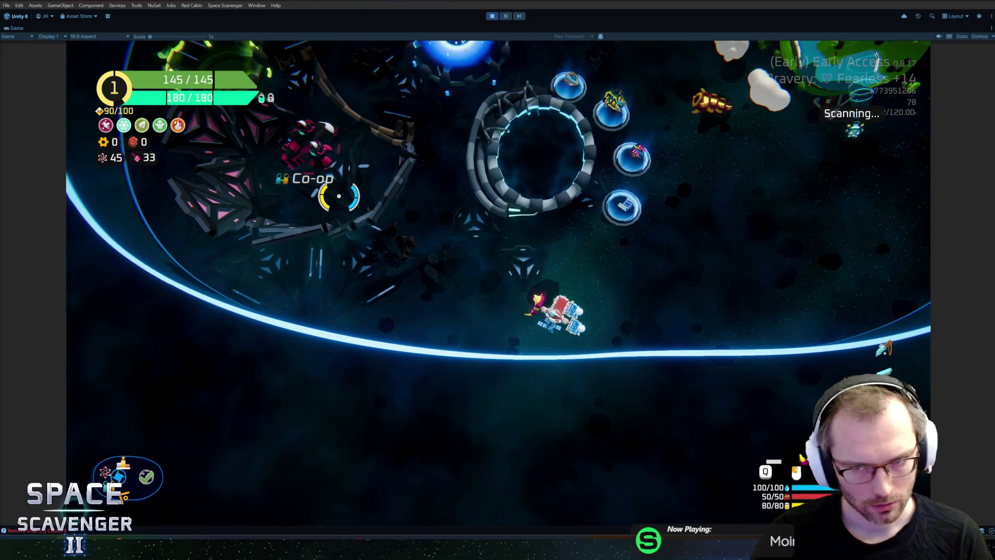
# Step: Stop play mode, reopen IceDagger, and inspect Damage_Large's Damage Dealer type list
pyautogui.hotkey('ctrl', 'p')
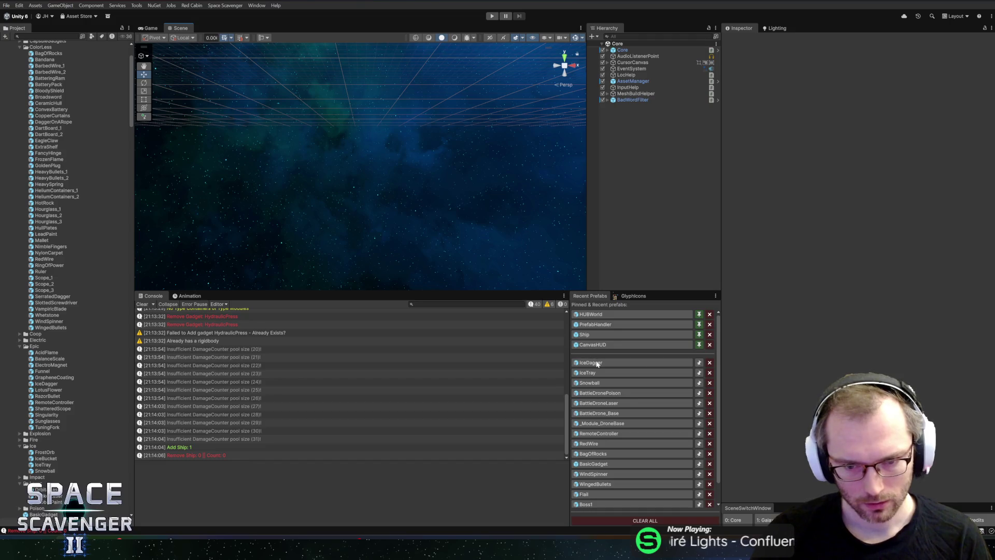
pyautogui.click(597, 363)
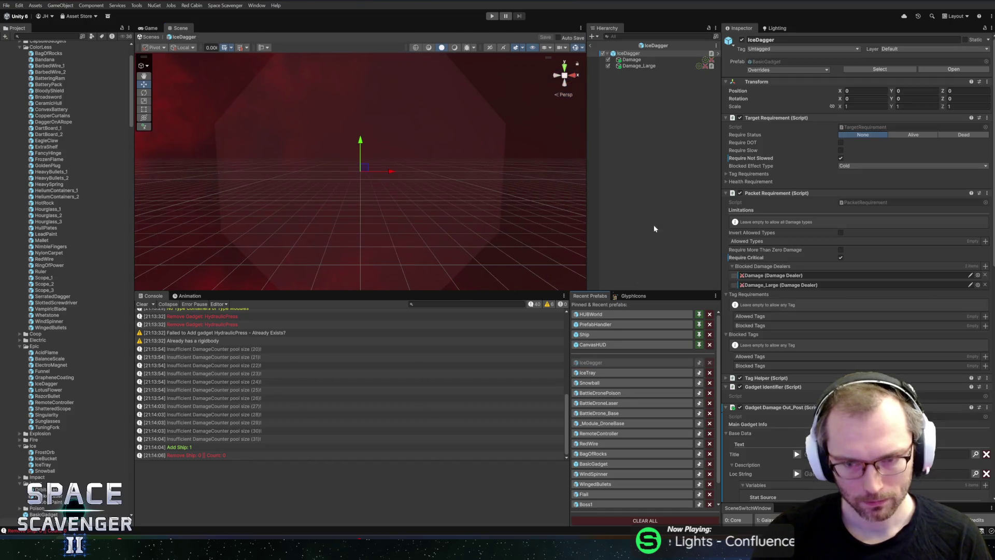
pyautogui.click(652, 66)
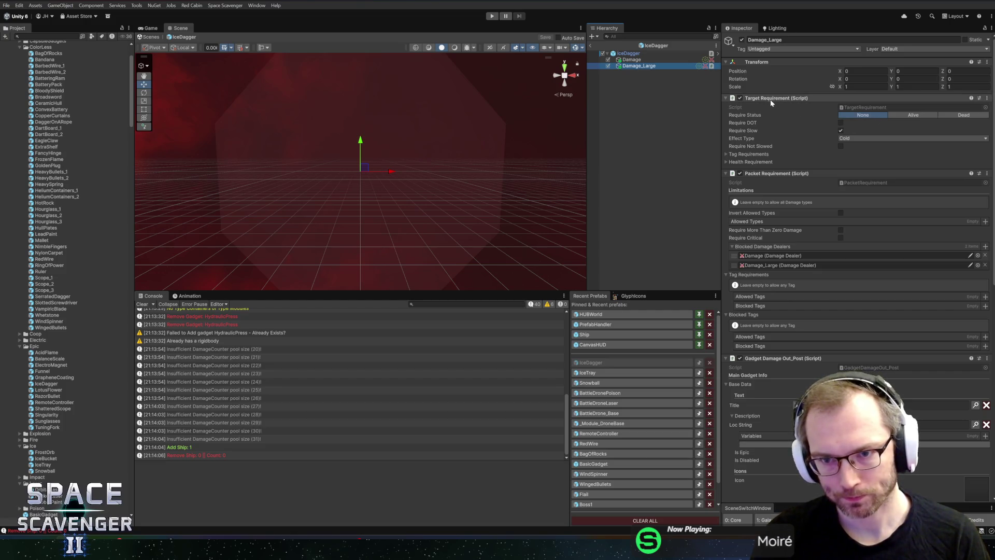
pyautogui.scroll(-10, 787, 228)
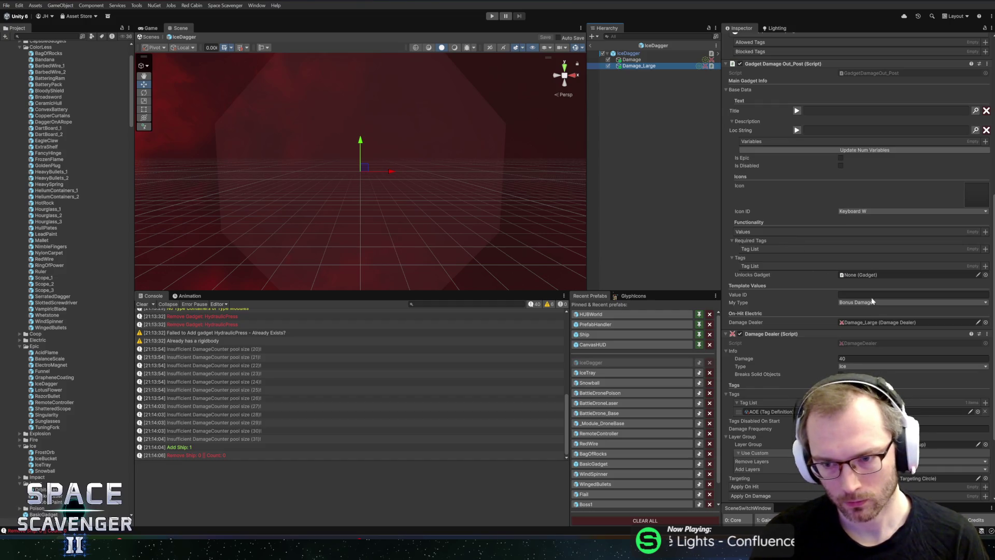
pyautogui.click(853, 303)
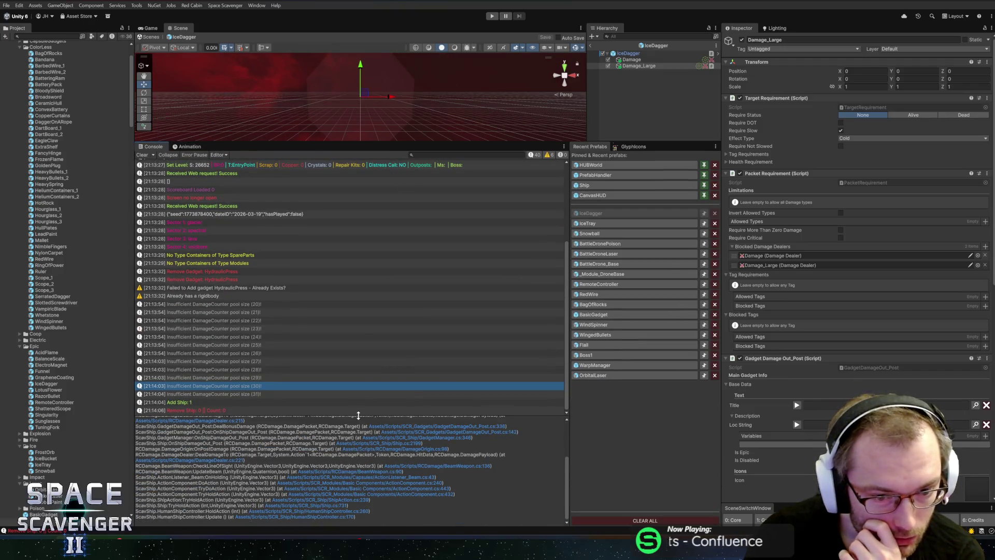
# Step: Enlarge the Console detail pane, review Damage_Large's Blocked Damage Dealers, and select the first pool-size error
pyautogui.moveTo(358, 415); pyautogui.dragTo(362, 315)
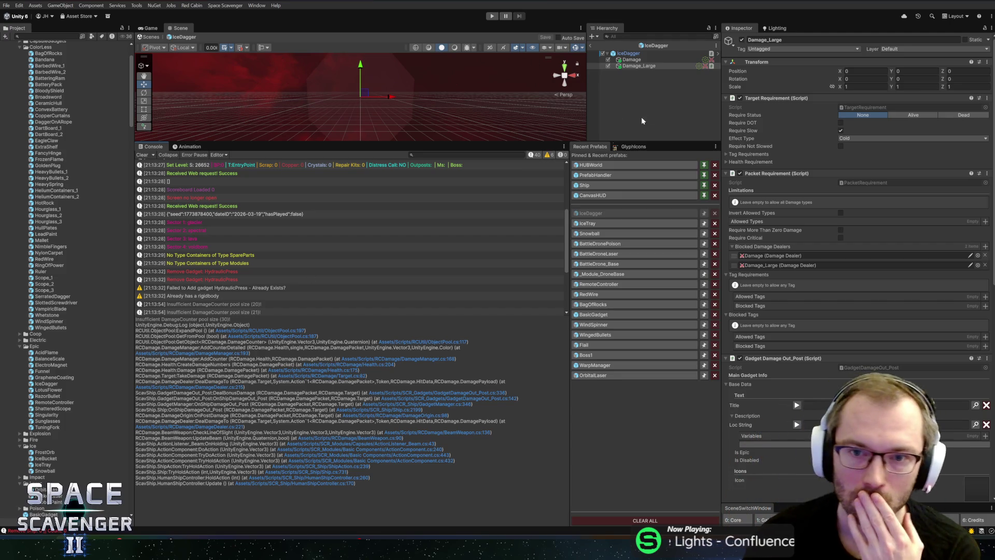
pyautogui.click(652, 66)
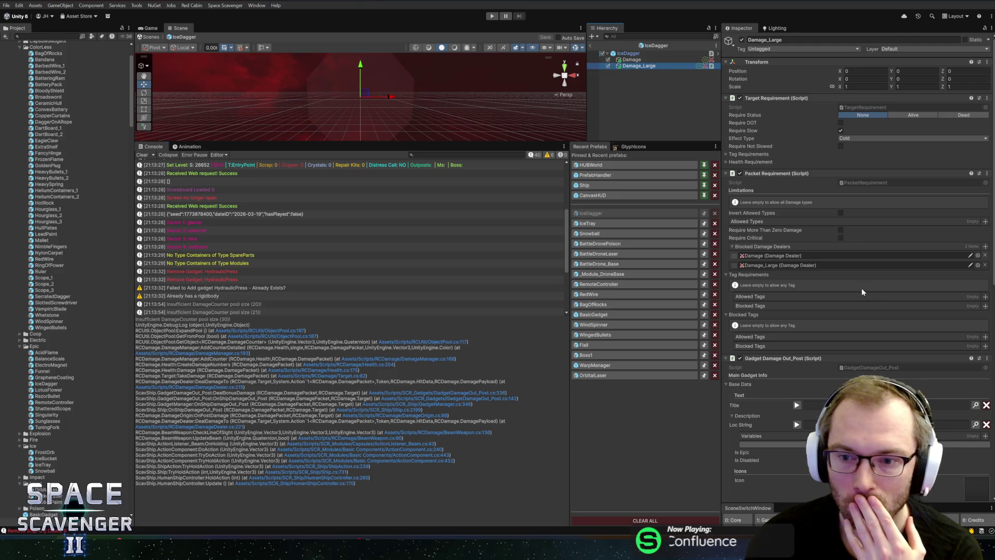
pyautogui.click(777, 265)
pyautogui.scroll(-5, 791, 259)
pyautogui.scroll(-10, 790, 258)
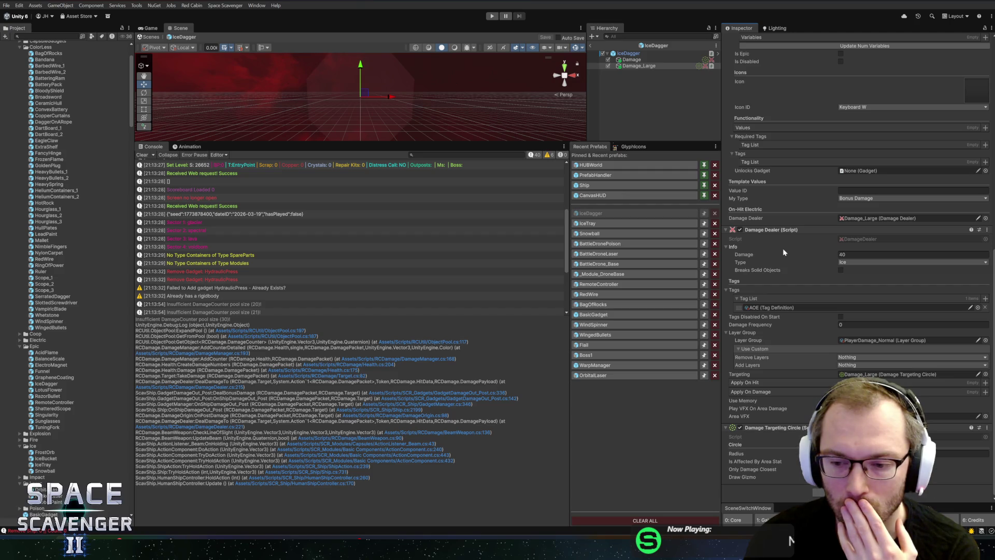
pyautogui.scroll(7, 785, 251)
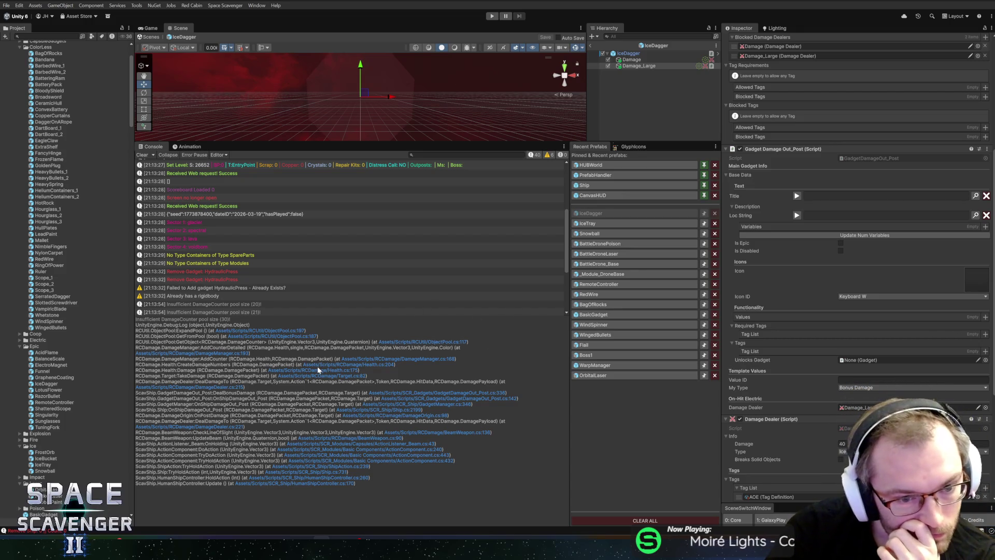
pyautogui.click(276, 302)
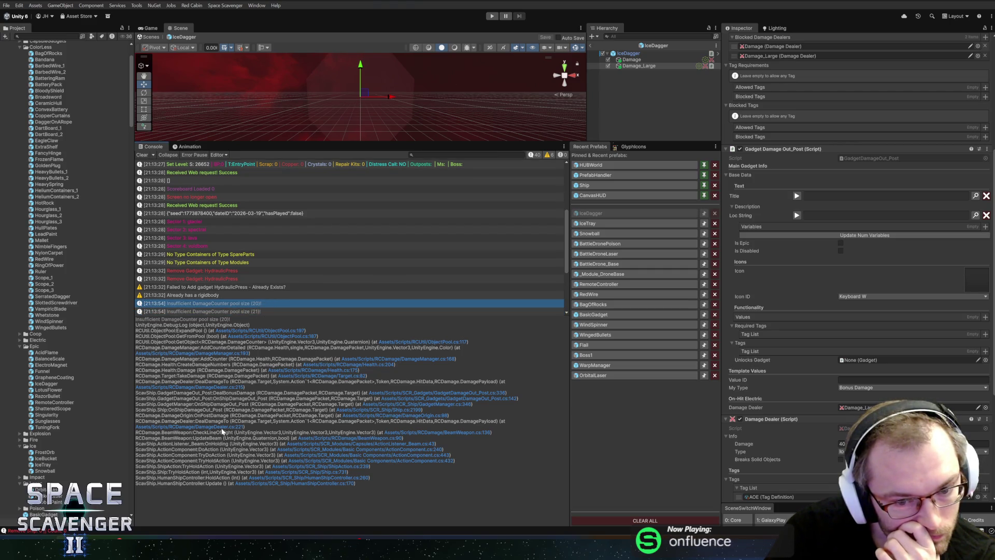
# Step: Widen the Console to read the trace, then jump to DealDamageTo at DamageDealer.cs line 221
pyautogui.moveTo(570, 435); pyautogui.dragTo(633, 436)
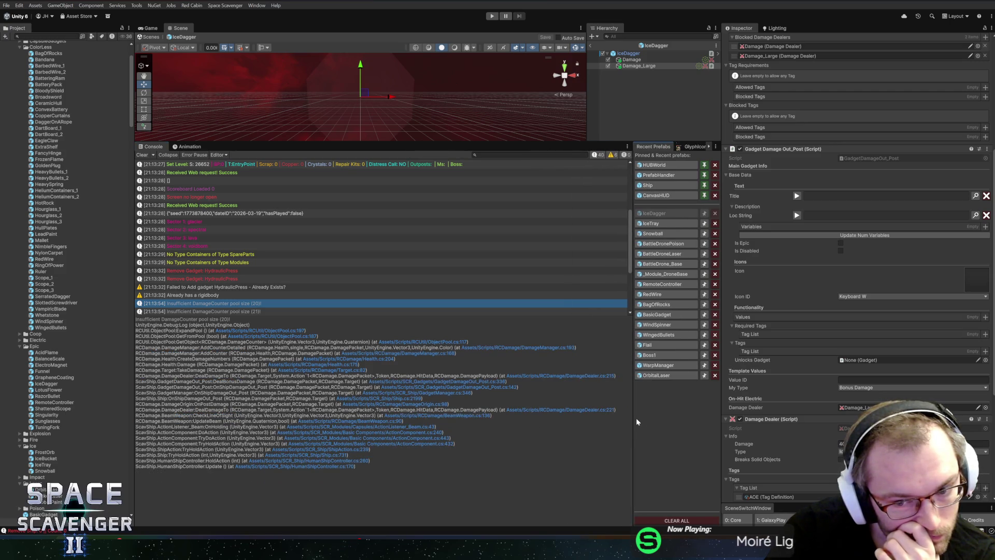
pyautogui.moveTo(633, 421); pyautogui.dragTo(604, 420)
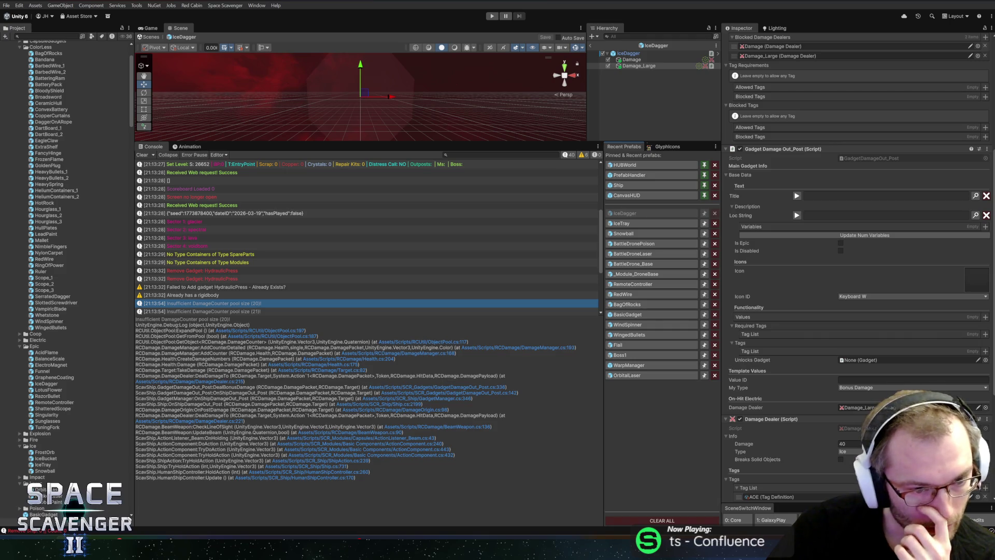
pyautogui.click(223, 420)
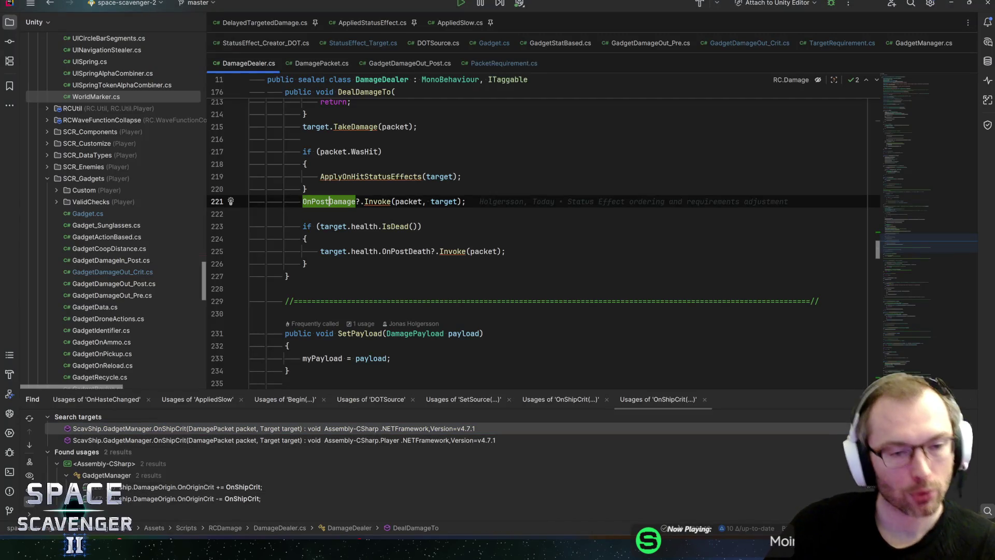
# Step: Follow the trace's OnShipDamageOut_Post frame to GadgetDamageOut_Post.cs line 142 in Rider
pyautogui.hotkey('alt', 'Tab')
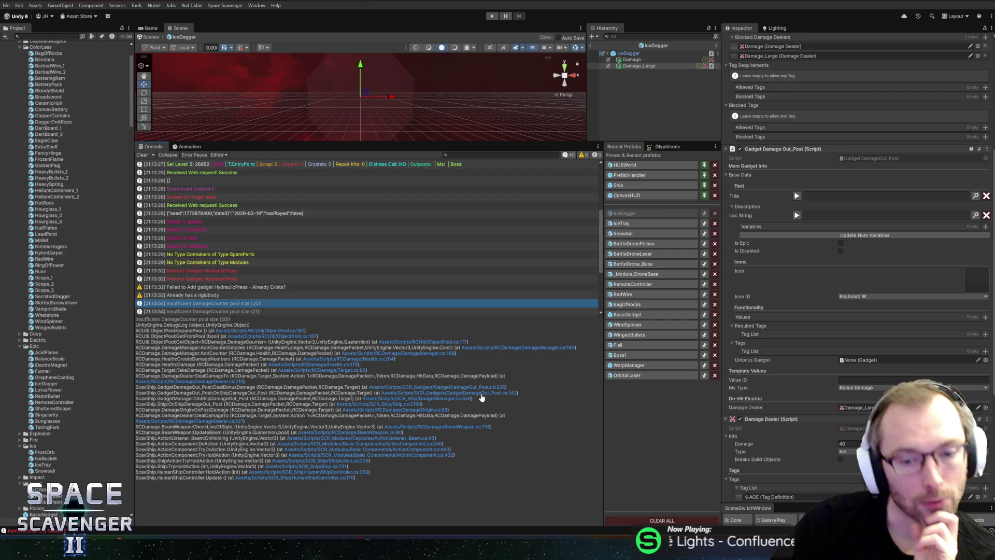
pyautogui.click(501, 393)
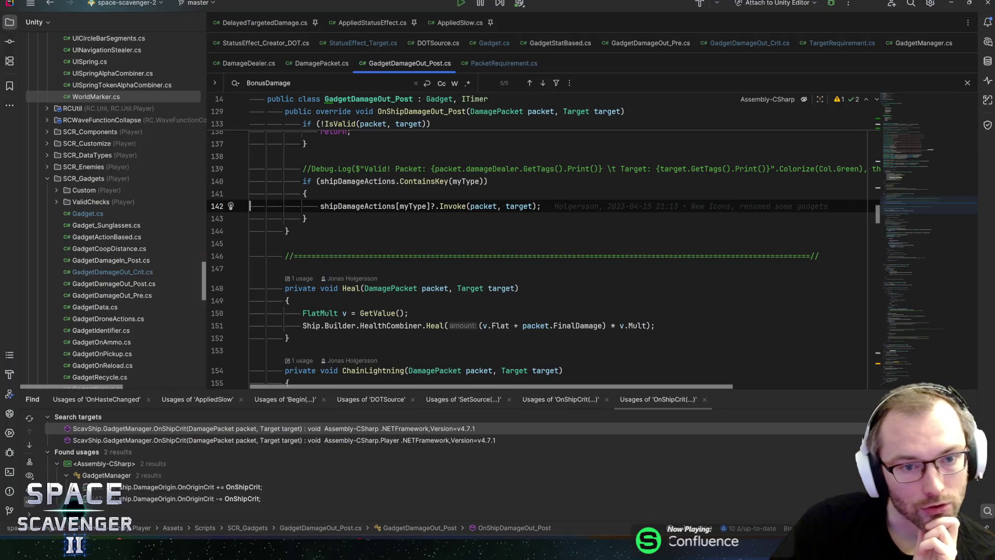
pyautogui.scroll(2, 544, 251)
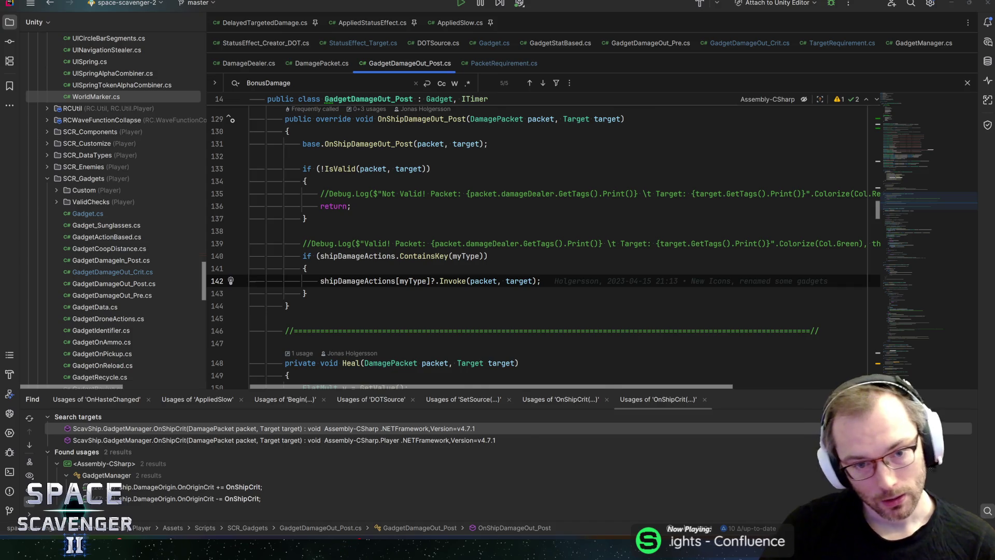
pyautogui.hotkey('alt', 'Tab')
# Step: Open the DealBonusDamage and DamageDealer.cs:215 trace frames, then return to GadgetDamageOut_Post.cs
pyautogui.click(471, 387)
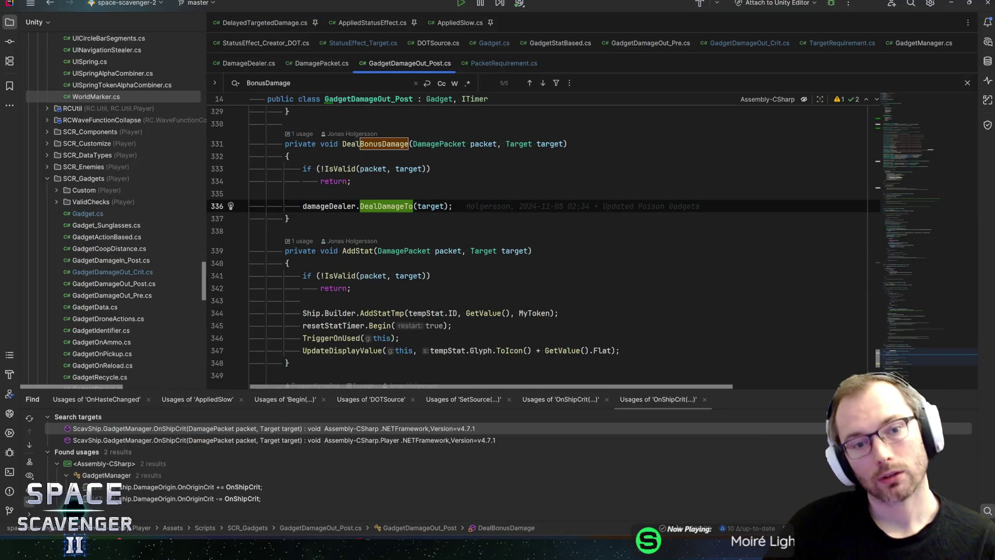
pyautogui.hotkey('alt', 'Tab')
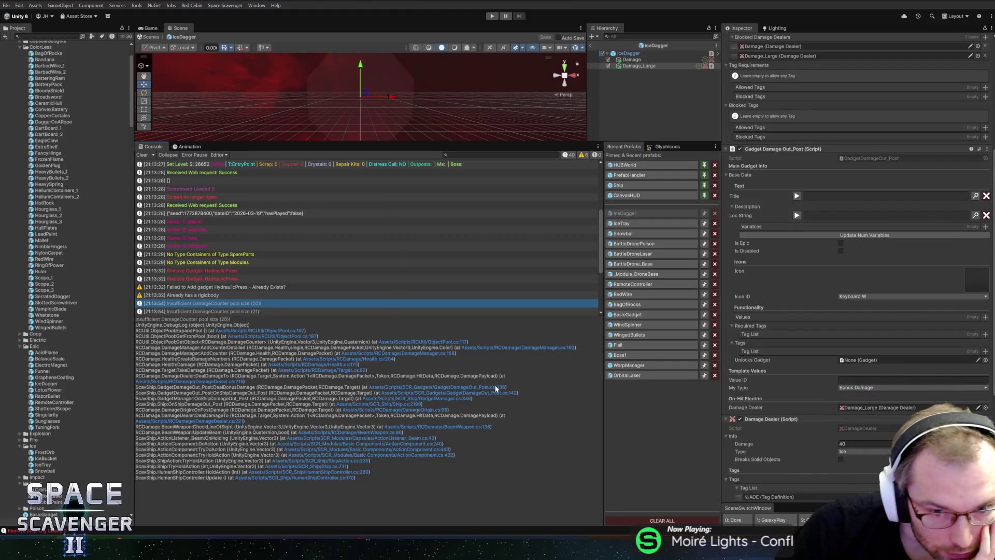
pyautogui.click(203, 382)
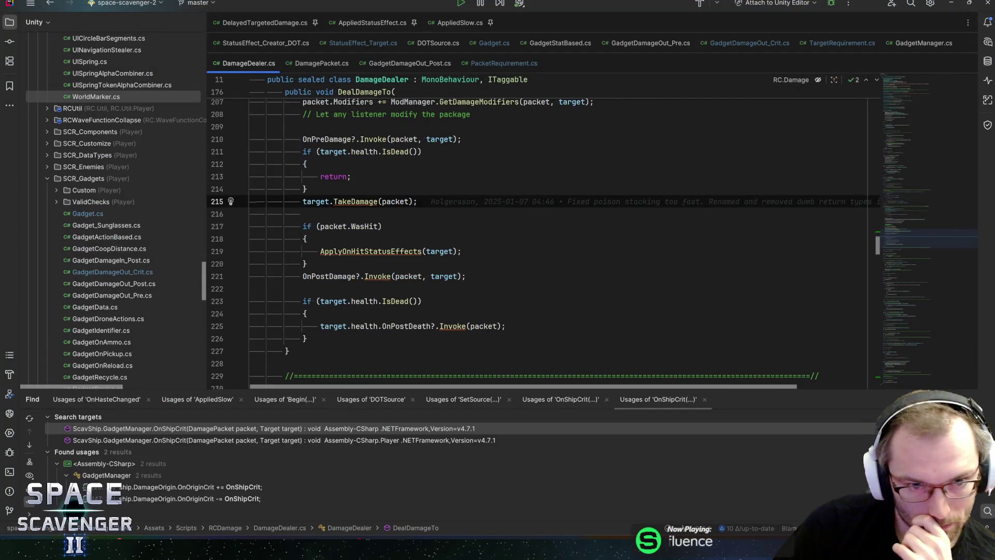
pyautogui.hotkey('alt', 'Tab')
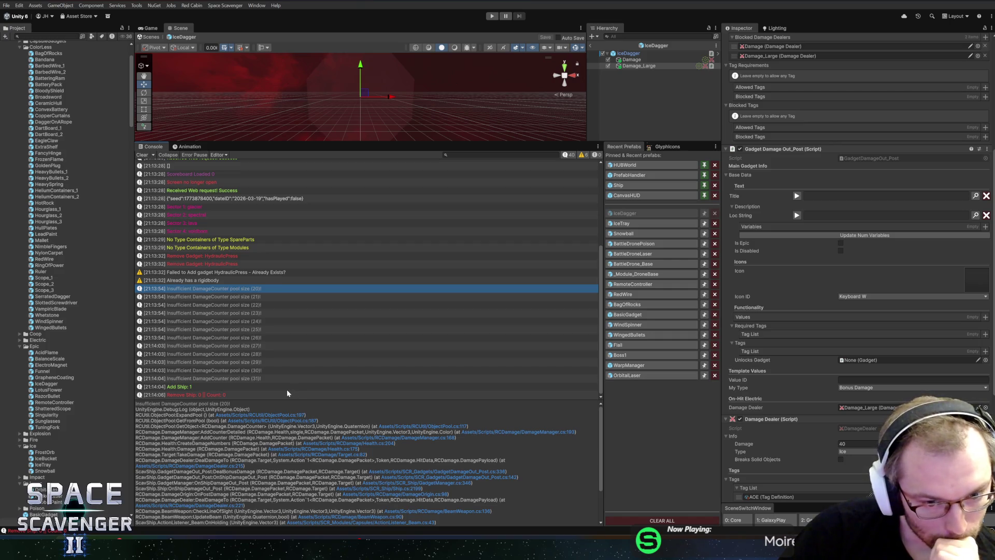
pyautogui.click(189, 465)
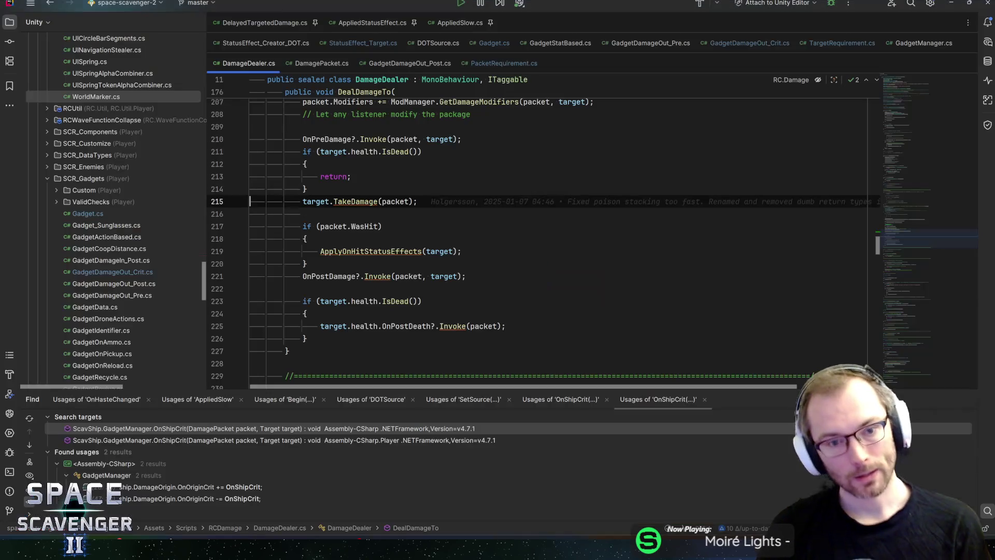
pyautogui.hotkey('ctrl', 'alt', 'Left')
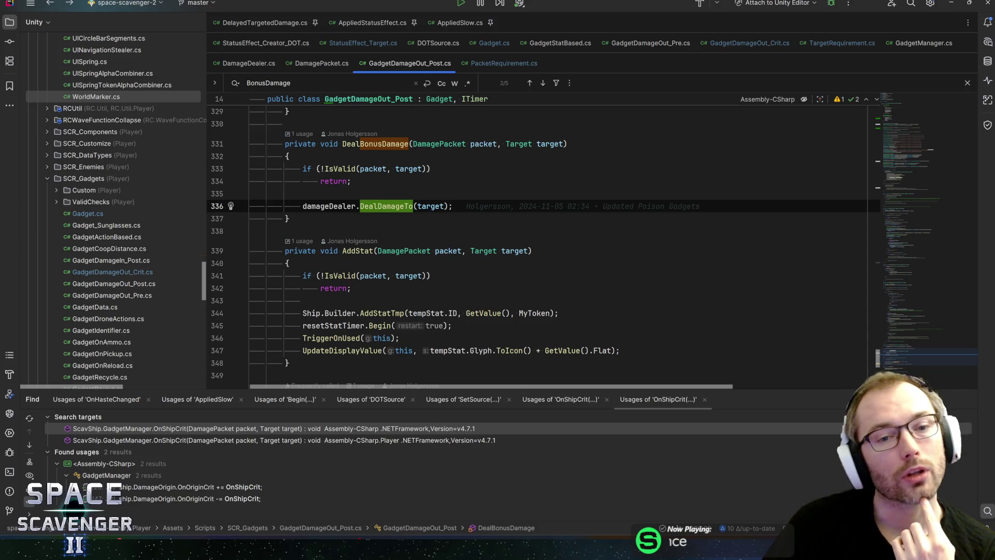
# Step: Highlight the target argument and DealDamageTo call on line 336 and show DealBonusDamage's signature
pyautogui.click(444, 206)
pyautogui.hotkey('ctrl', 'w')
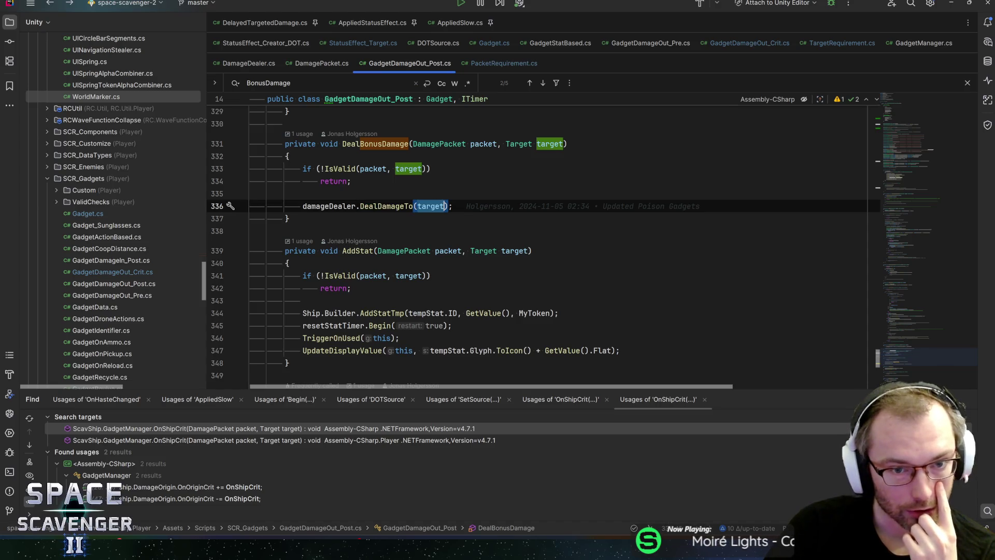
pyautogui.click(405, 206)
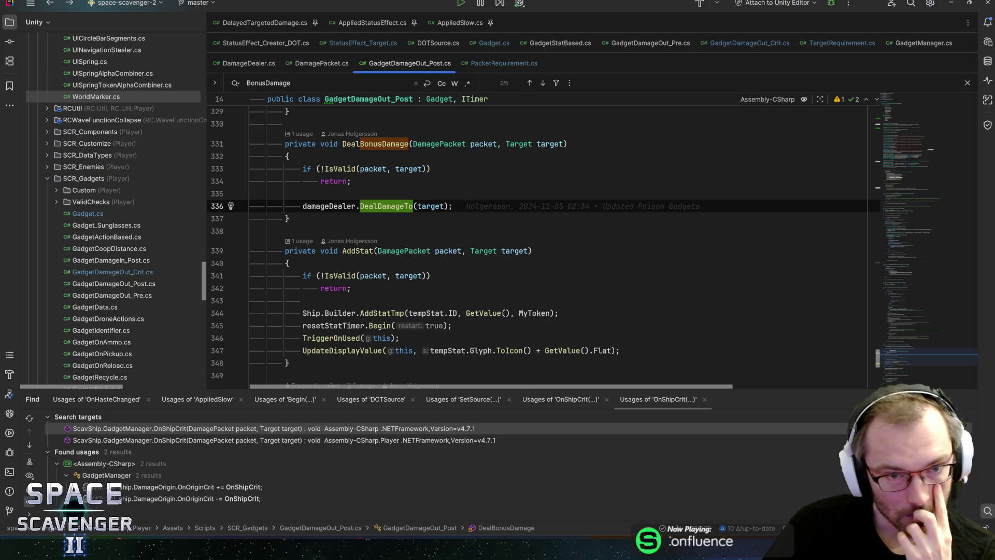
pyautogui.hotkey('alt', 'q')
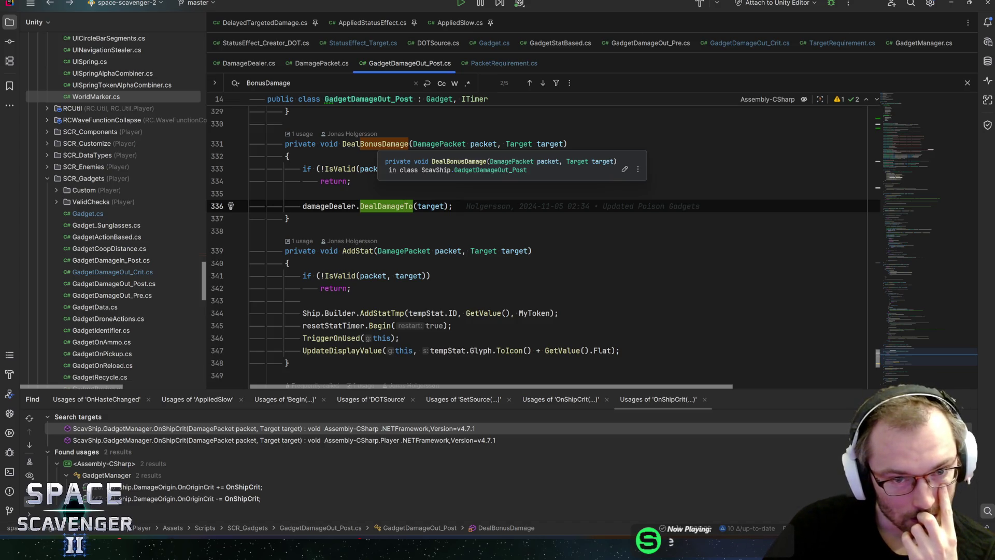
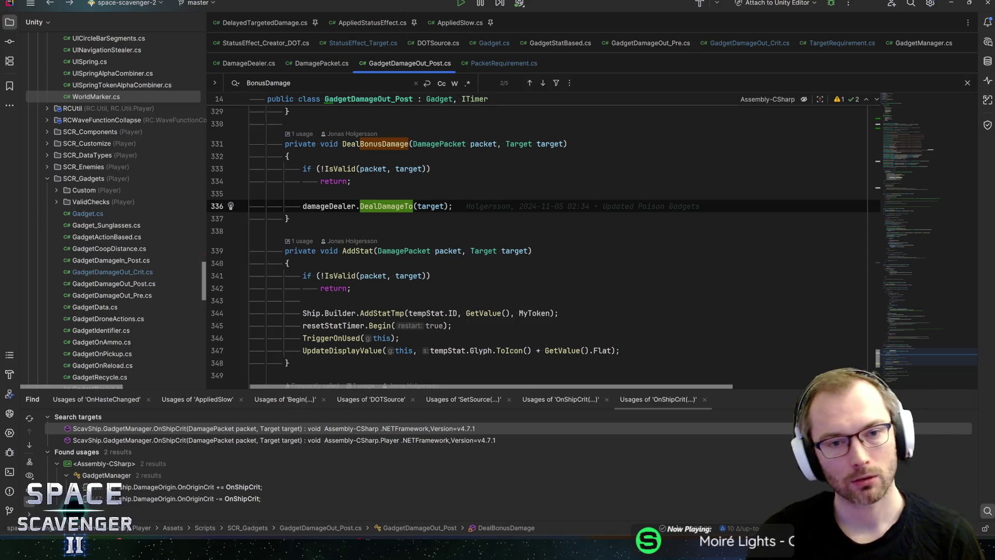
# Step: Trace DealBonusDamage back to OnShipDamageOut_Post, then bring up DamagePacket.cs's crit calculation
pyautogui.press('Up')
pyautogui.press('Up')
pyautogui.press('Up')
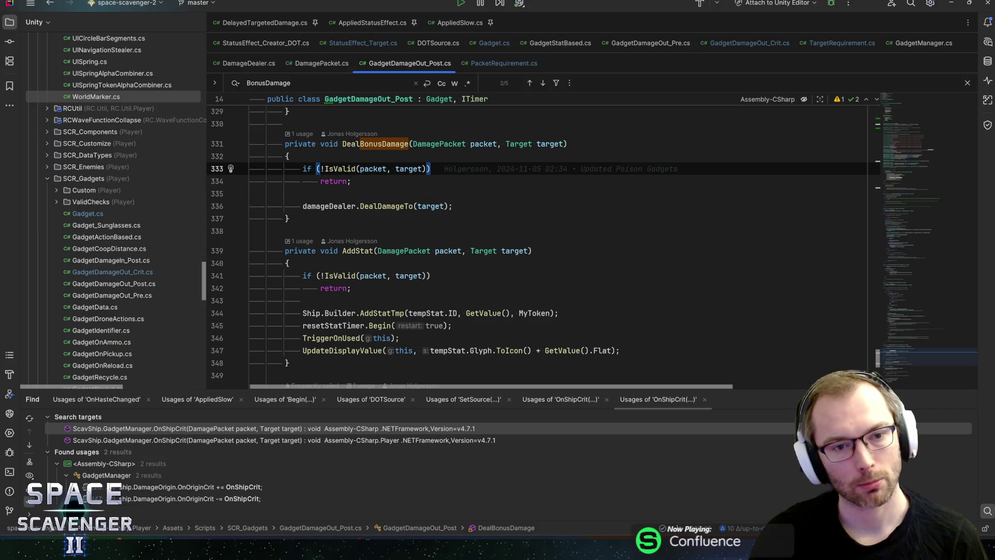
pyautogui.hotkey('ctrl', 'alt', 'Left')
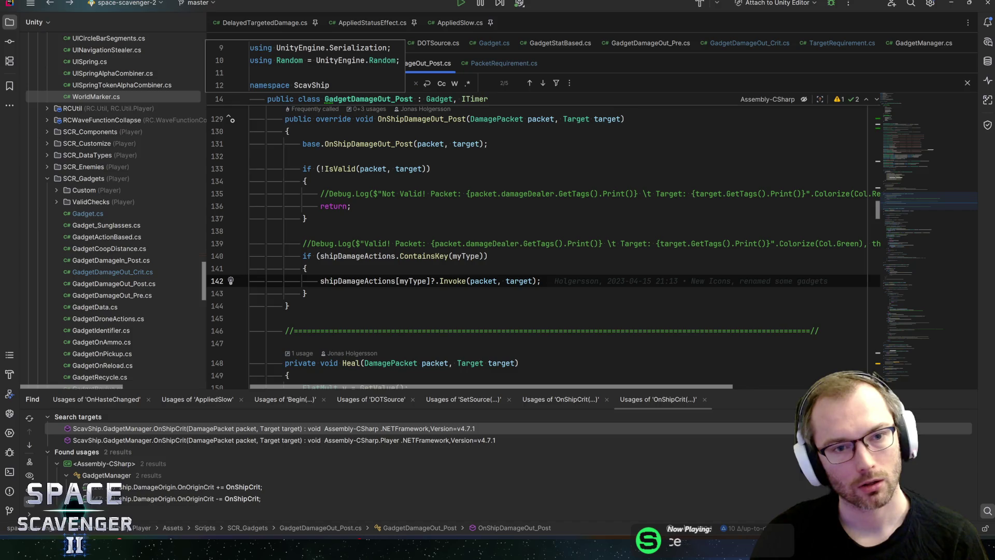
pyautogui.click(305, 268)
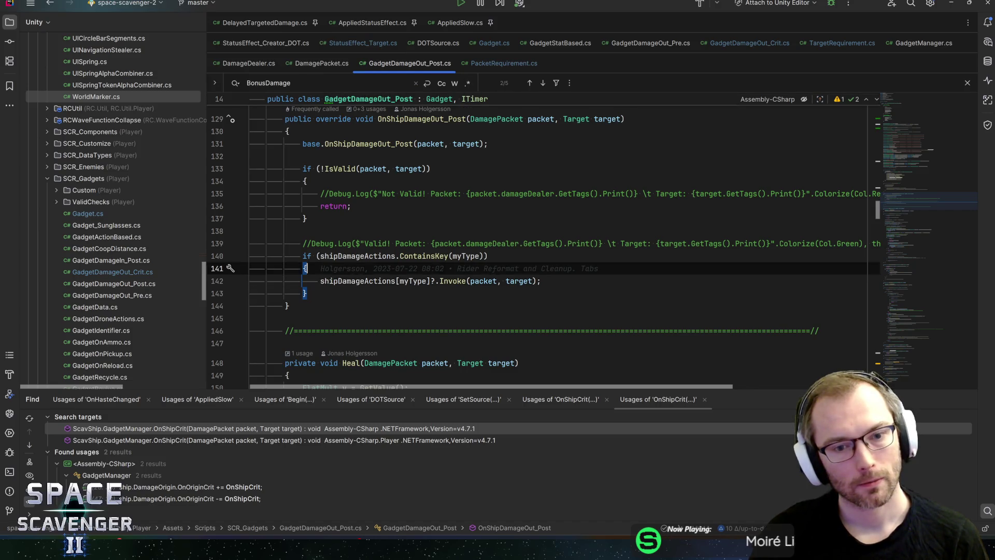
pyautogui.click(317, 63)
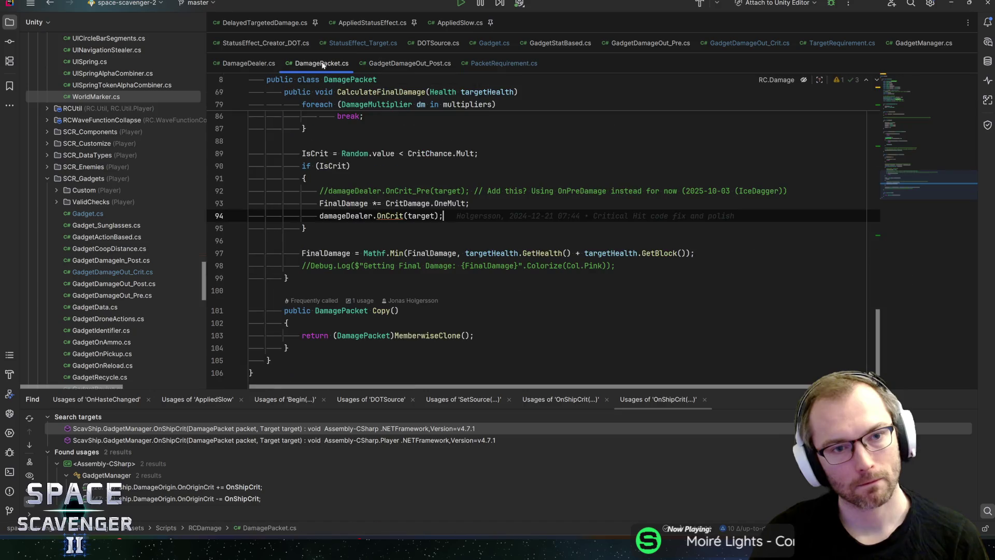
# Step: Move DamageDealer.cs's OnPostDamage invoke into the WasHit block, save, and return to Unity
pyautogui.click(244, 63)
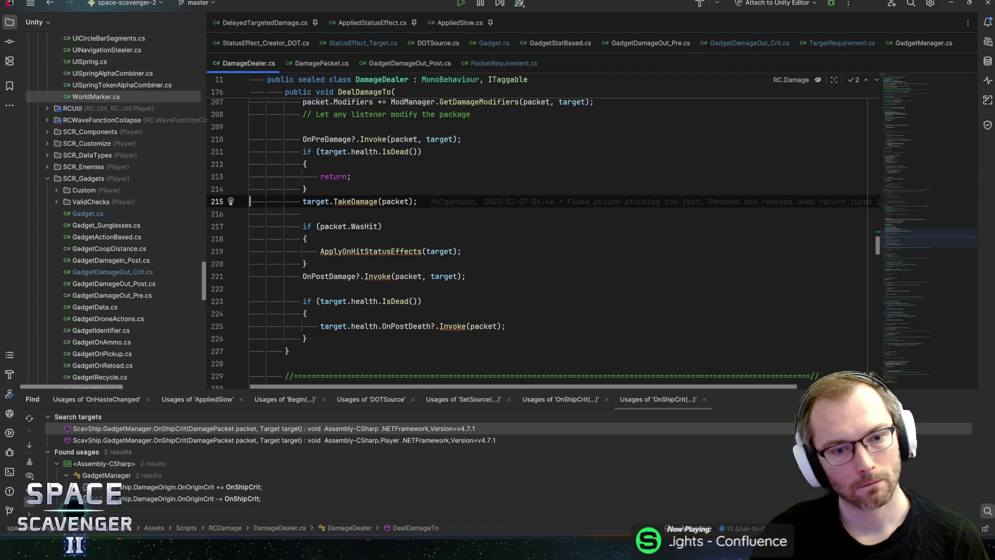
pyautogui.click(333, 276)
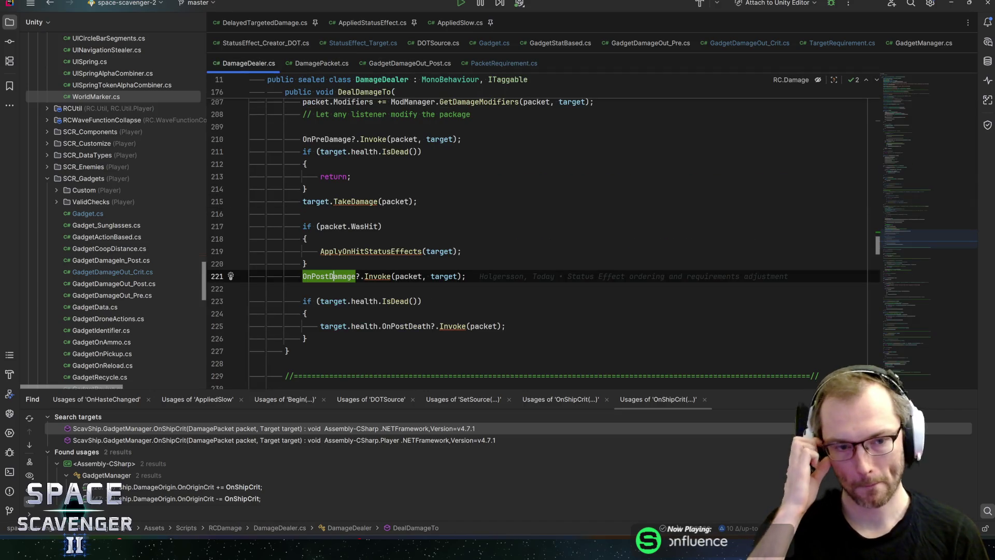
pyautogui.hotkey('ctrl', 'shift', 'Up')
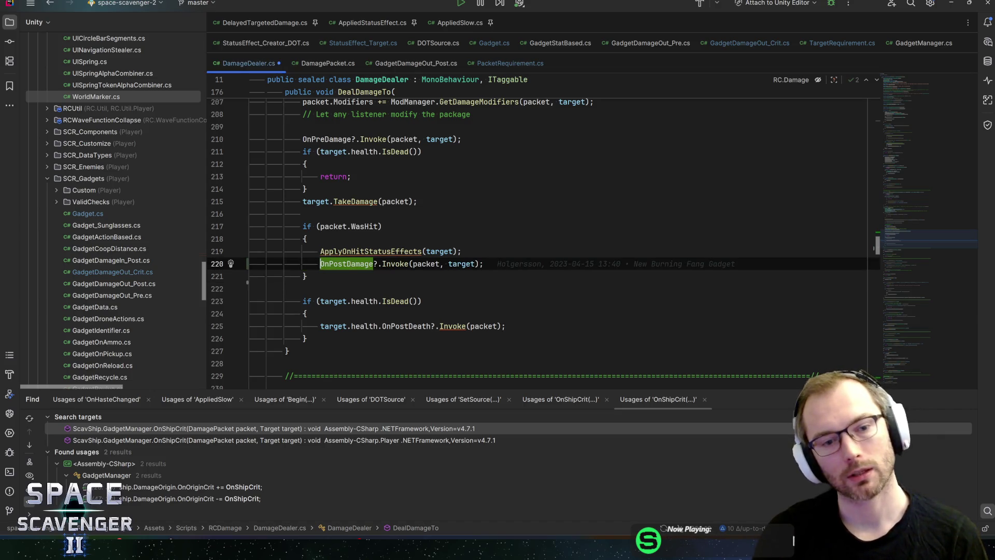
pyautogui.hotkey('ctrl', 's')
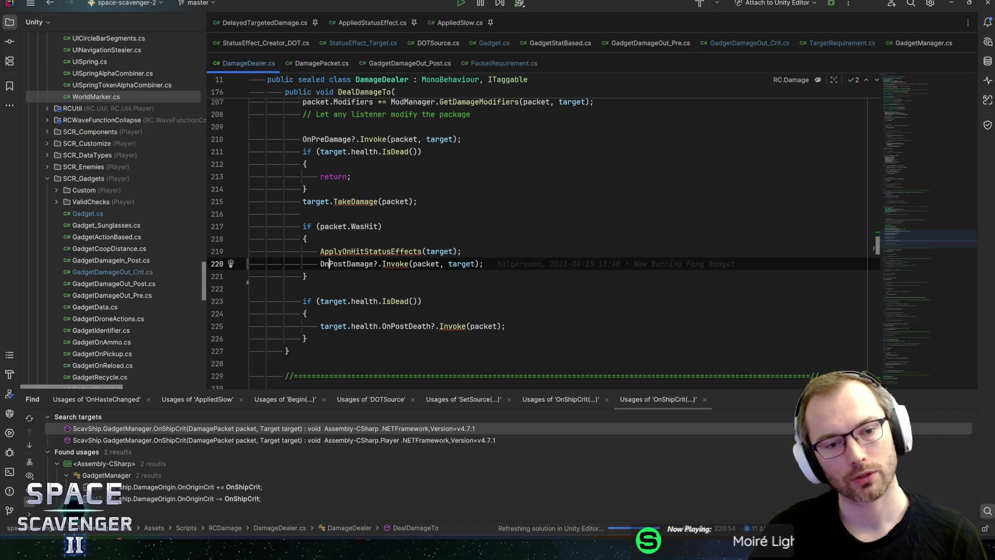
pyautogui.click(338, 264)
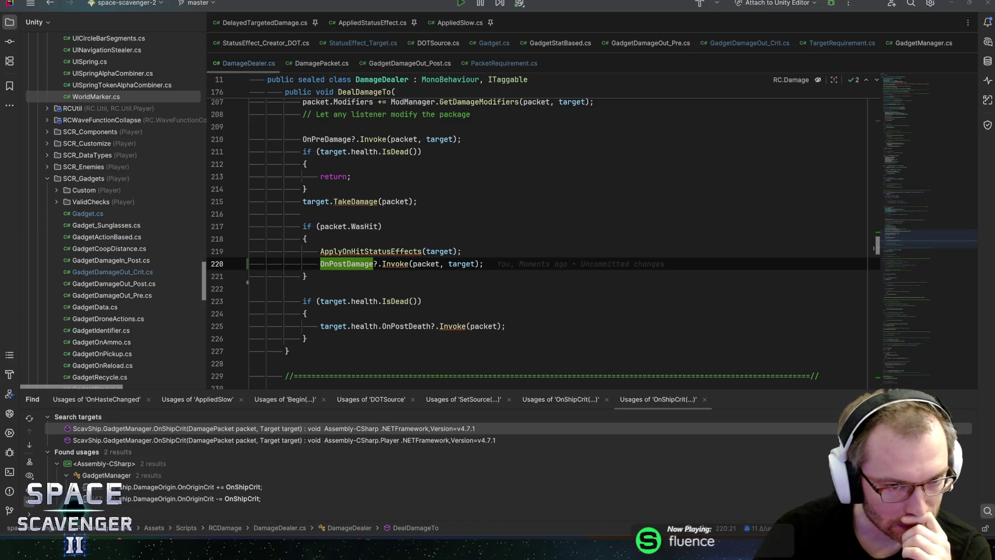
pyautogui.hotkey('alt', 'Tab')
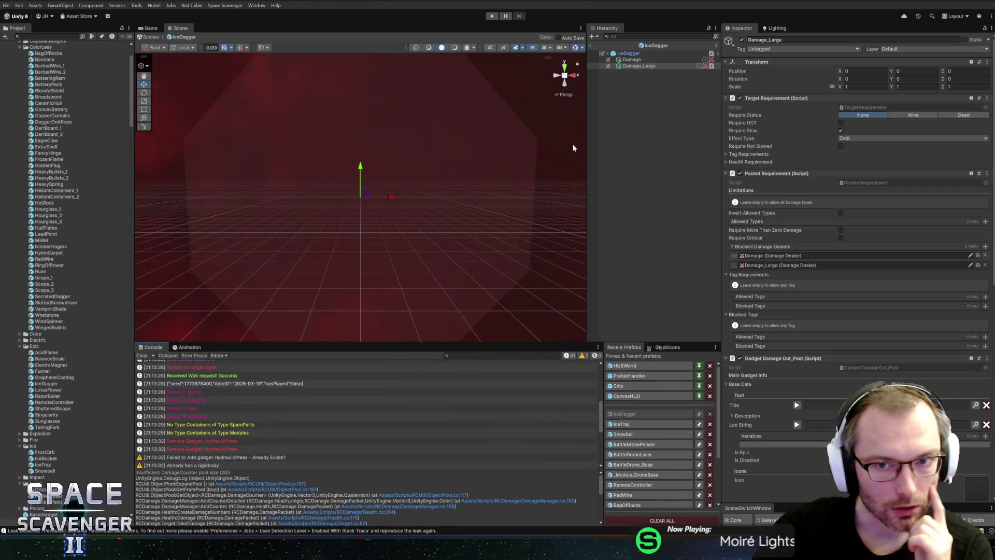
# Step: Enter Play mode, maximize the Game view, and fly the ship to the right
pyautogui.click(491, 16)
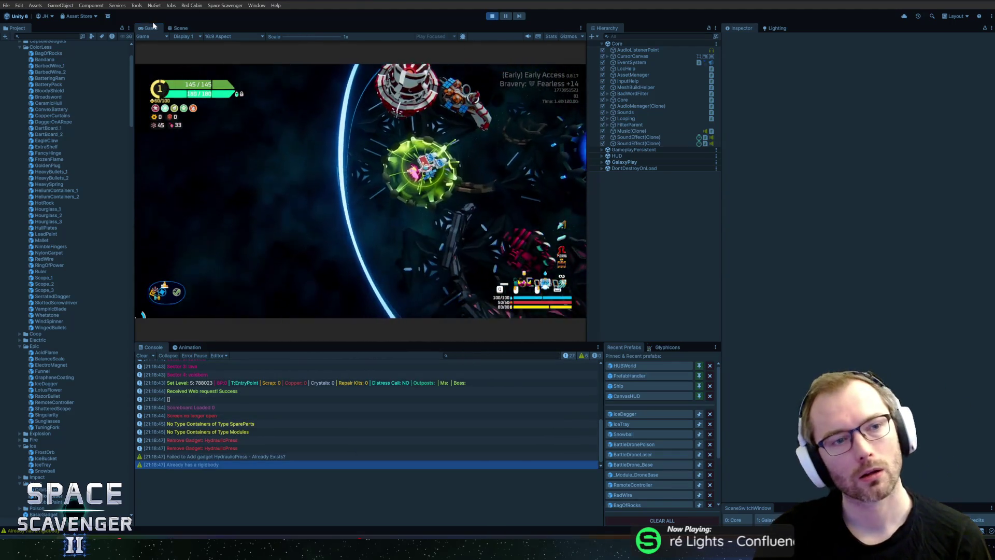
pyautogui.doubleClick(152, 26)
pyautogui.press('d')
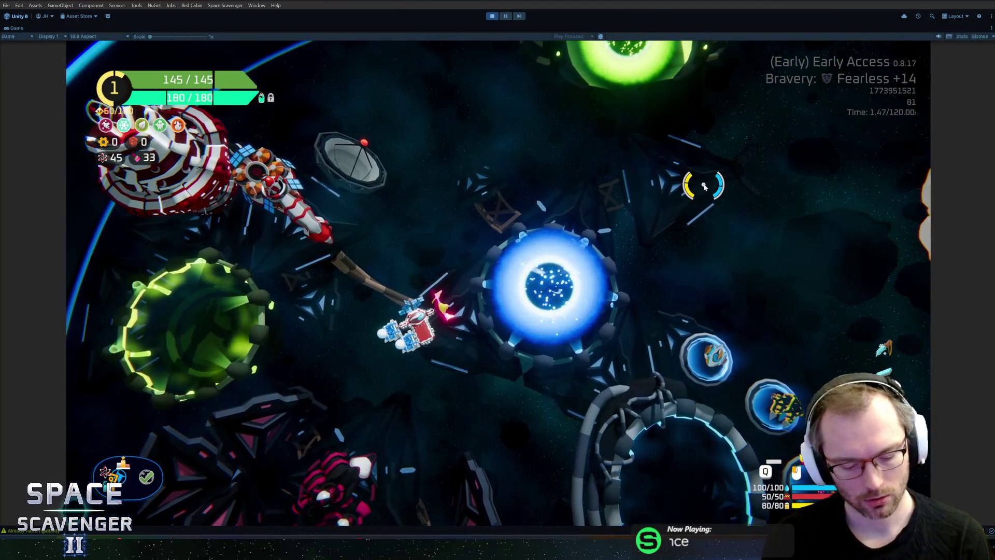
# Step: Rerun the console command with a value of 1: 'ship stats addMult CriticalChance 1'
pyautogui.press('`')
pyautogui.press('Up')
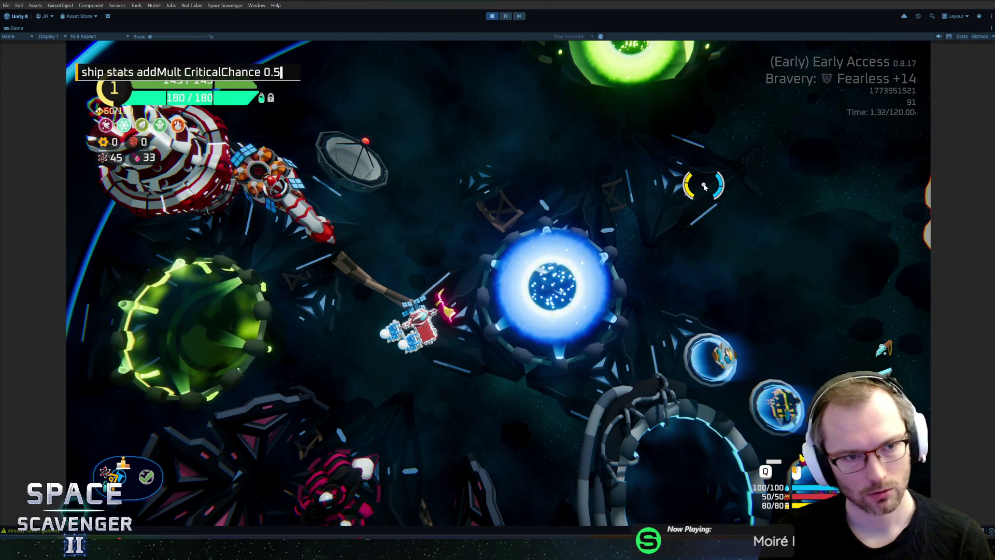
pyautogui.press('BackSpace')
pyautogui.press('BackSpace')
pyautogui.press('BackSpace')
pyautogui.write('1')
pyautogui.press('Return')
# Step: Run 'spawn Grub', peek at build mode, then begin typing 'spawn tr' in the console
pyautogui.press('`')
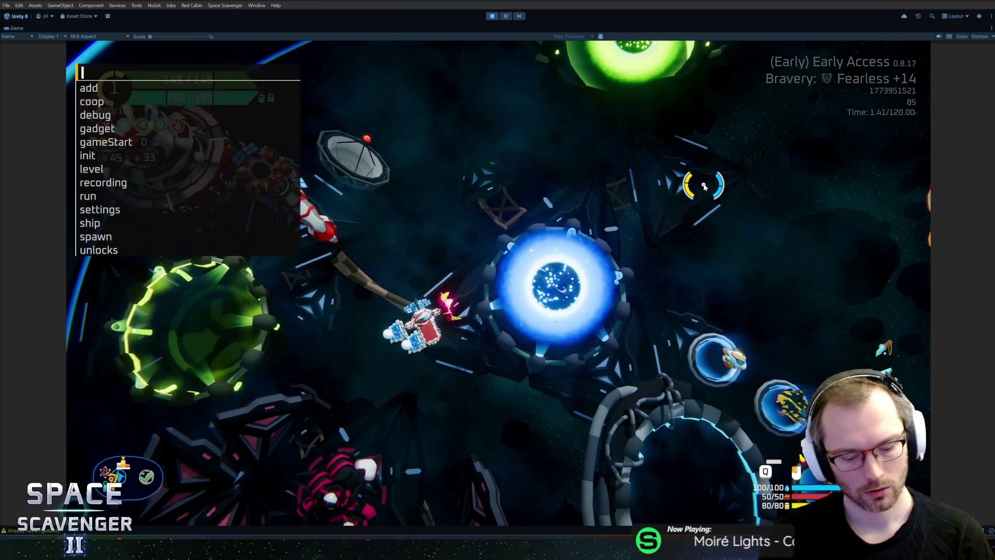
pyautogui.write('spawn Grub')
pyautogui.press('Return')
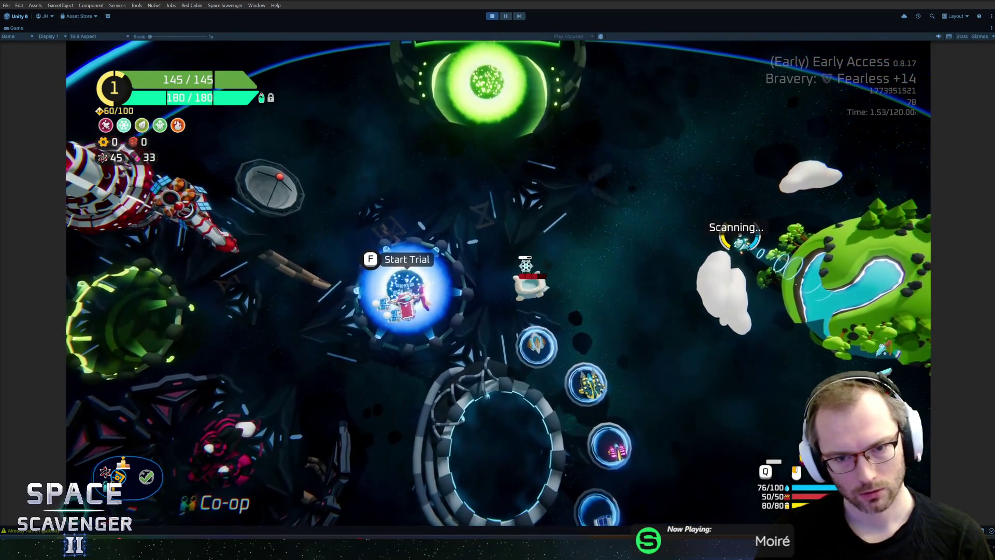
pyautogui.press('Tab')
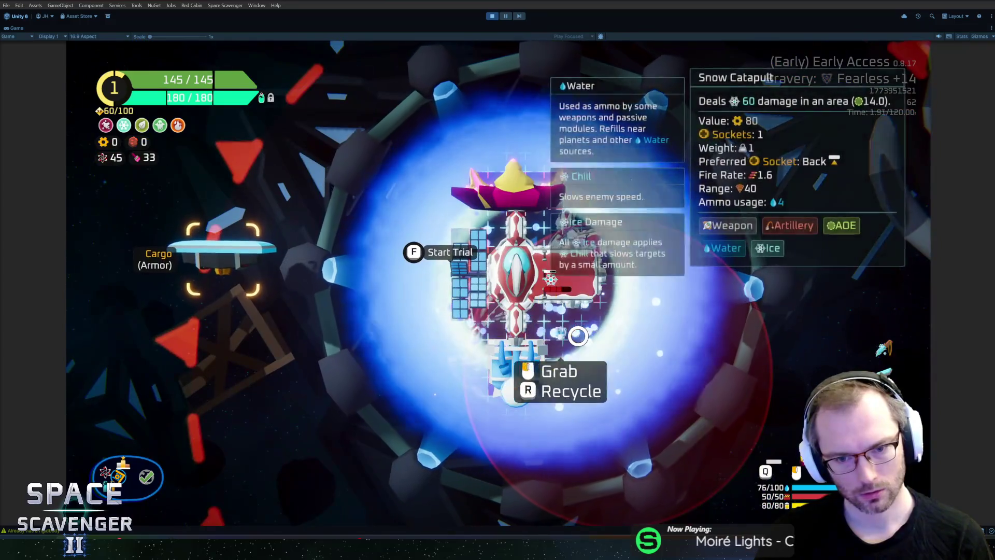
pyautogui.press('Tab')
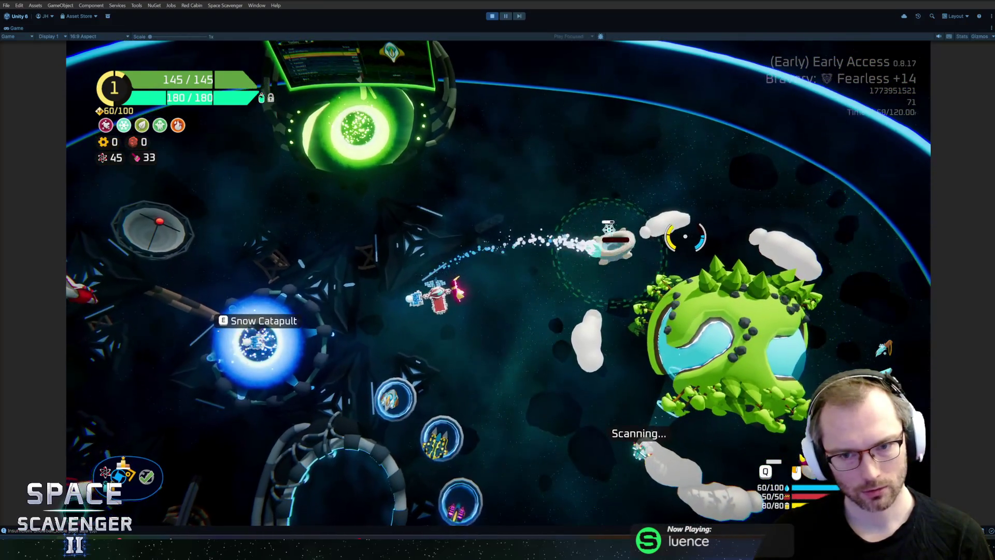
pyautogui.press('`')
pyautogui.write('spawn training')
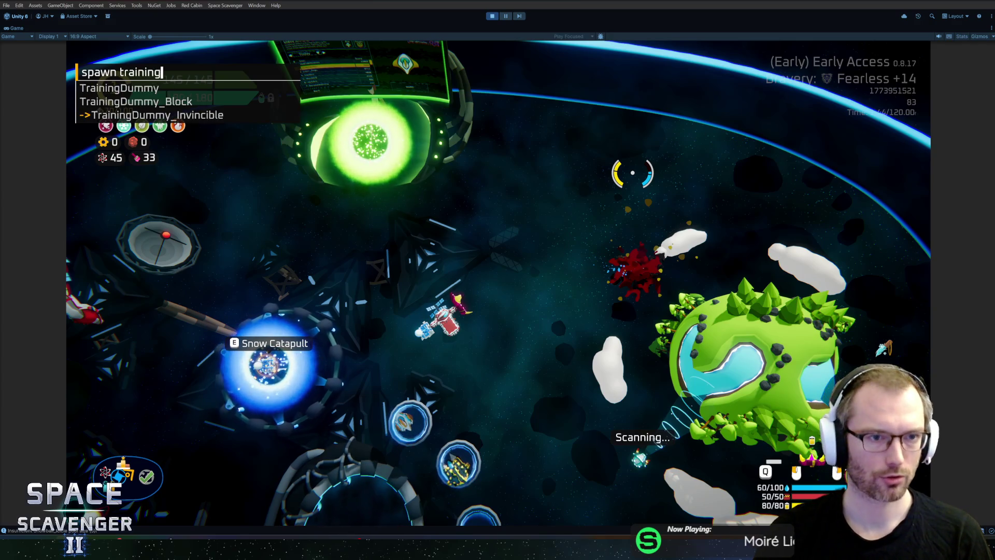
# Step: Spawn a TrainingDummy beside the ship, test crit hits on it, then stop play mode
pyautogui.press('Return')
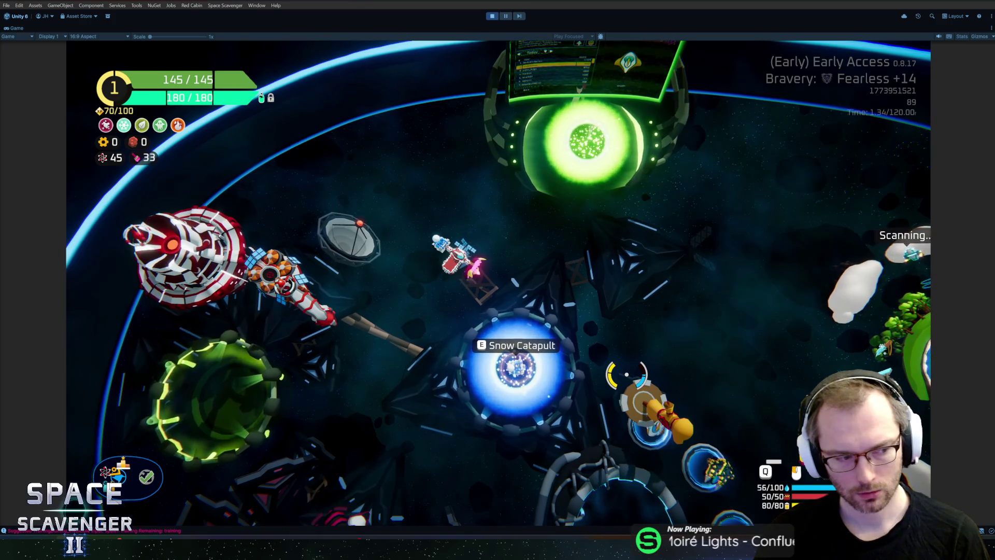
pyautogui.hotkey('ctrl', 'p')
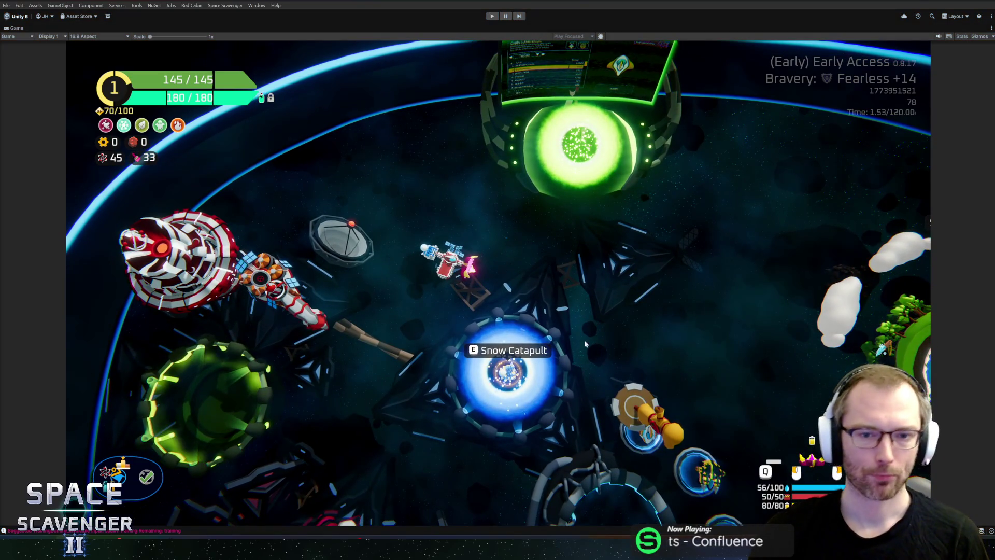
# Step: Review DamageDealer's OnPostDamage and ApplyOnHitStatusEffects lines, then browse PacketRequirement.cs and GadgetDamageOut_Crit.cs
pyautogui.hotkey('alt', 'Tab')
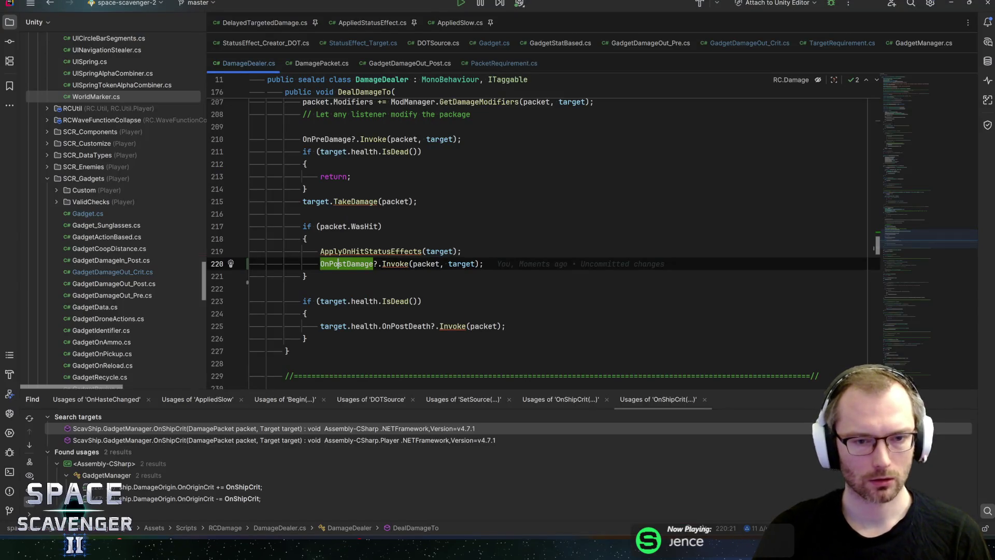
pyautogui.click(483, 263)
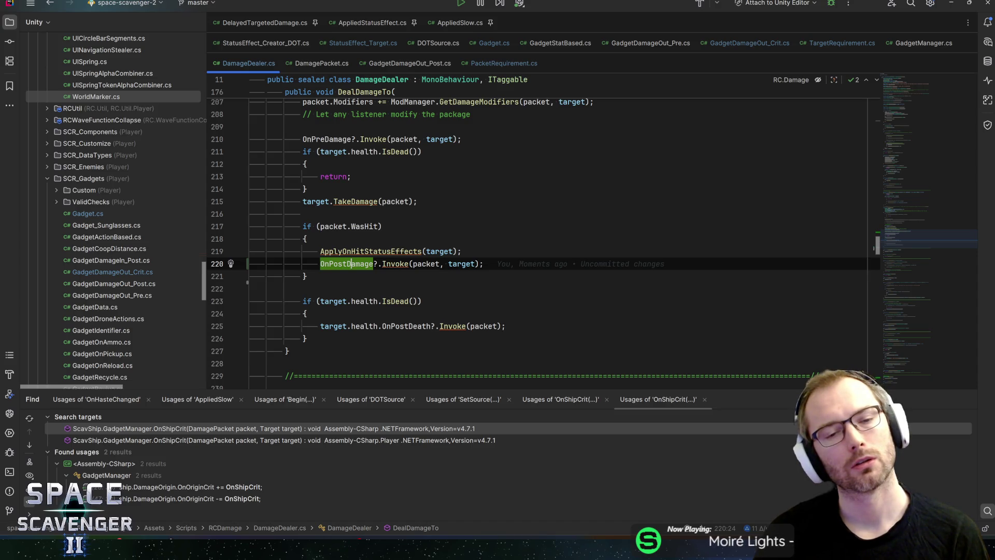
pyautogui.click(462, 251)
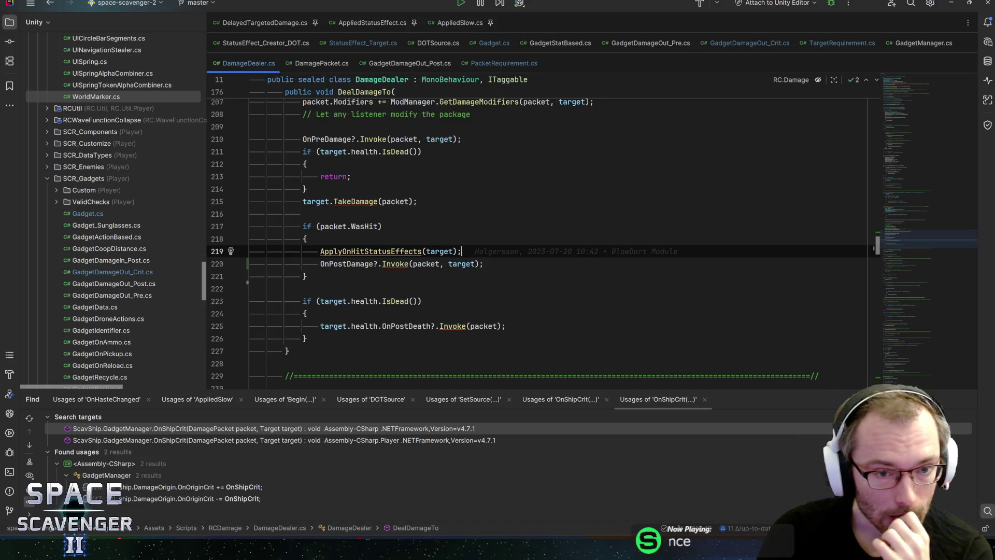
pyautogui.moveTo(482, 102)
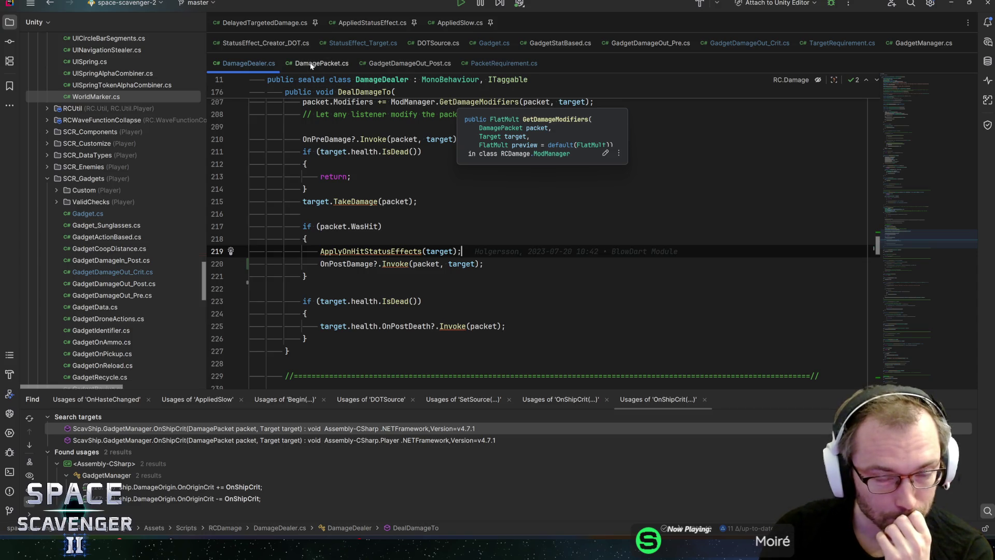
pyautogui.click(373, 41)
pyautogui.click(490, 64)
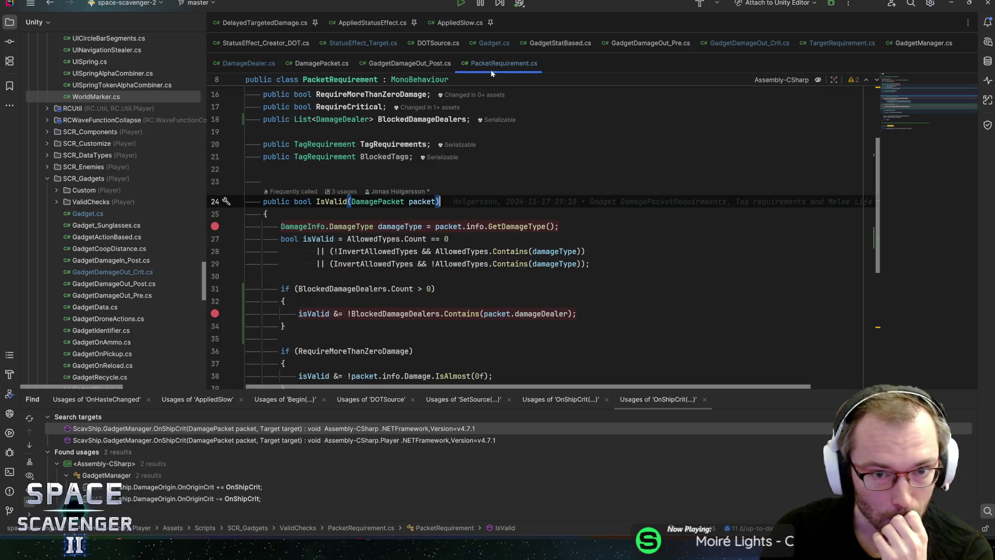
pyautogui.click(750, 43)
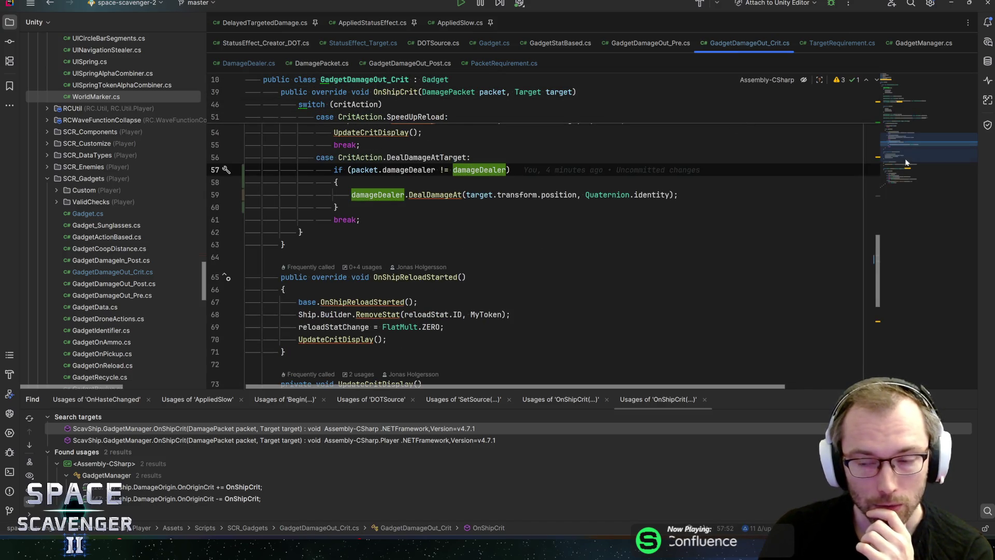
# Step: Scroll through OnShipCrit's switch and jump to the CritAction enum definition
pyautogui.moveTo(908, 146); pyautogui.dragTo(911, 138)
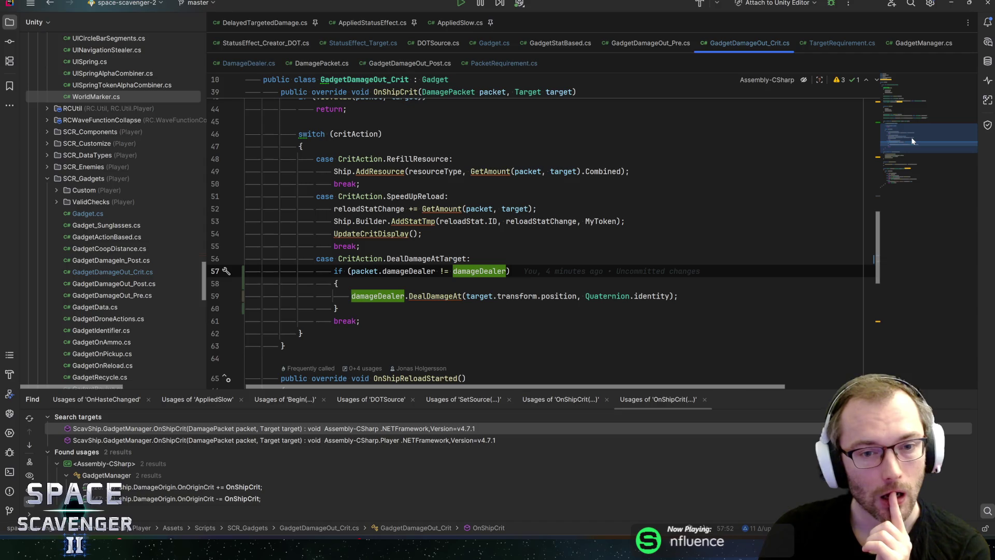
pyautogui.click(414, 196)
pyautogui.click(360, 196)
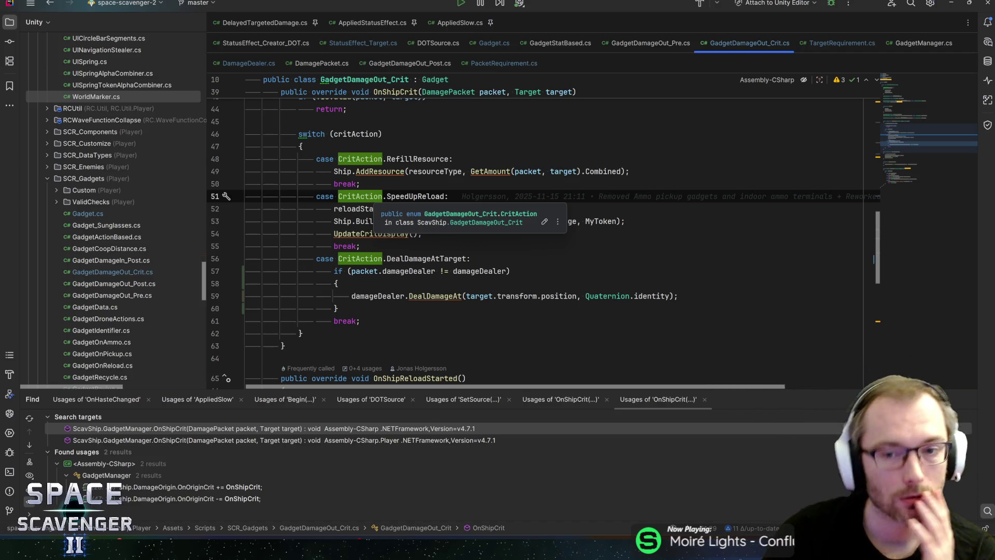
pyautogui.keyDown('ctrl'); pyautogui.click(417, 158); pyautogui.keyUp('ctrl')
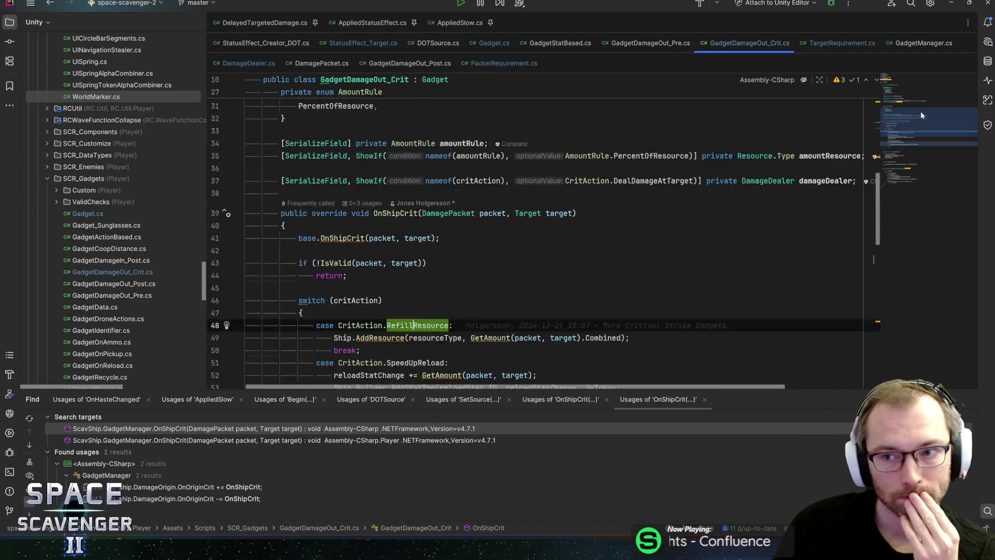
pyautogui.scroll(-1, 467, 222)
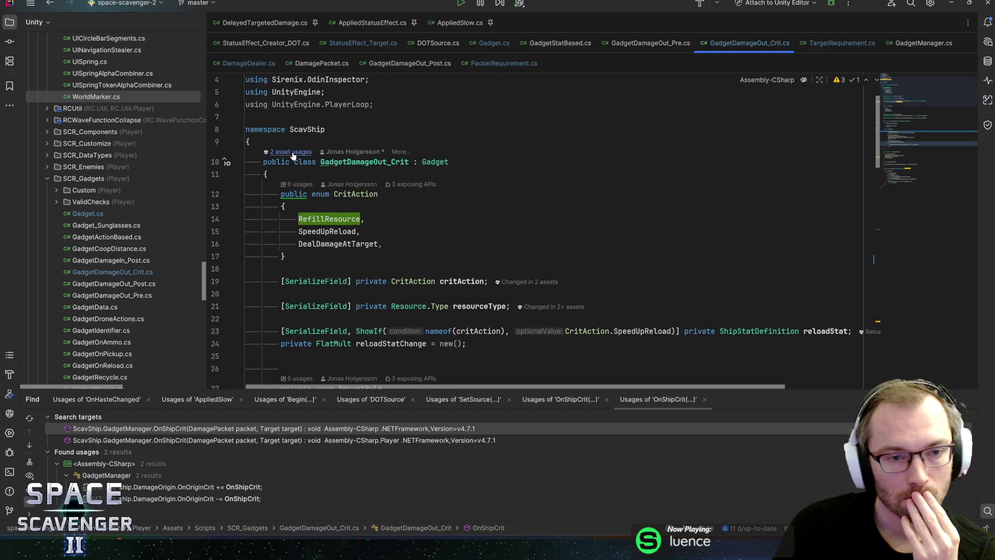
# Step: List the prefabs using GadgetDamageOut_Crit, widen the list to read paths, then dismiss it
pyautogui.click(291, 153)
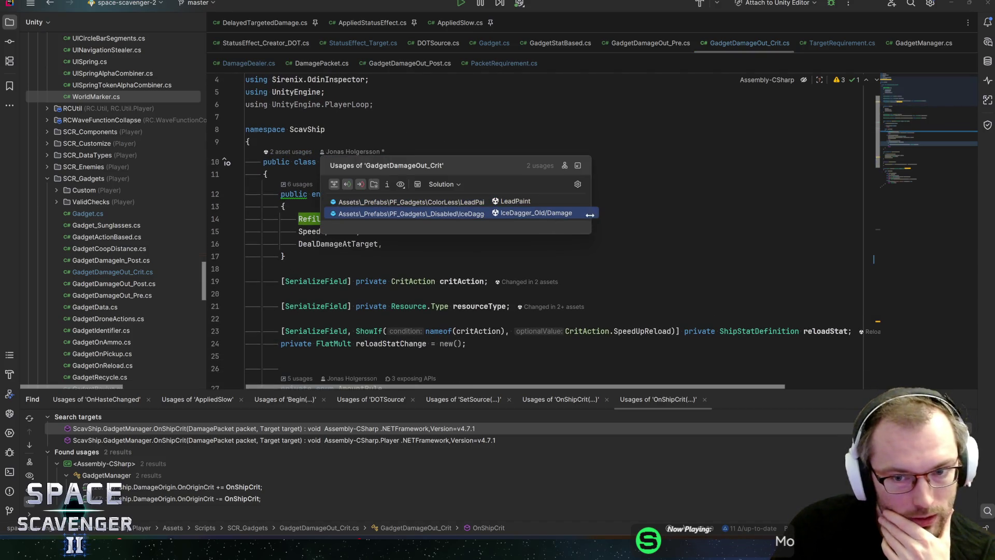
pyautogui.moveTo(590, 215); pyautogui.dragTo(757, 223)
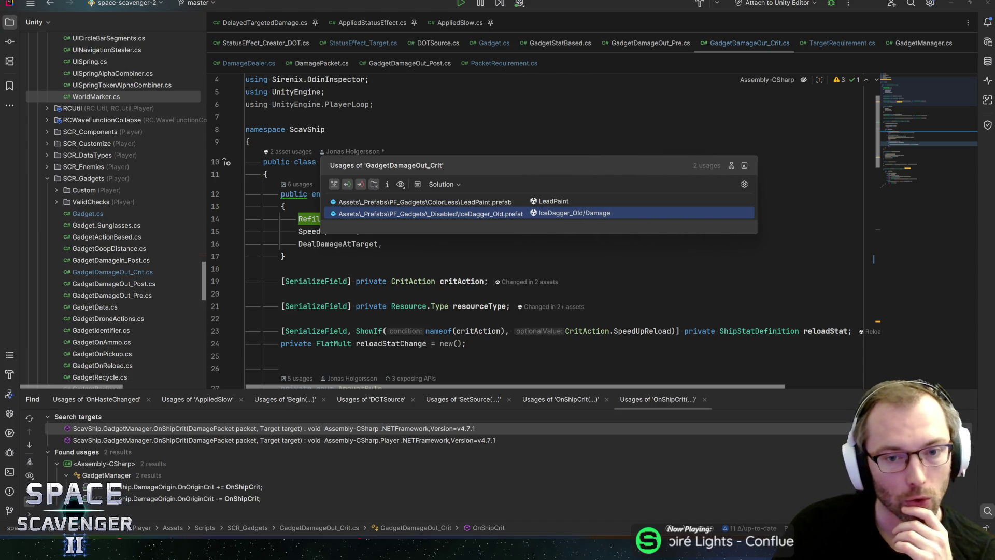
pyautogui.click(284, 256)
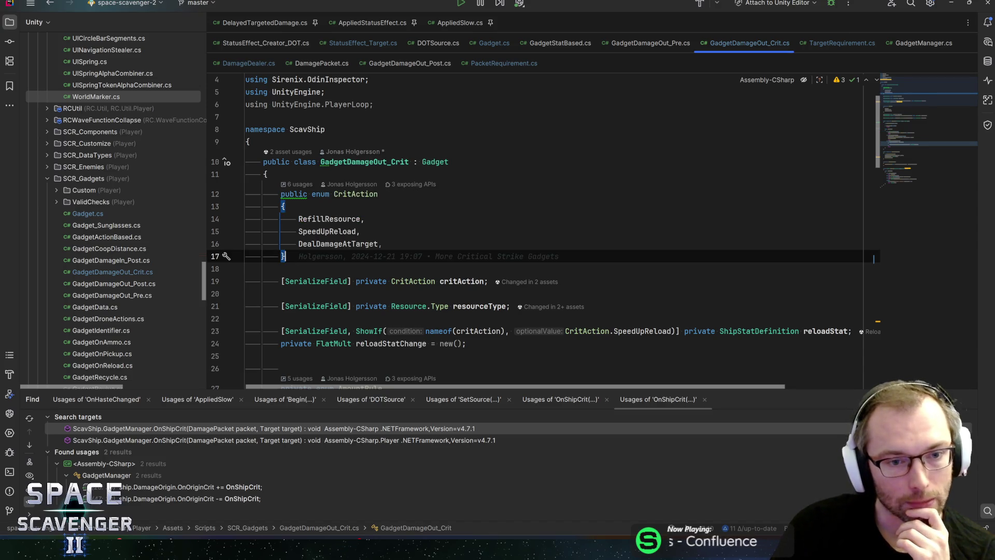
# Step: Inspect the RefillResource and SpeedUpReload crit actions and where SpeedUpReload is used
pyautogui.click(318, 231)
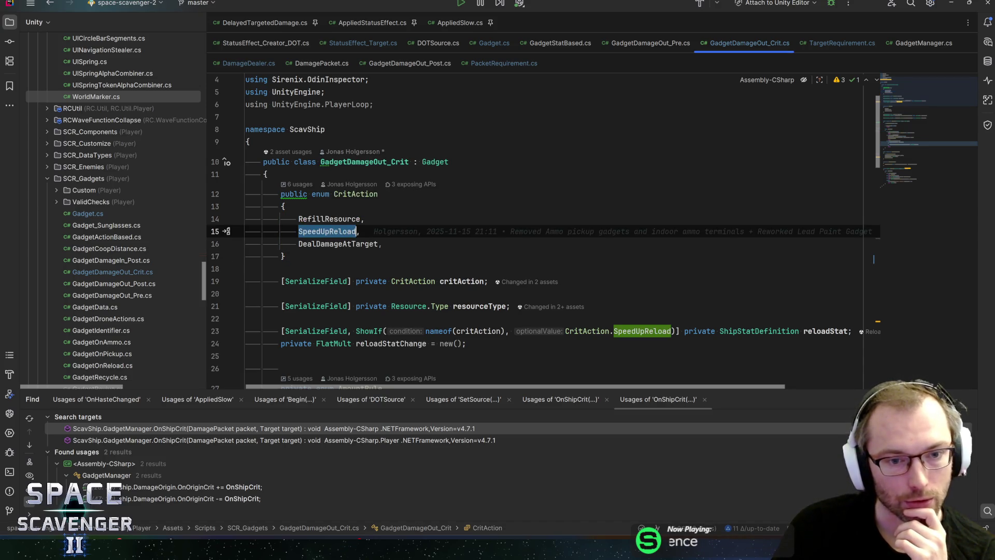
pyautogui.doubleClick(329, 219)
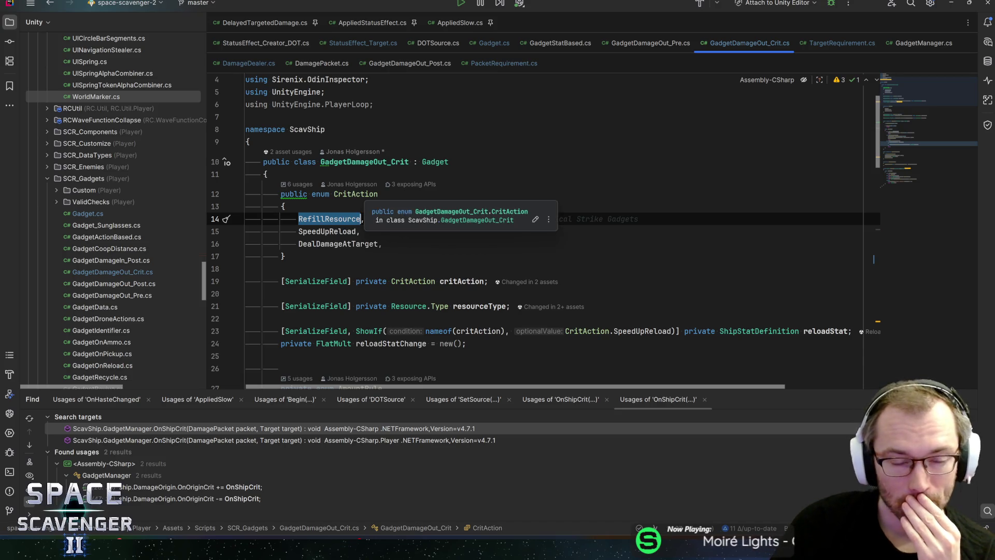
pyautogui.doubleClick(327, 231)
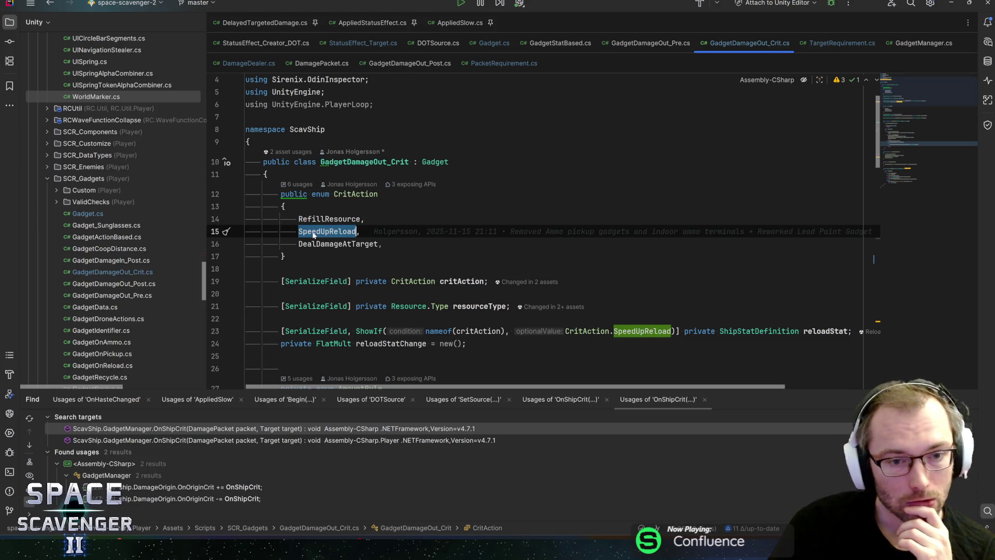
pyautogui.click(313, 234)
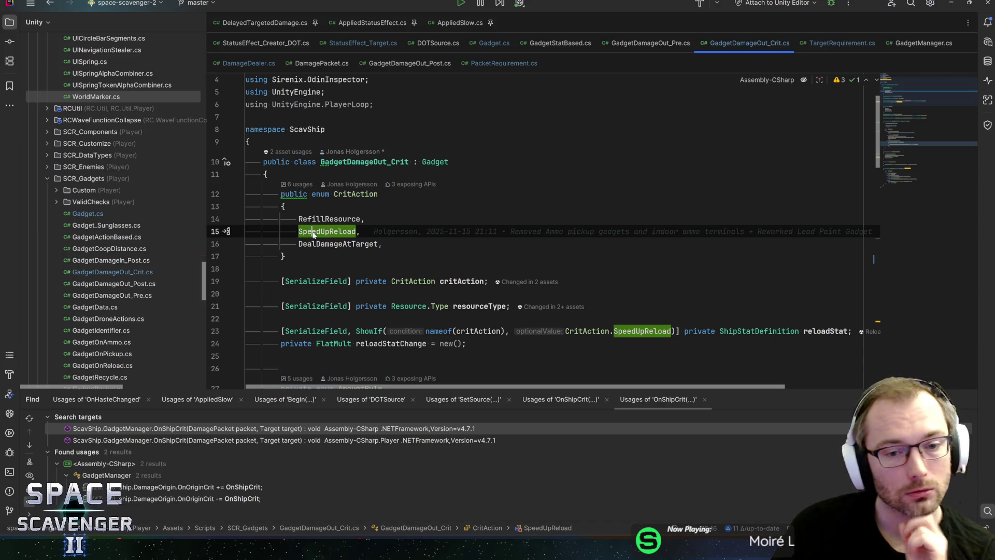
# Step: Return to the class declaration and scroll to the reloadStat field tied to SpeedUpReload
pyautogui.click(362, 161)
pyautogui.scroll(-4, 534, 233)
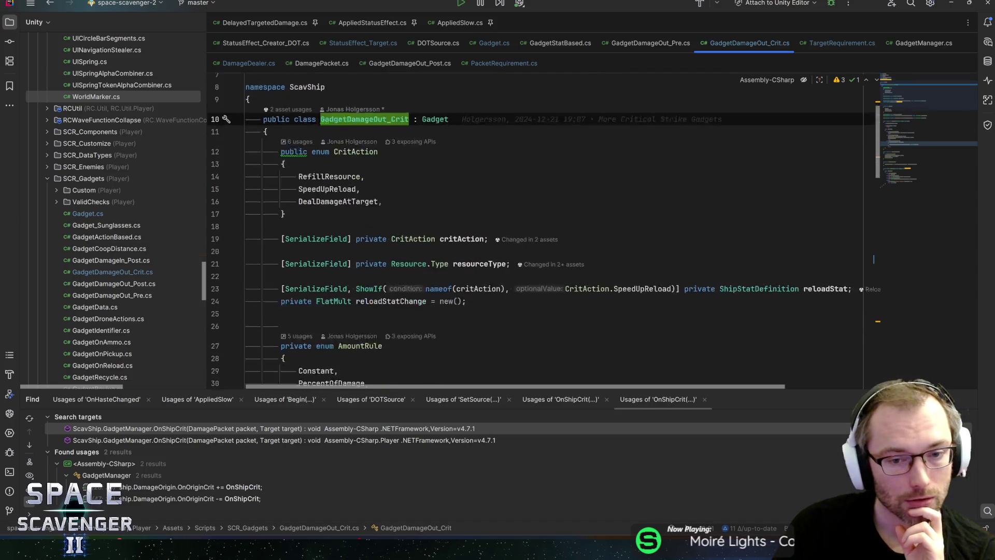
pyautogui.scroll(3, 873, 259)
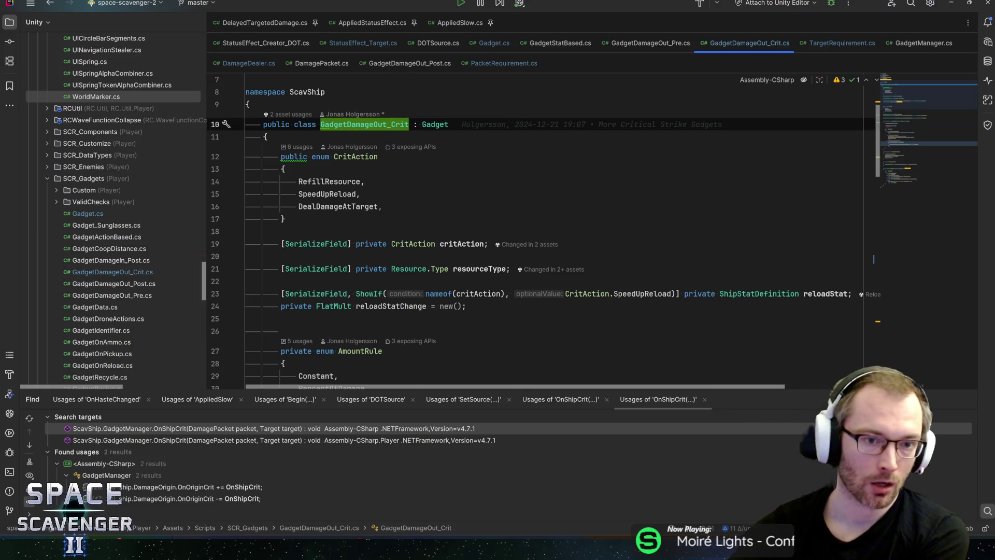
pyautogui.scroll(-15, 873, 259)
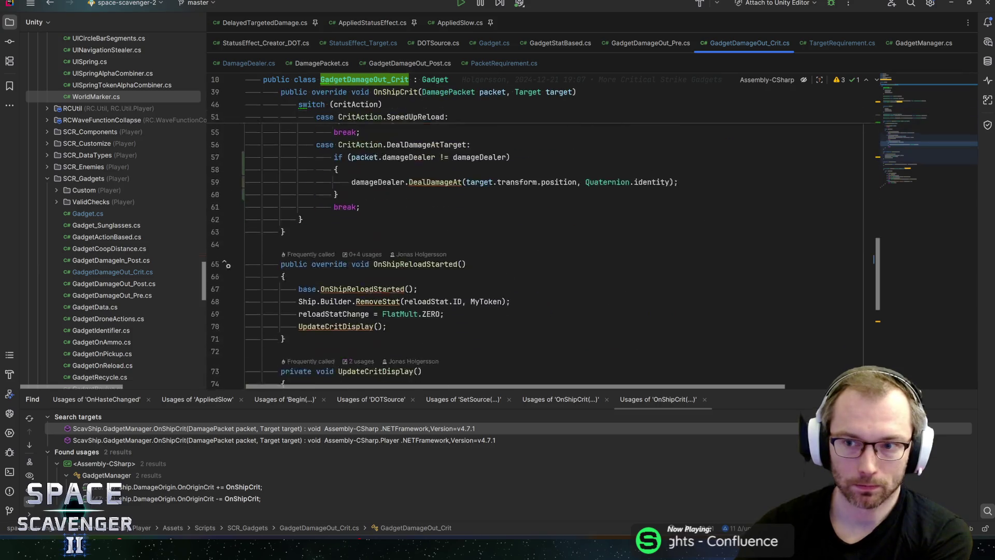
pyautogui.scroll(-5, 873, 260)
pyautogui.scroll(-3, 873, 259)
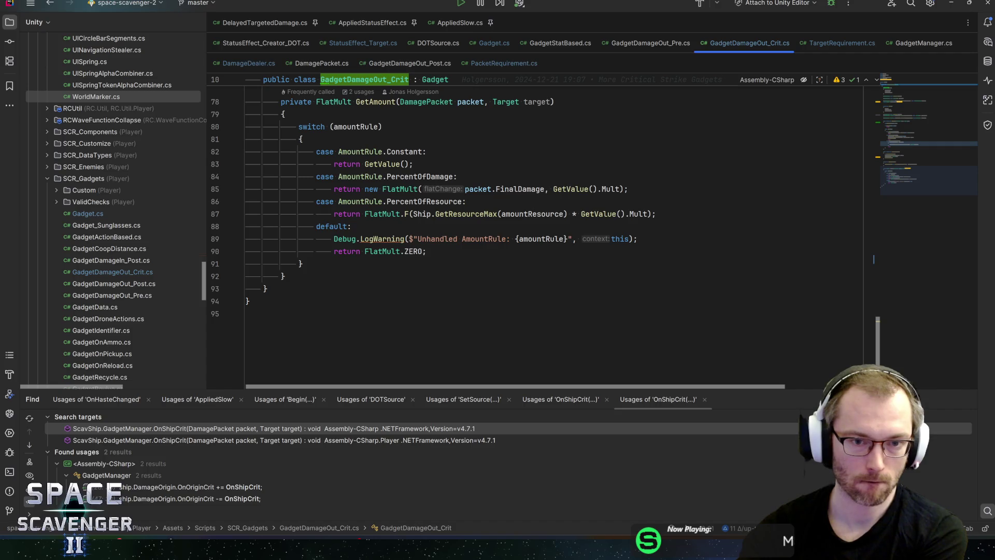
pyautogui.click(352, 226)
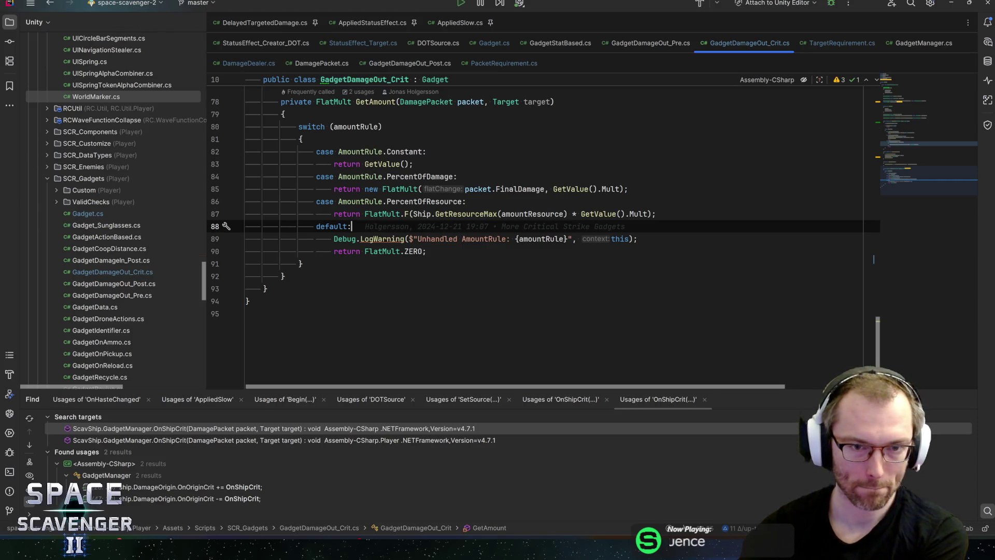
pyautogui.click(910, 92)
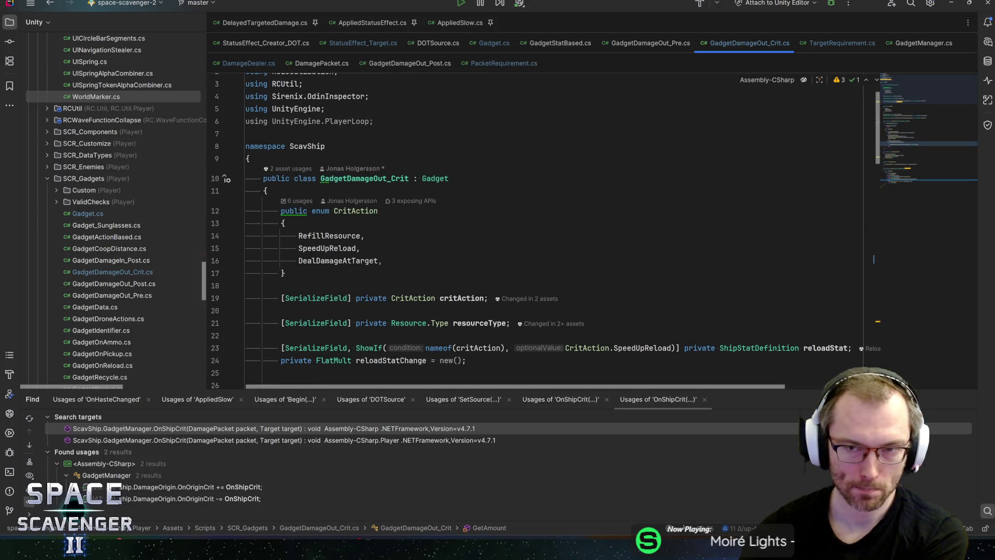
# Step: Check the ResetCritDamage type in GadgetDamageOut_Pre.cs, then switch to GadgetDamageOut_Post.cs
pyautogui.click(643, 45)
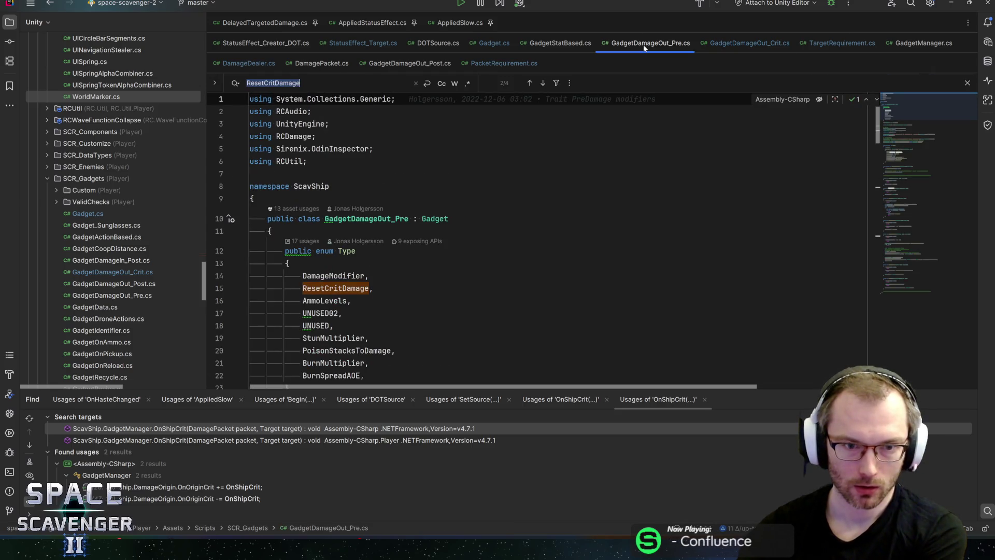
pyautogui.scroll(-2, 466, 233)
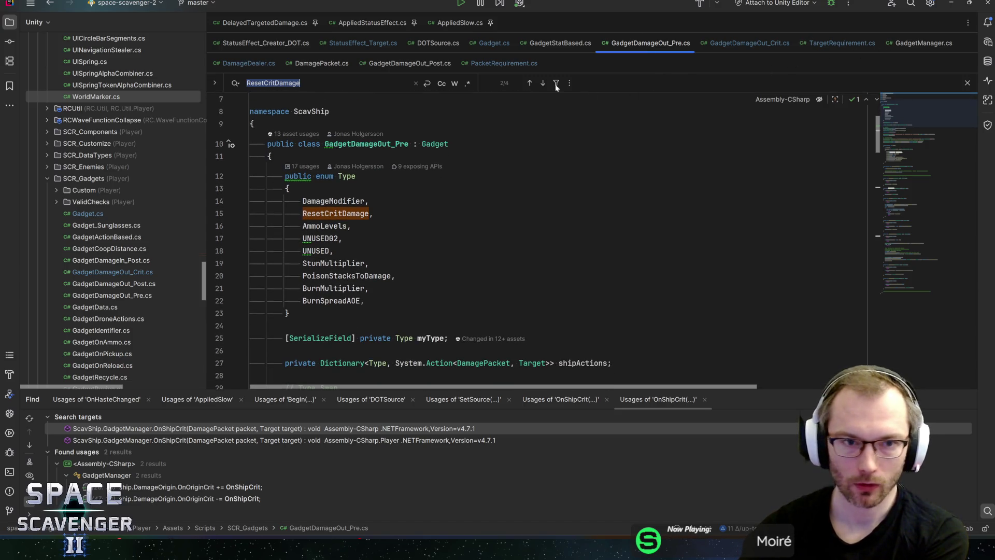
pyautogui.click(409, 63)
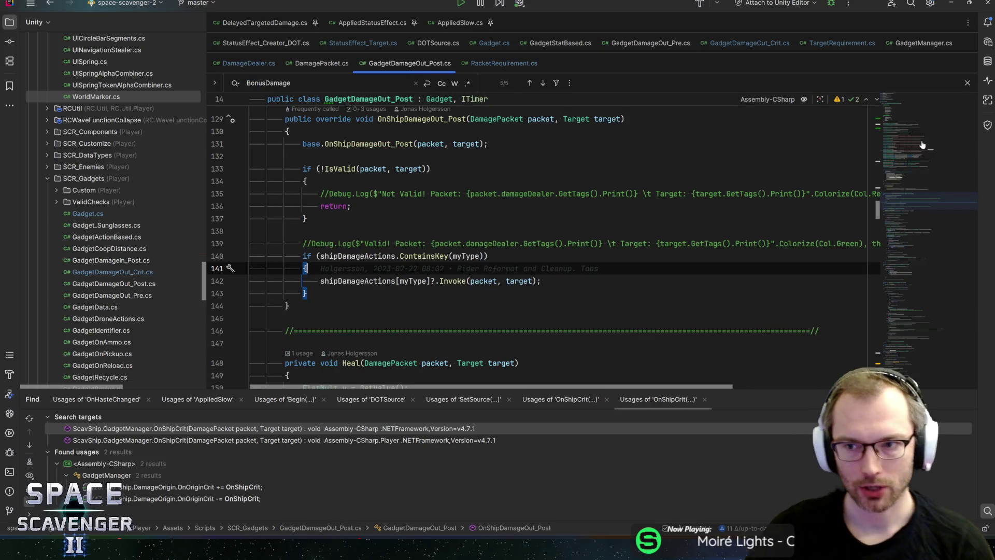
# Step: Add a 'DealDamage,' entry after DelayedDamage in the Type enum
pyautogui.hotkey('ctrl', '-')
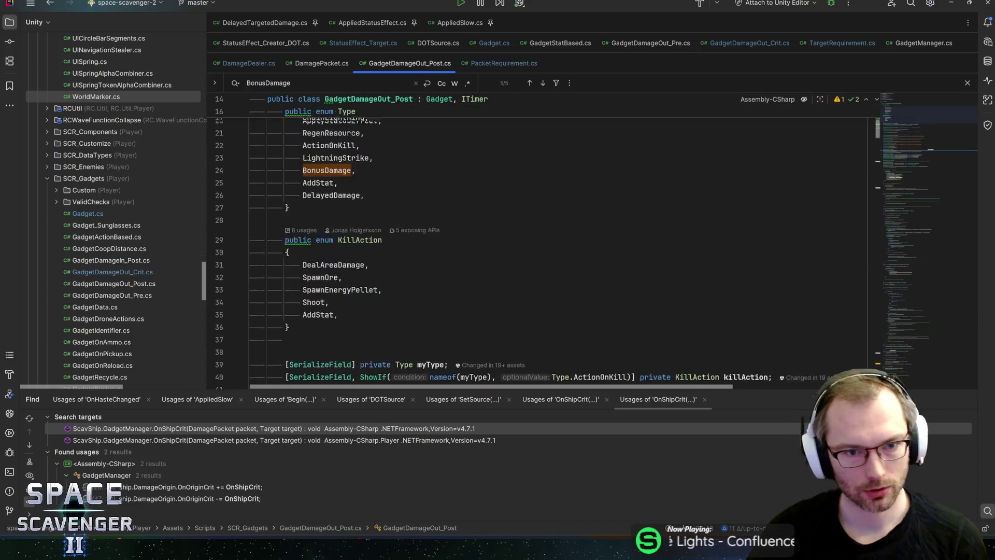
pyautogui.press('Return')
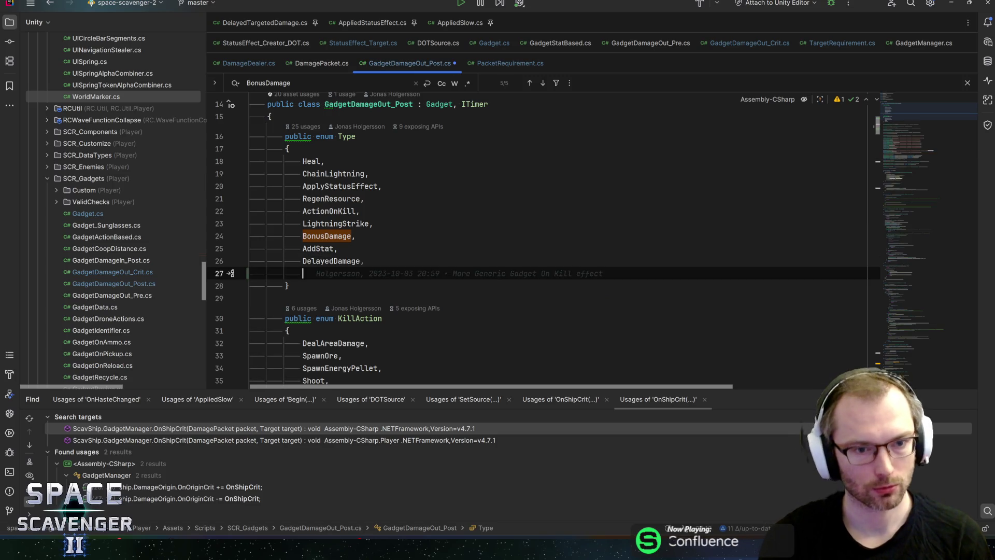
pyautogui.write('DealDamage,')
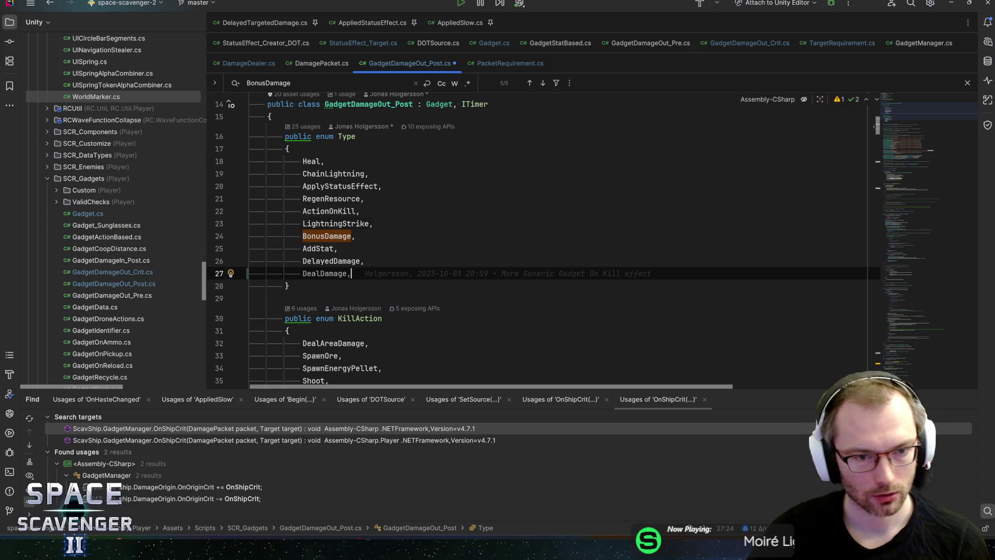
# Step: Split the On-Hit Electric ShowIf condition string so BonusDamage sits on its own line
pyautogui.hotkey('ctrl', '-')
pyautogui.hotkey('ctrl', '-')
pyautogui.scroll(-8, 540, 283)
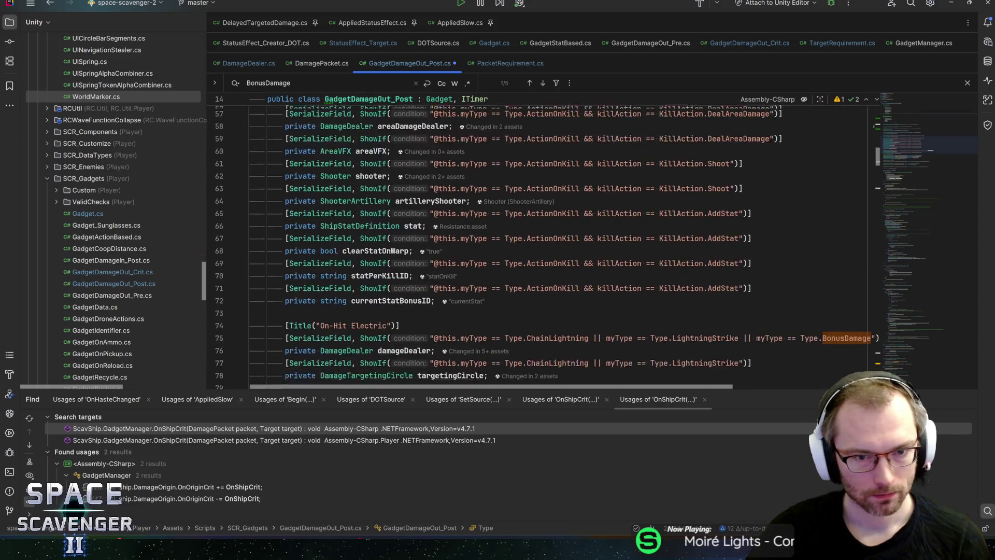
pyautogui.scroll(5, 540, 284)
pyautogui.scroll(-3, 540, 283)
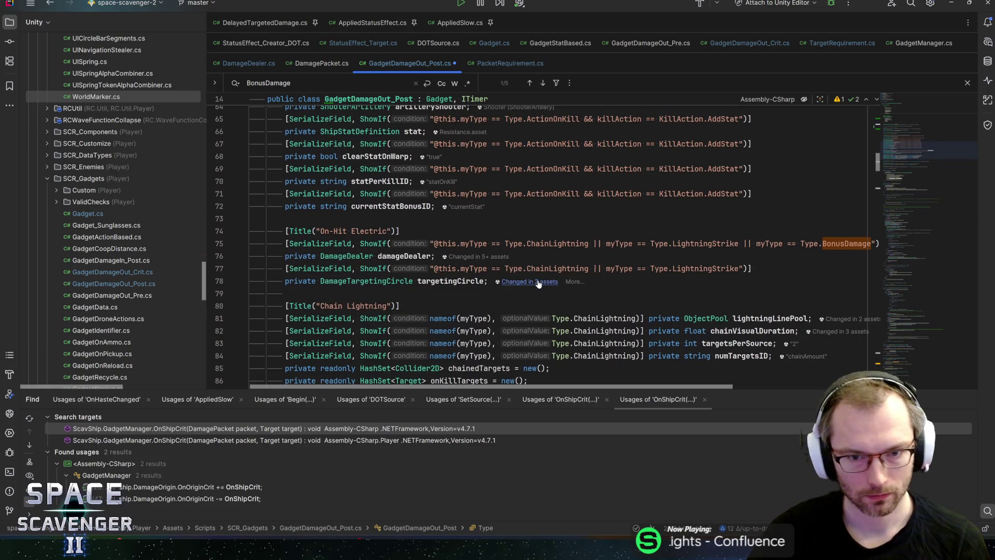
pyautogui.click(593, 243)
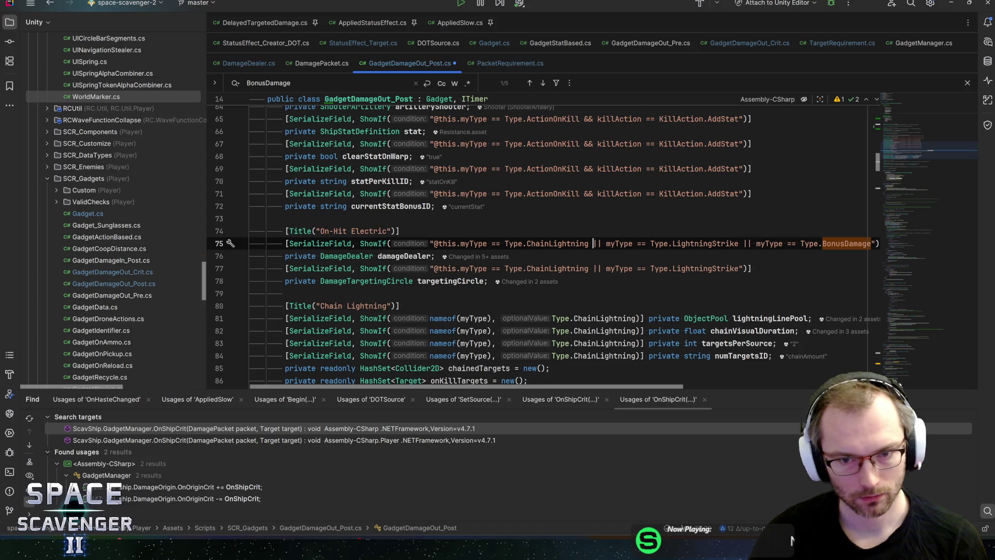
pyautogui.press('Return')
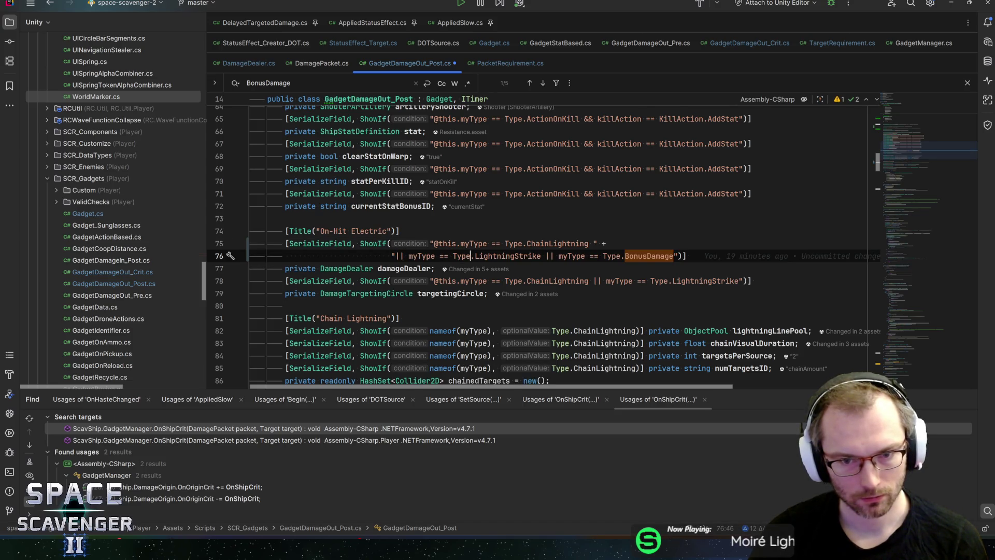
pyautogui.press('Return')
pyautogui.press('Home')
pyautogui.hotkey('shift', 'Right')
pyautogui.hotkey('shift', 'Right')
pyautogui.hotkey('shift', 'Right')
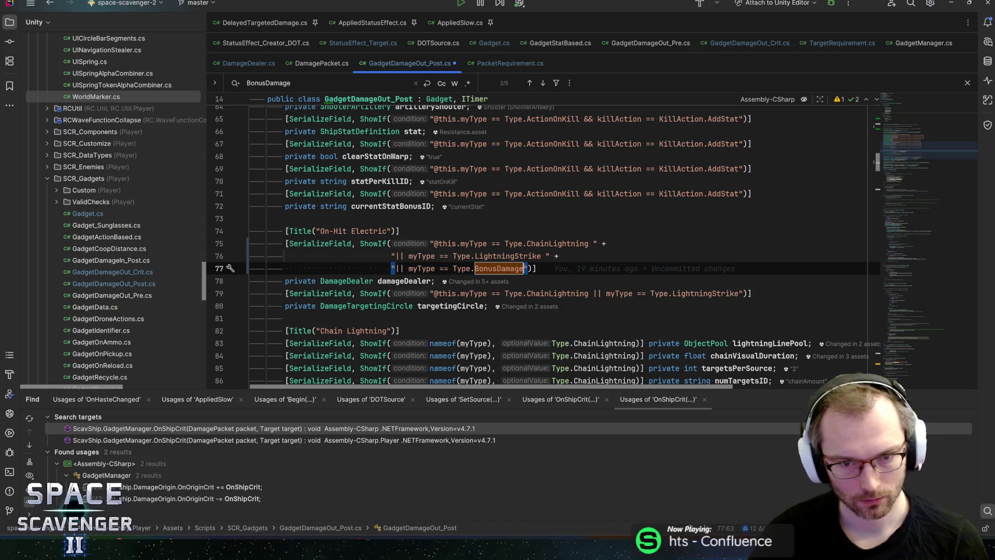
# Step: Duplicate the BonusDamage condition line, rename the copy to DealDamage, and save
pyautogui.hotkey('ctrl', 'd')
pyautogui.press('F3')
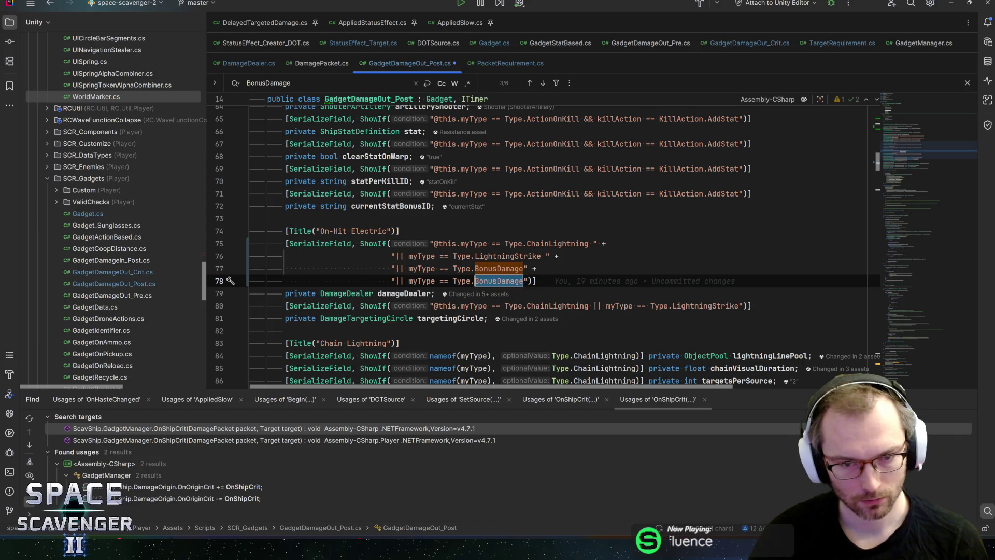
pyautogui.write('DealDamage')
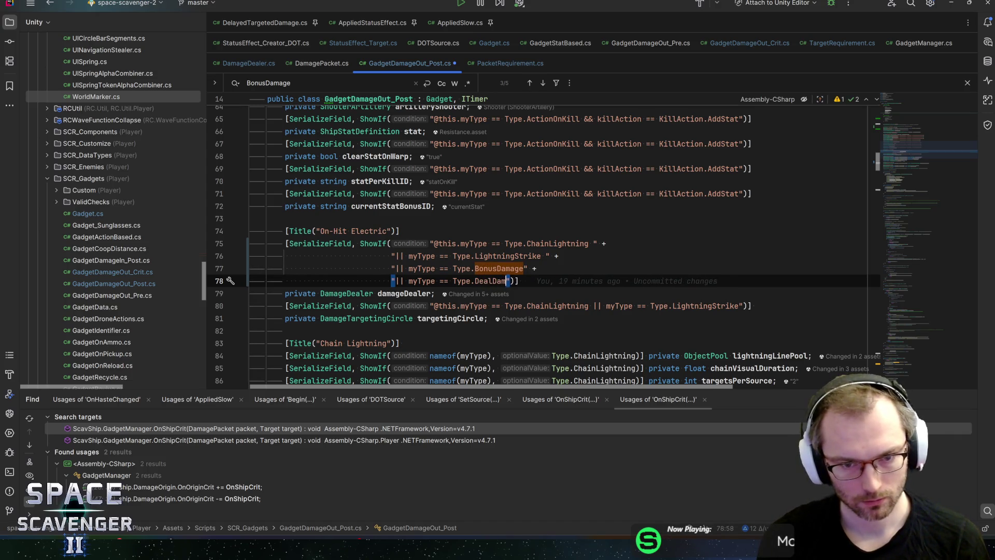
pyautogui.hotkey('ctrl', 's')
pyautogui.scroll(10, 538, 244)
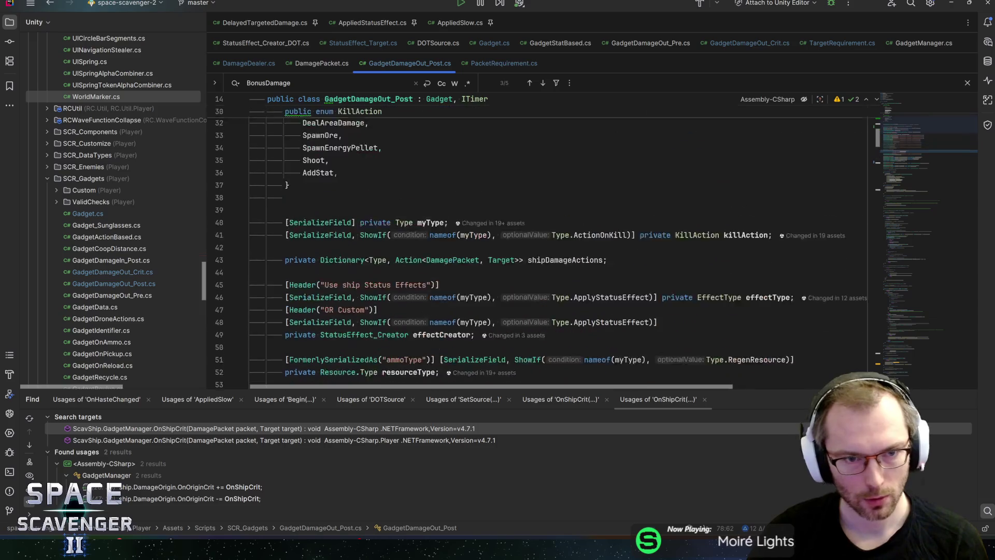
pyautogui.scroll(-20, 539, 243)
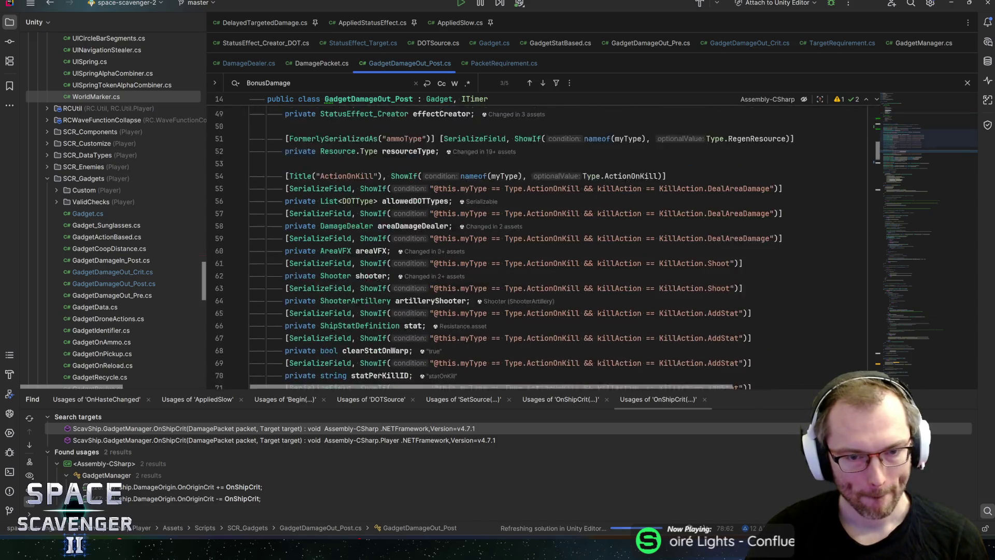
pyautogui.scroll(-1, 538, 244)
# Step: Duplicate the DelayedDamage dictionary entry into a DealDamage entry handled by DealDamage, and save
pyautogui.click(490, 238)
pyautogui.hotkey('ctrl', 'd')
pyautogui.doubleClick(380, 250)
pyautogui.write('De')
pyautogui.press('Return')
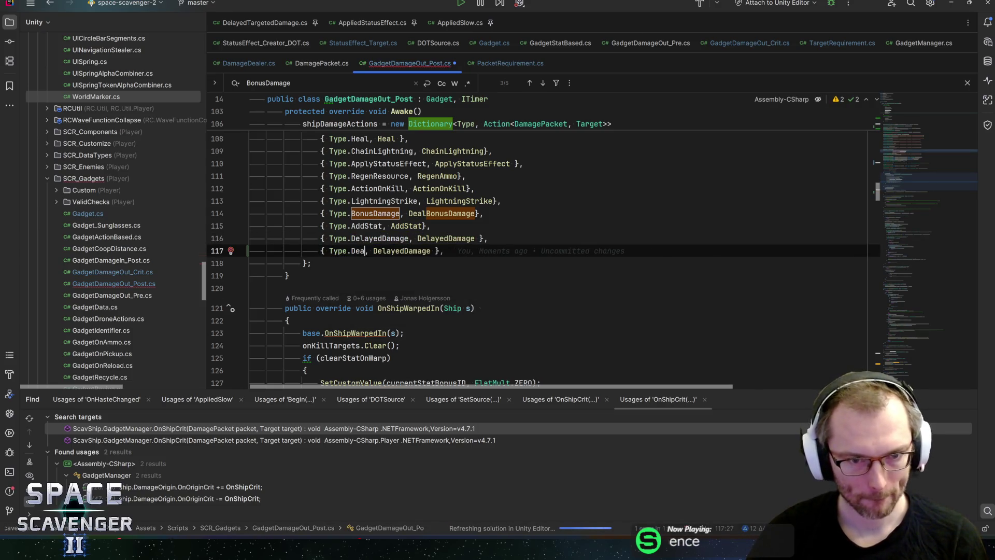
pyautogui.doubleClick(437, 250)
pyautogui.write('DealDamage')
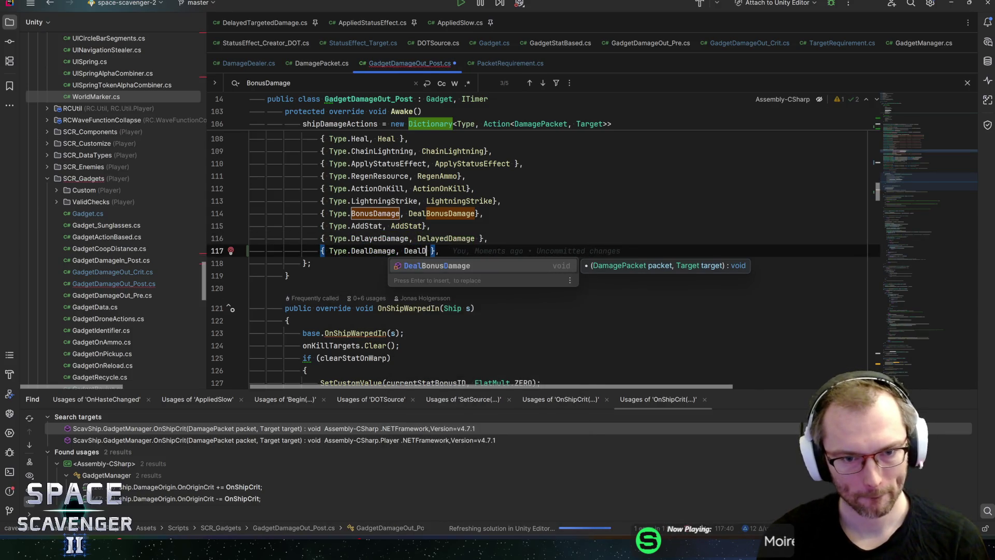
pyautogui.hotkey('ctrl', 's')
# Step: Write an empty private void DealDamage(DamagePacket packet, Target target) method after DealBonusDamage
pyautogui.press('F3')
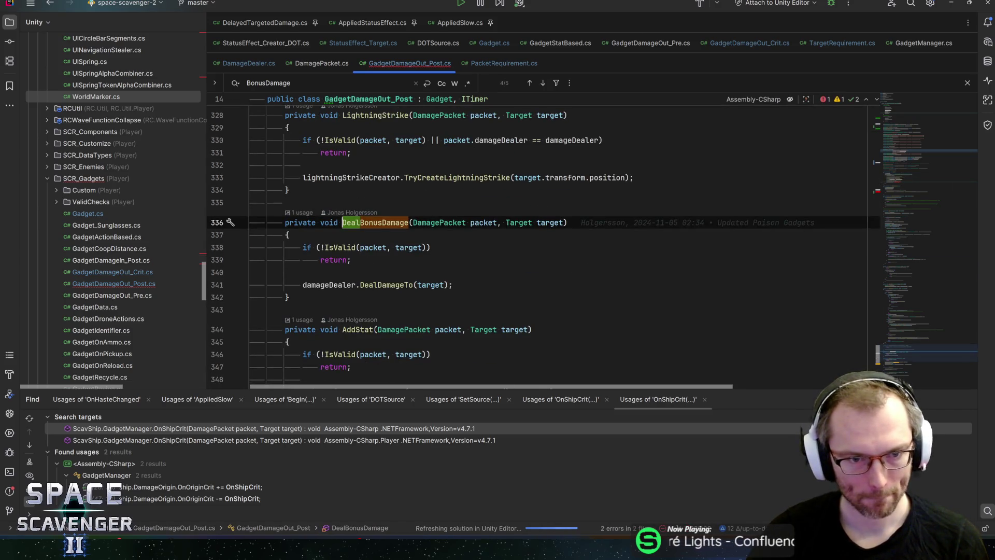
pyautogui.click(289, 297)
pyautogui.press('Return')
pyautogui.press('Return')
pyautogui.write('if (')
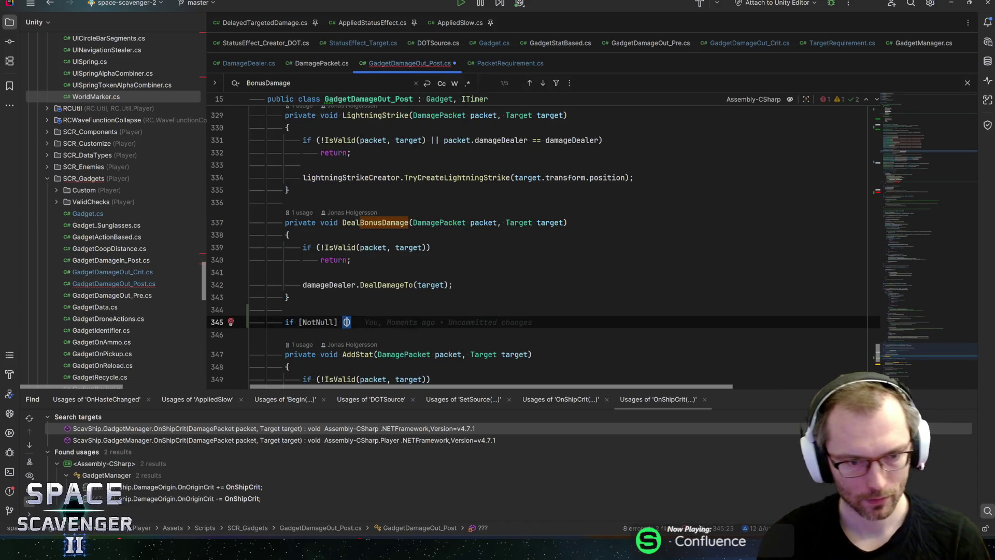
pyautogui.hotkey('ctrl', 'z')
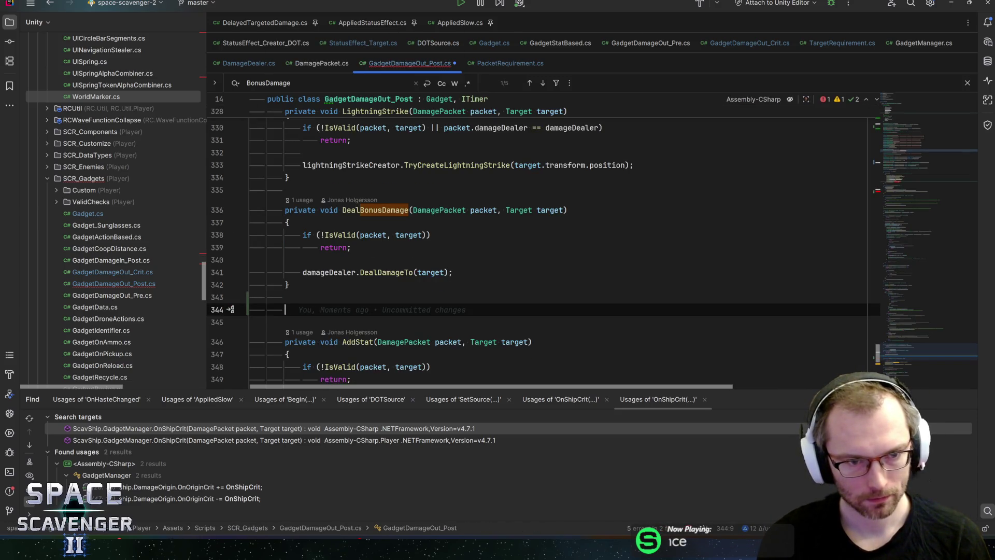
pyautogui.write('private void DealDamage(')
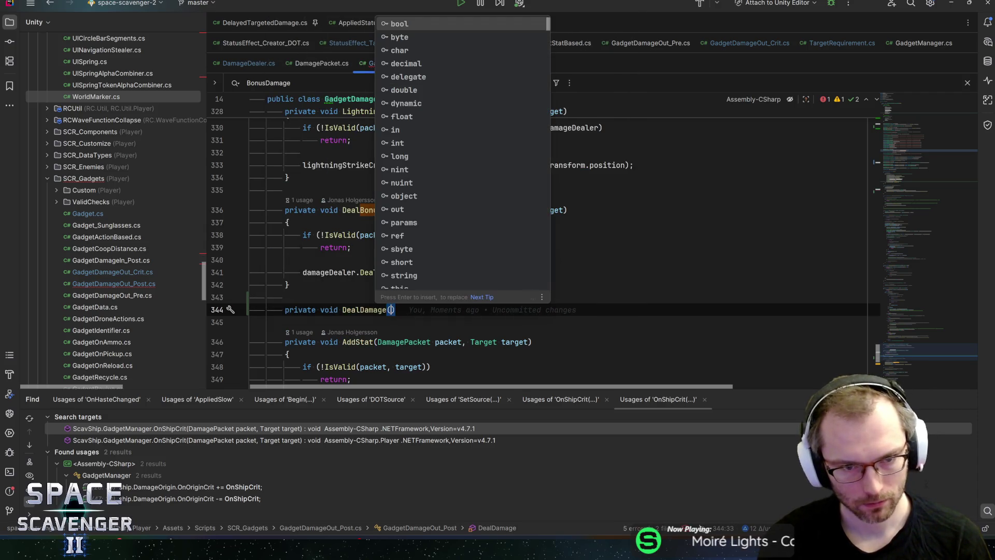
pyautogui.write('Damave')
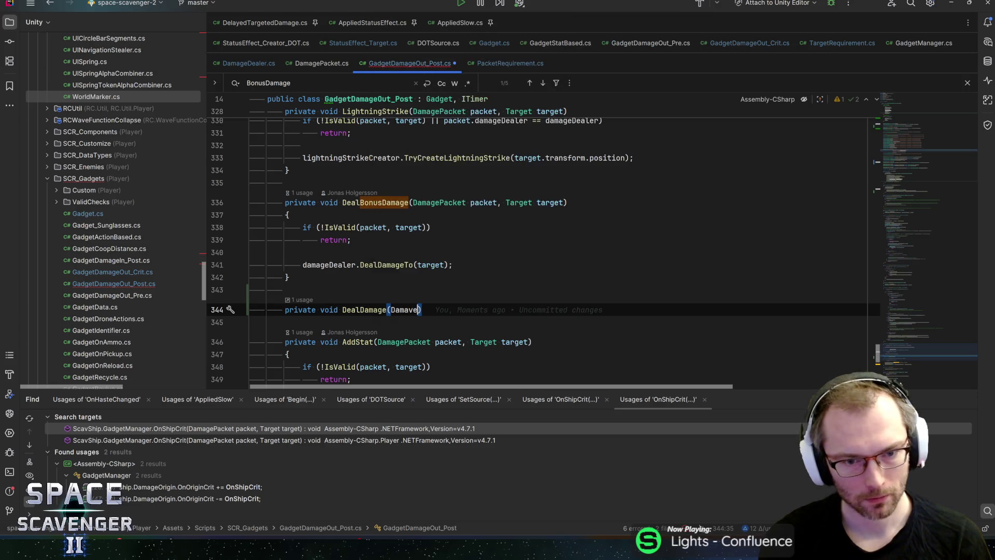
pyautogui.press('BackSpace')
pyautogui.press('BackSpace')
pyautogui.write('ge')
pyautogui.press('Return')
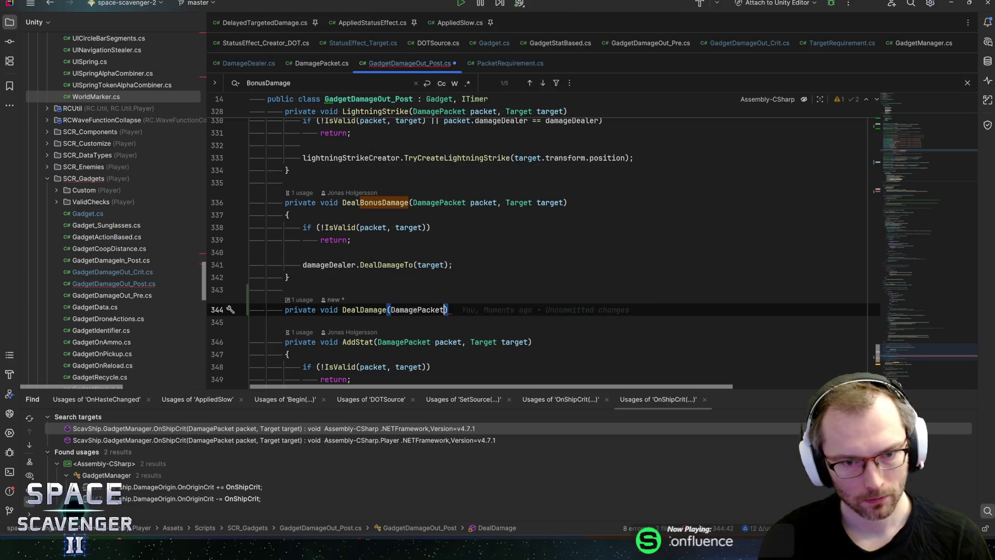
pyautogui.write('packet, ')
pyautogui.write('Target targ')
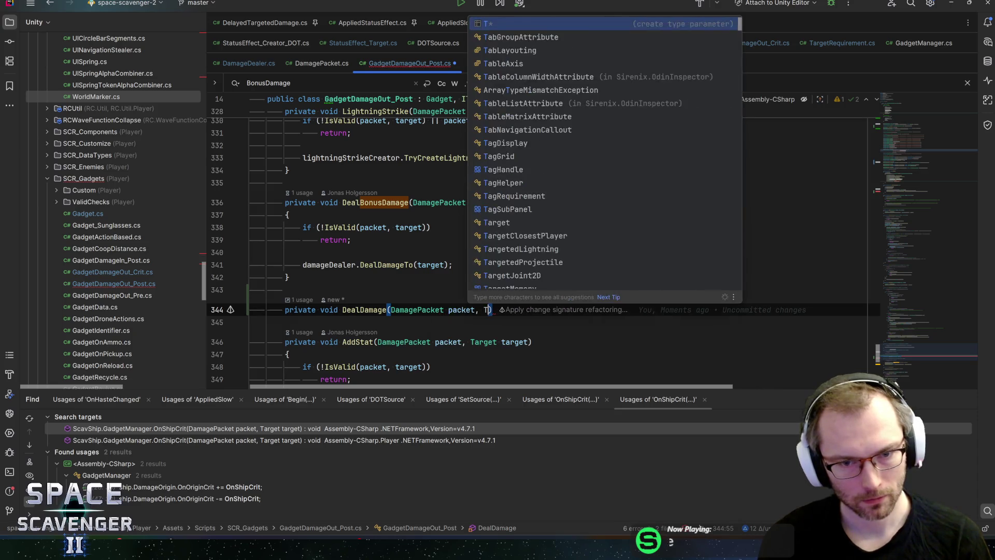
pyautogui.press('Return')
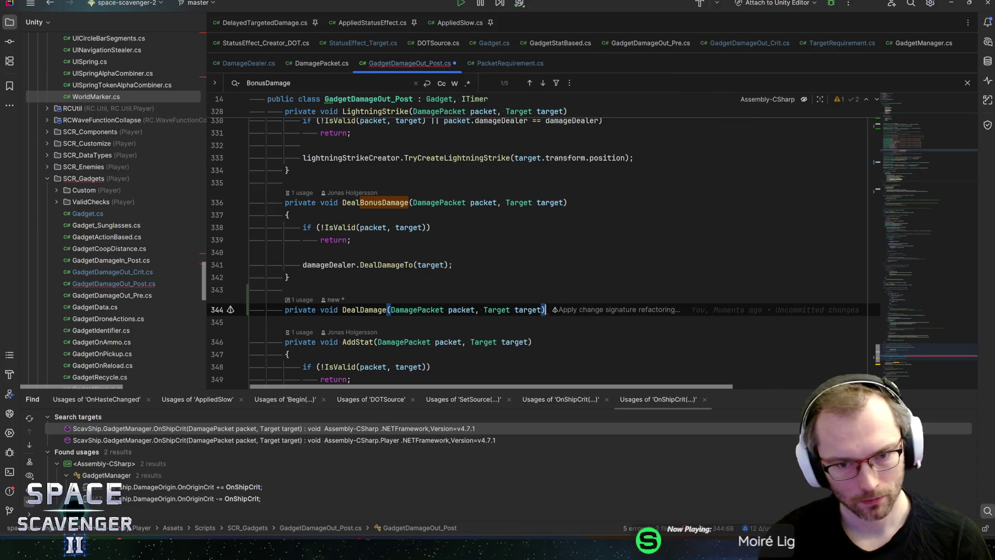
pyautogui.hotkey('ctrl', 'shift', 'Return')
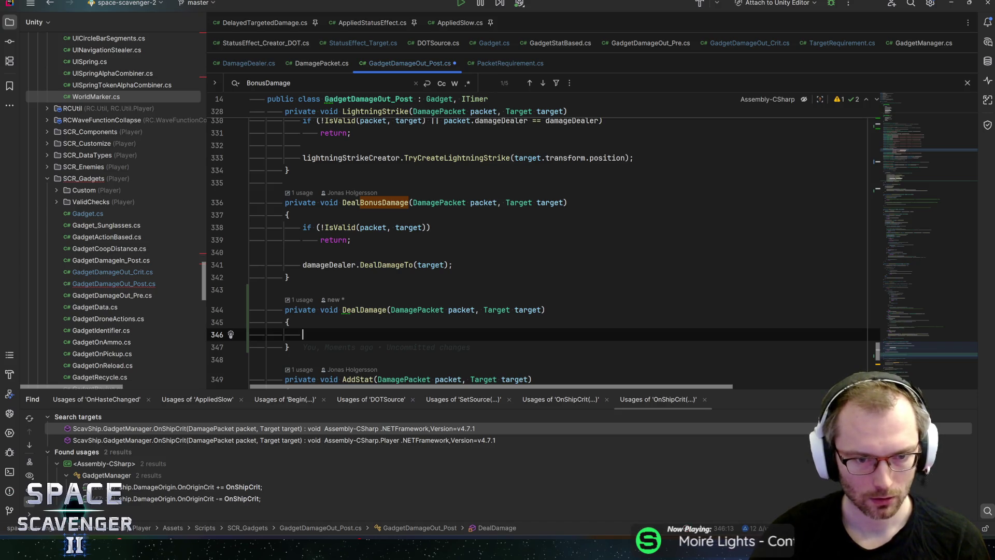
pyautogui.click(388, 309)
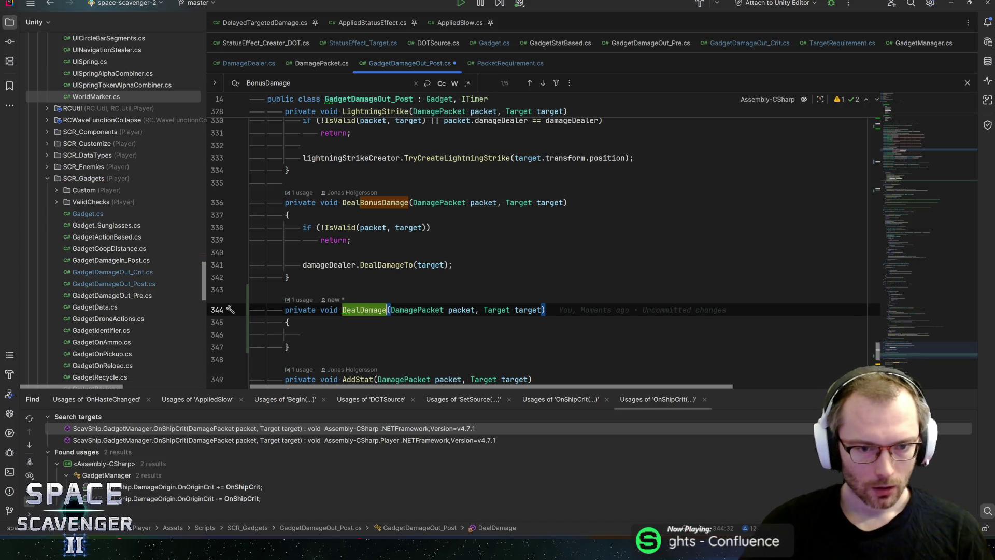
# Step: Rename it DealDamageAtTarget, calling damageDealer.DealDamageAt(target.transform.position, Quaternion.identity) in its body
pyautogui.hotkey('shift', 'F6')
pyautogui.write('DealDamageAtTarget')
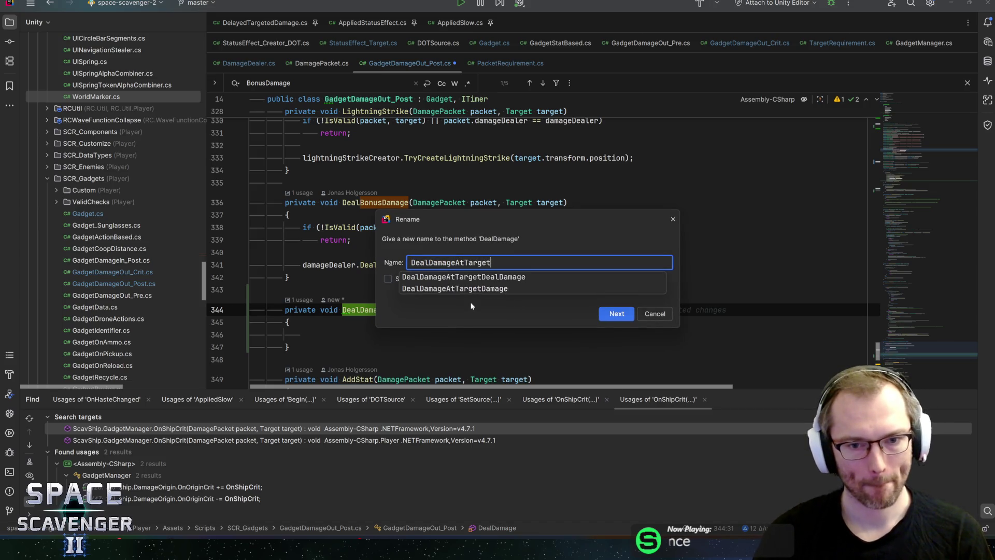
pyautogui.press('Return')
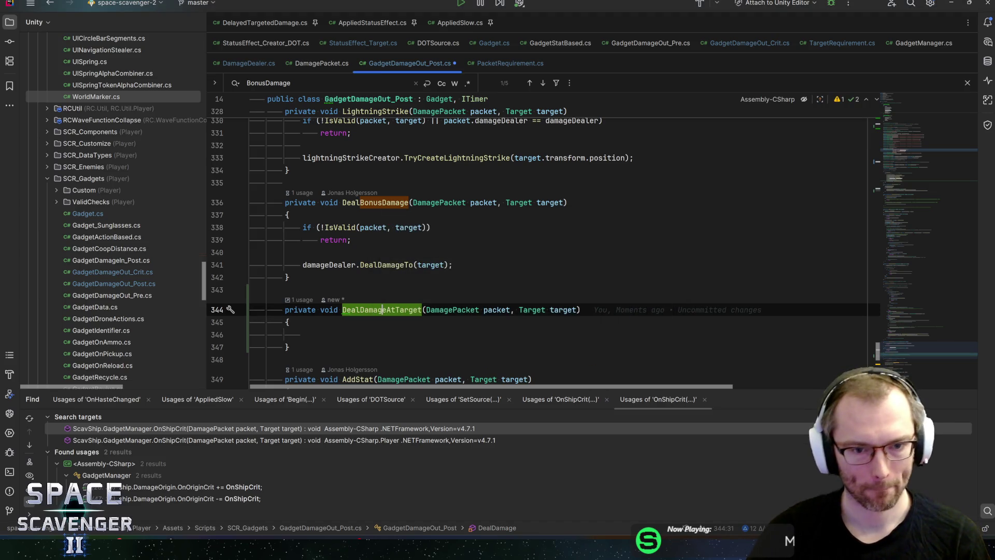
pyautogui.click(303, 334)
pyautogui.write('DealDamage')
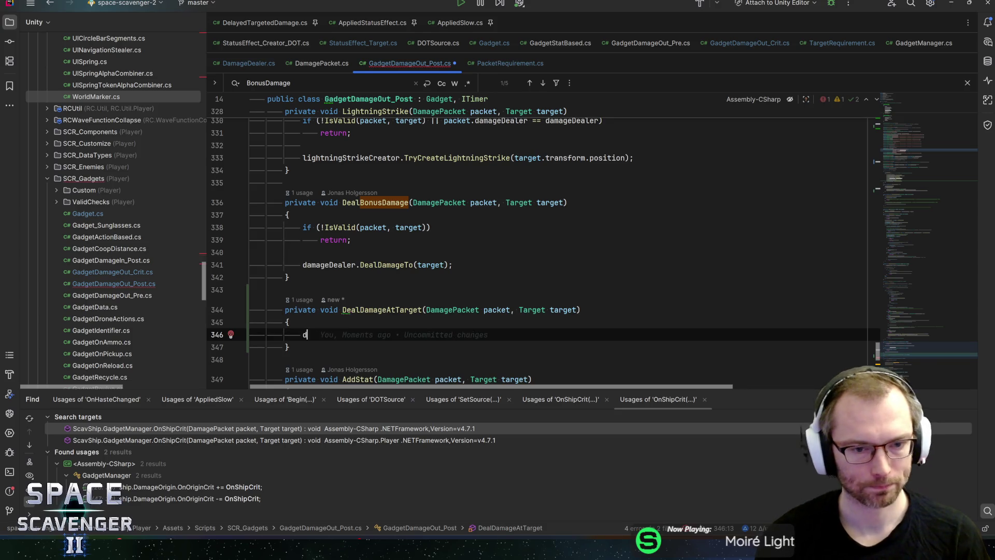
pyautogui.write('amageDealer.dea')
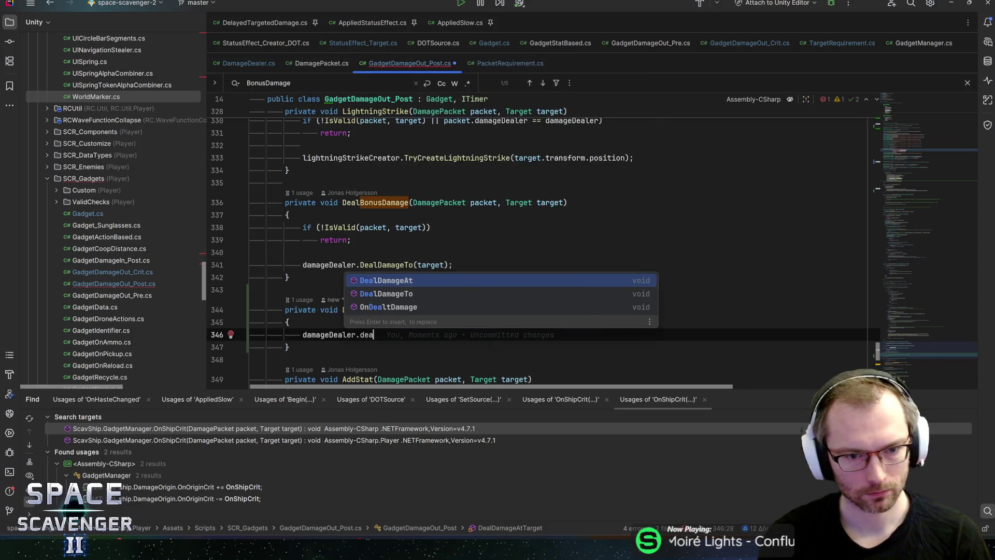
pyautogui.write('ldam')
pyautogui.press('Return')
pyautogui.write('target.tr);')
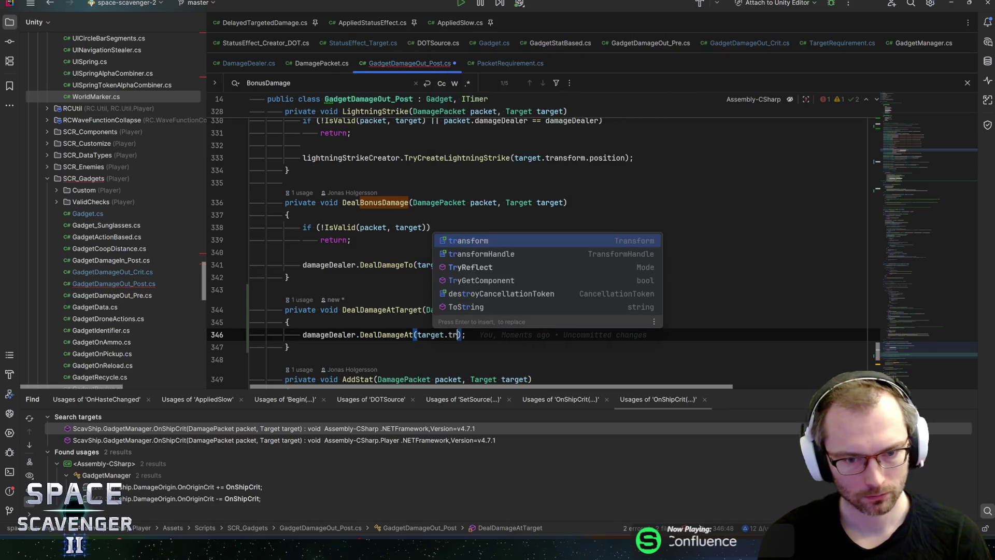
pyautogui.press('Return')
pyautogui.write('.pos')
pyautogui.press('Return')
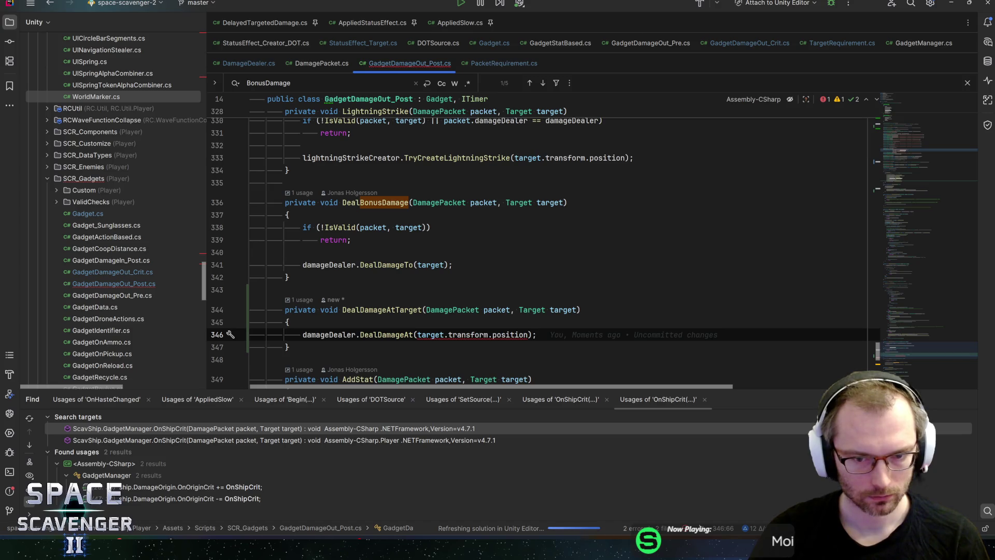
pyautogui.write(', Qu')
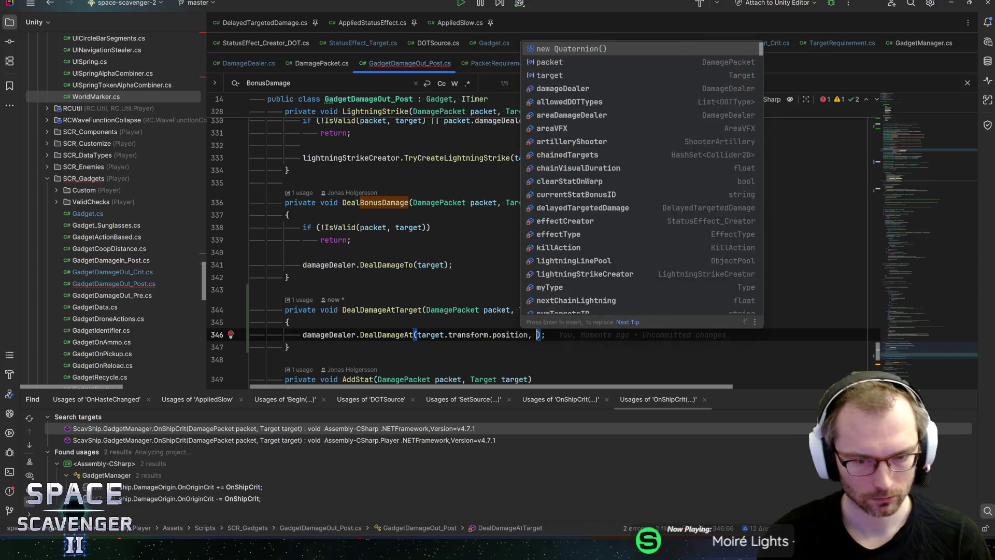
pyautogui.write('at')
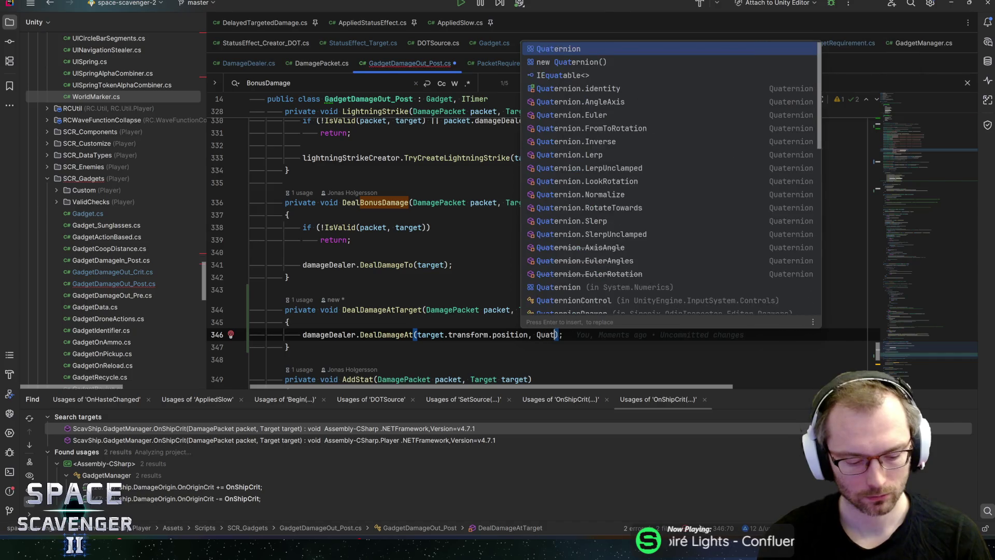
pyautogui.press('Return')
pyautogui.write('.id')
pyautogui.press('Return')
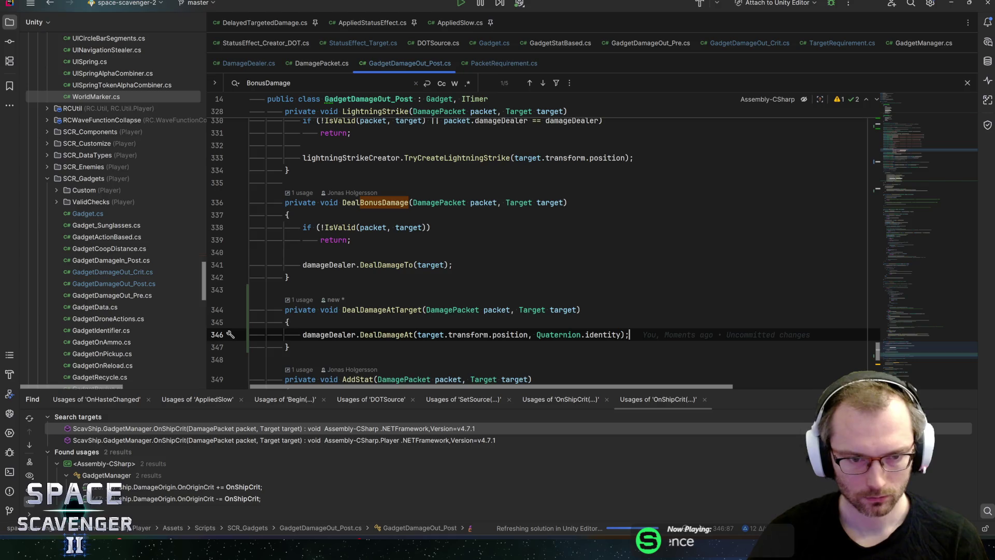
pyautogui.click(904, 160)
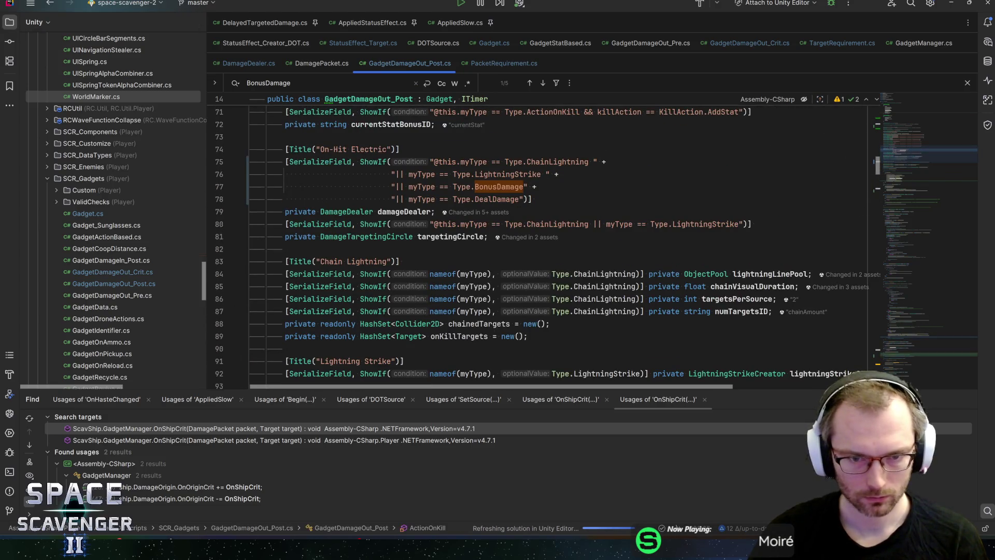
# Step: Rename the DealDamage member of the Type enum to DealDamageAtTarget
pyautogui.scroll(2, 538, 243)
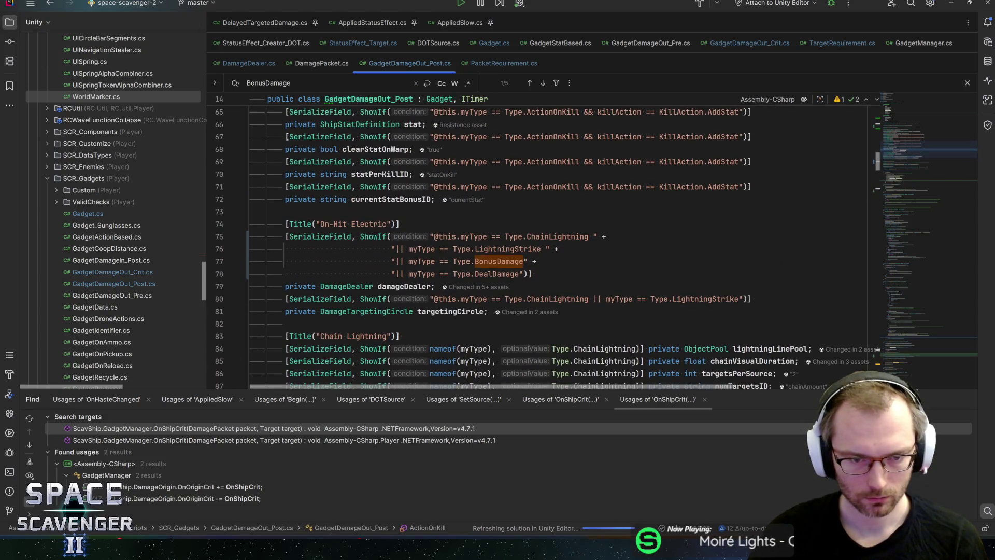
pyautogui.click(903, 122)
pyautogui.moveTo(905, 121); pyautogui.dragTo(895, 114)
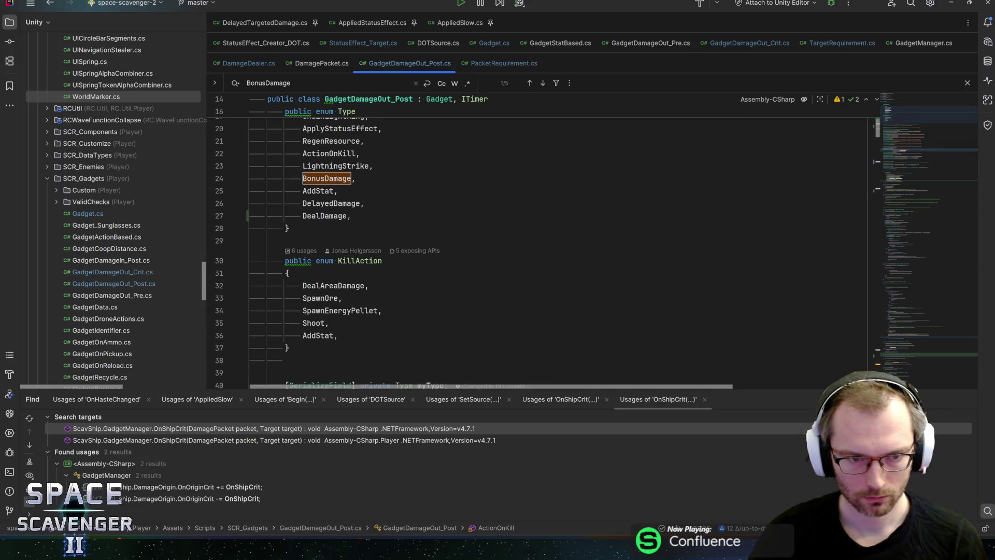
pyautogui.click(325, 215)
pyautogui.hotkey('shift', 'F6')
pyautogui.write('AtTarget')
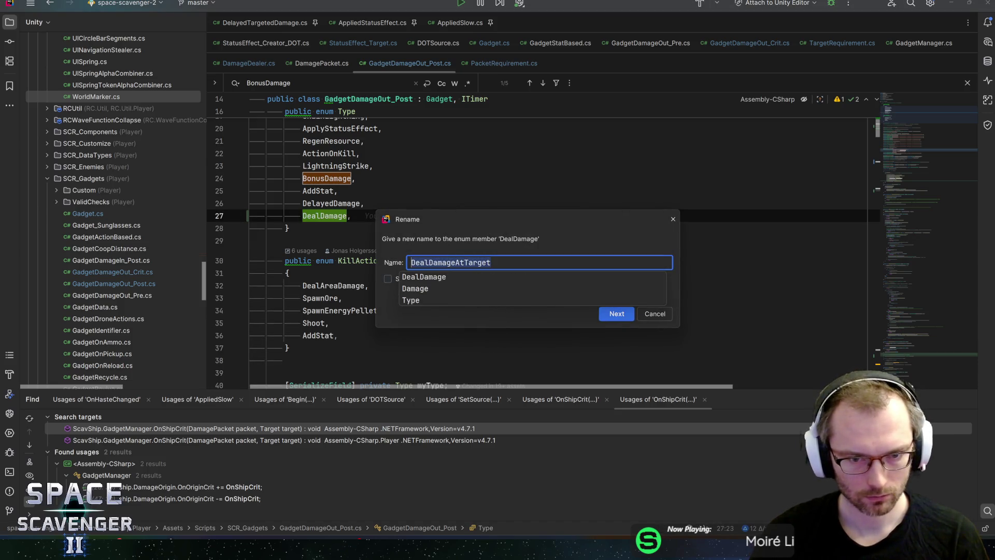
pyautogui.press('Return')
# Step: Select the old DealDamage name in the ShowIf condition, then switch to Unity to recompile
pyautogui.scroll(-5, 539, 249)
pyautogui.scroll(-7, 539, 249)
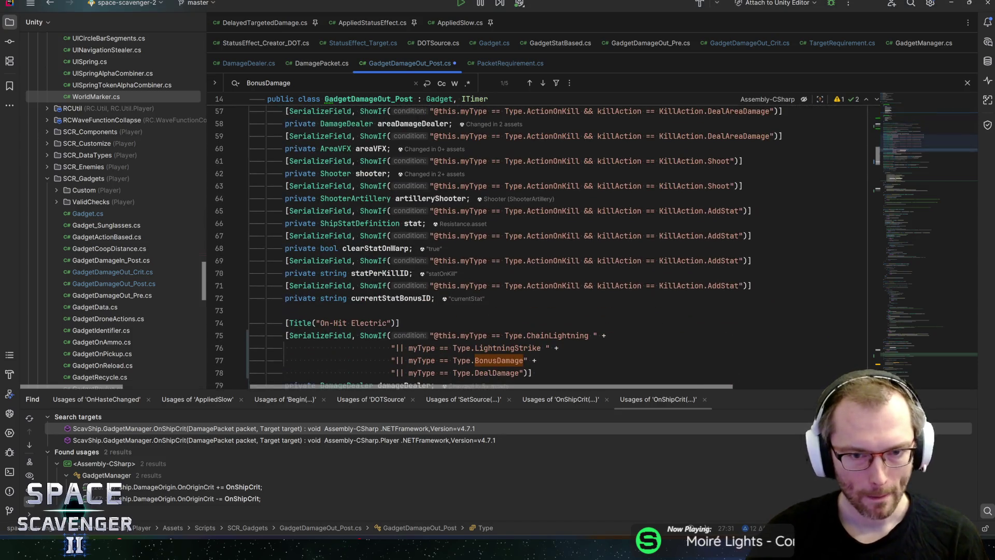
pyautogui.doubleClick(497, 260)
pyautogui.write('AtTarget')
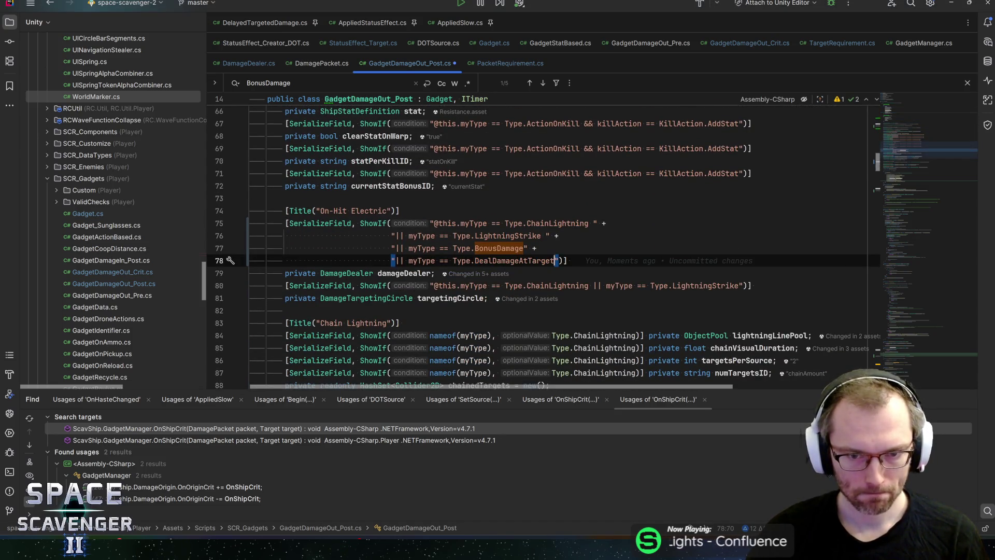
pyautogui.scroll(-10, 925, 146)
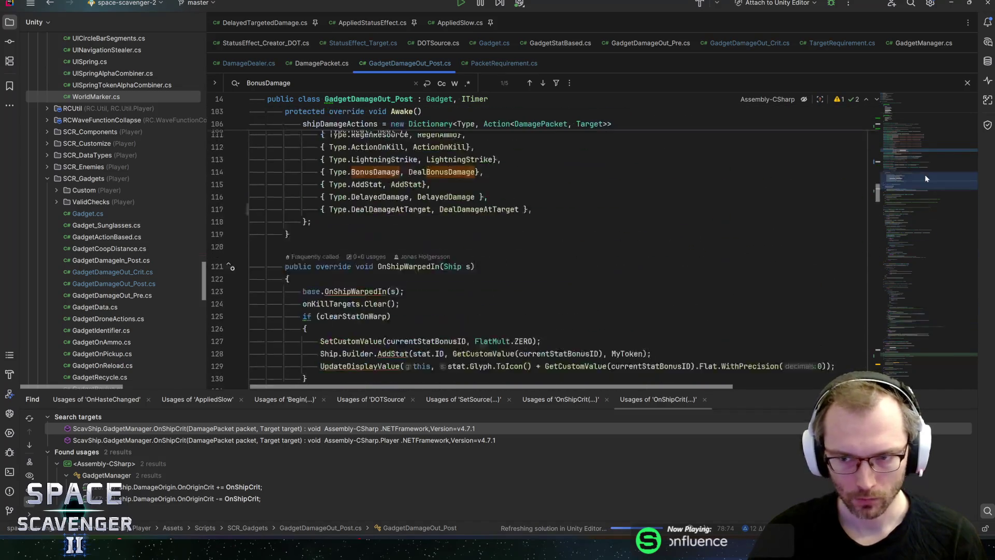
pyautogui.hotkey('alt', 'Tab')
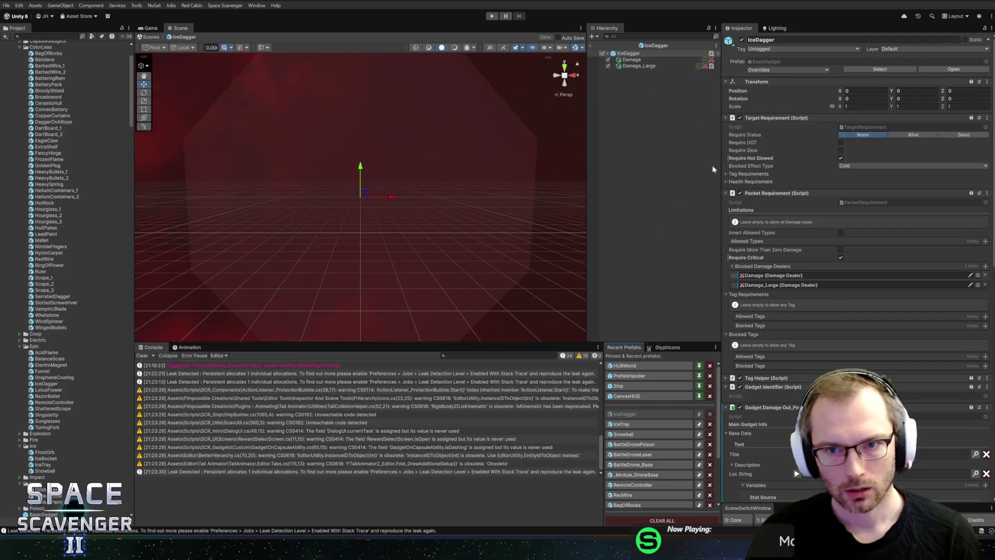
# Step: Set Damage_Large's My Type to Deal Damage At Target and enter Play mode
pyautogui.scroll(-15, 778, 218)
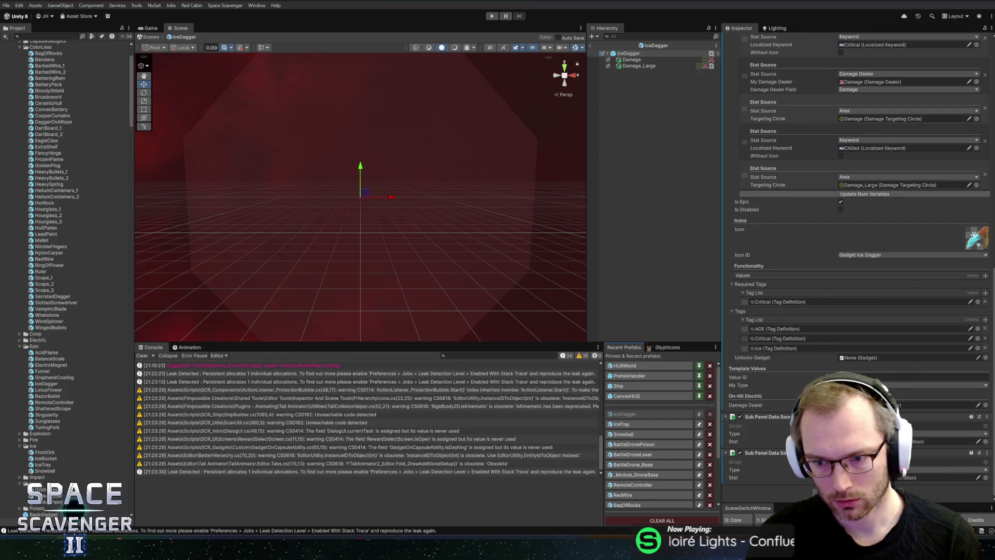
pyautogui.click(829, 453)
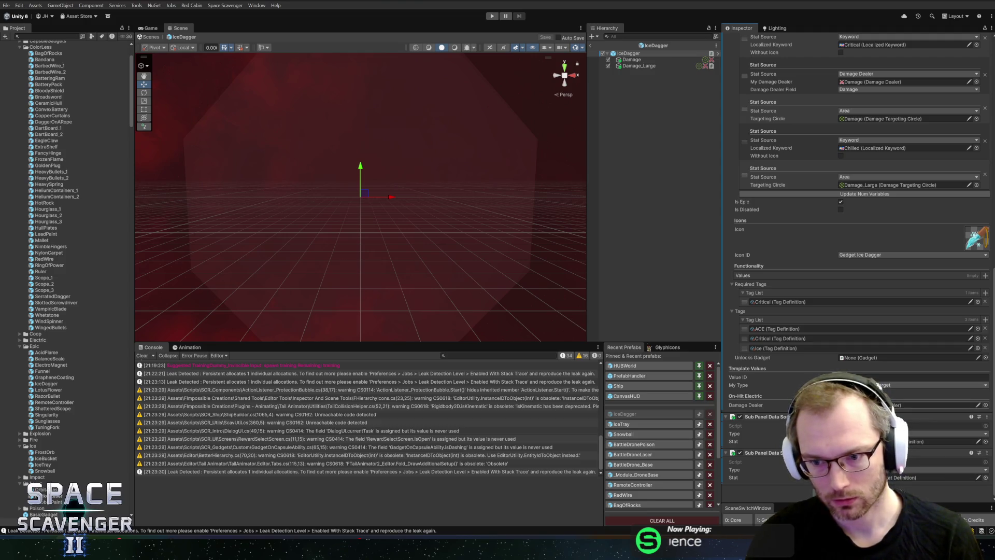
pyautogui.click(641, 67)
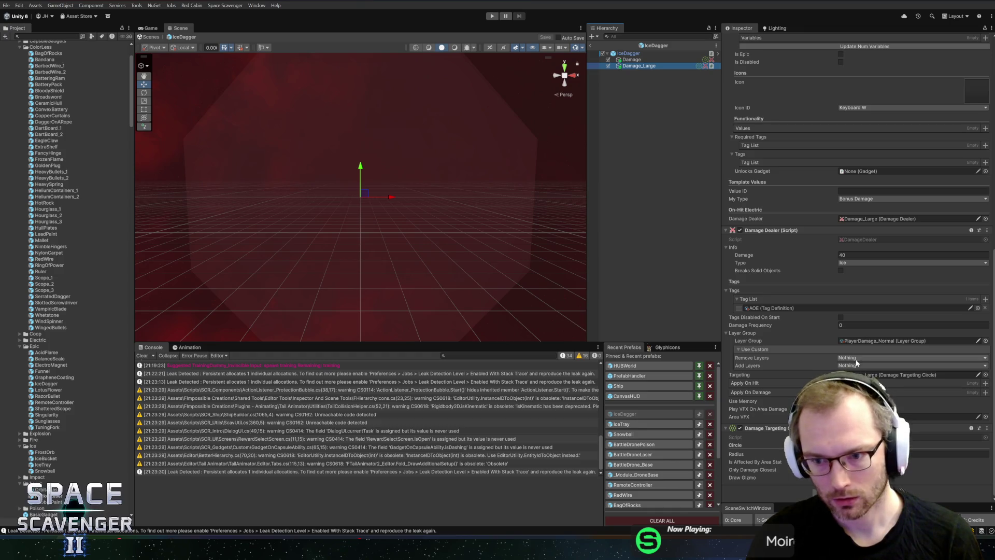
pyautogui.click(855, 199)
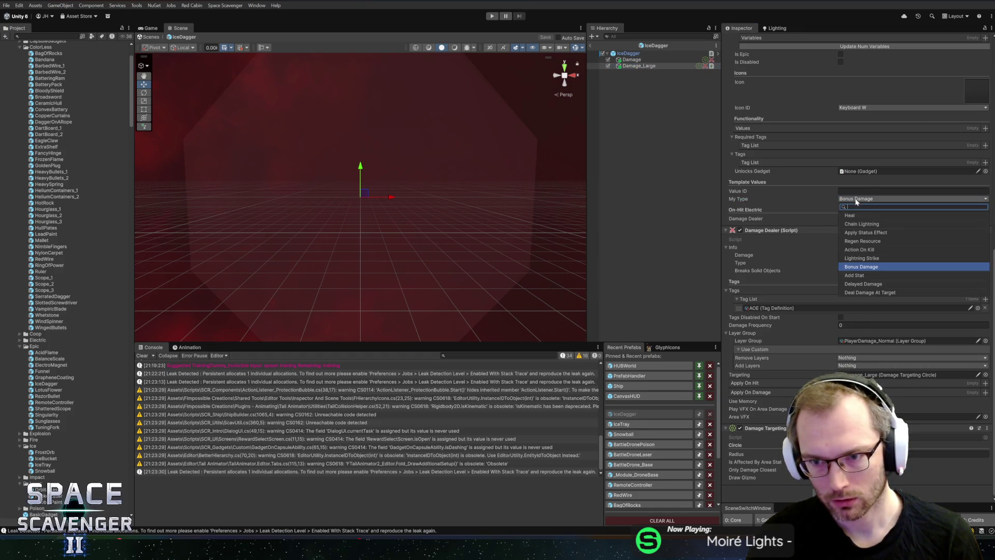
pyautogui.click(860, 292)
pyautogui.click(490, 17)
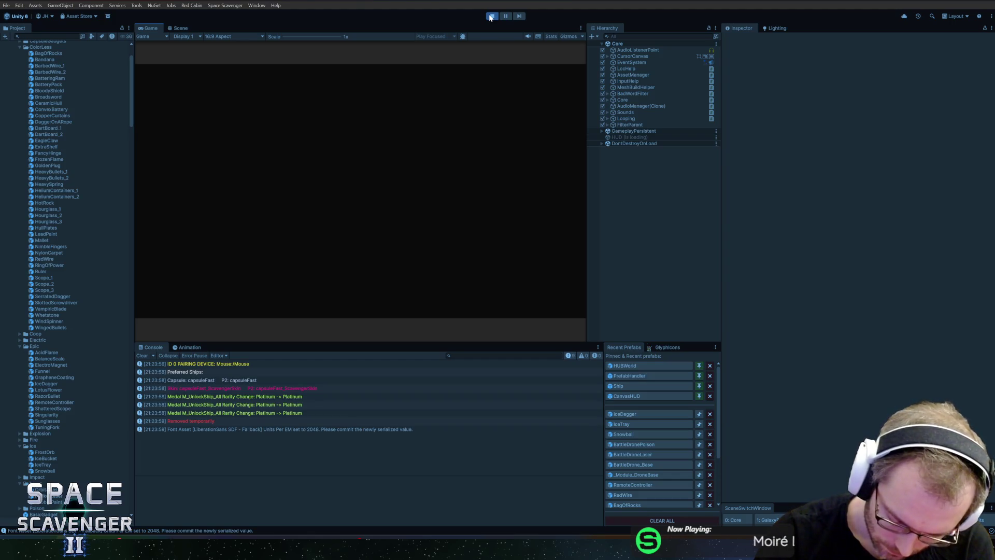
# Step: Maximize the game view, spawn a training dummy from the console, and fire at it
pyautogui.doubleClick(151, 28)
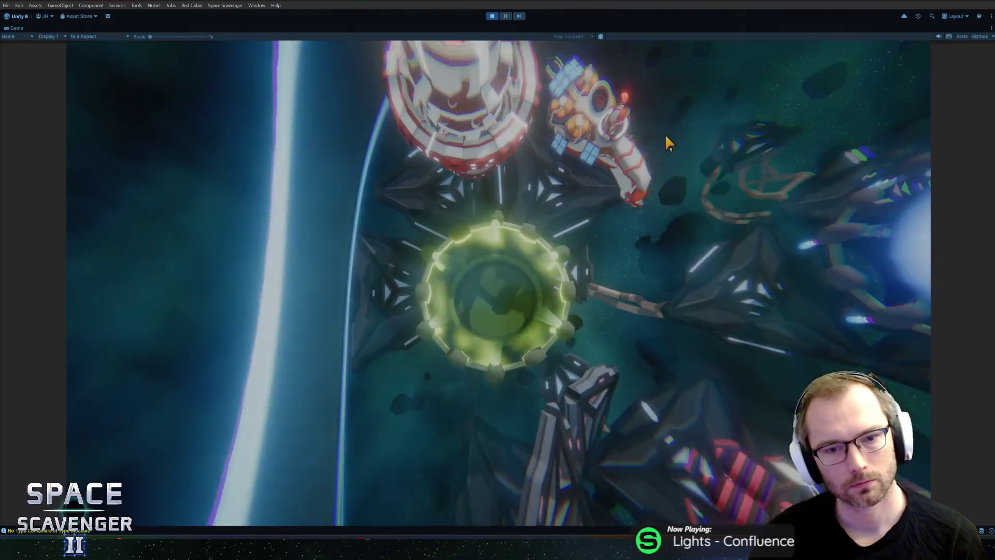
pyautogui.press('`')
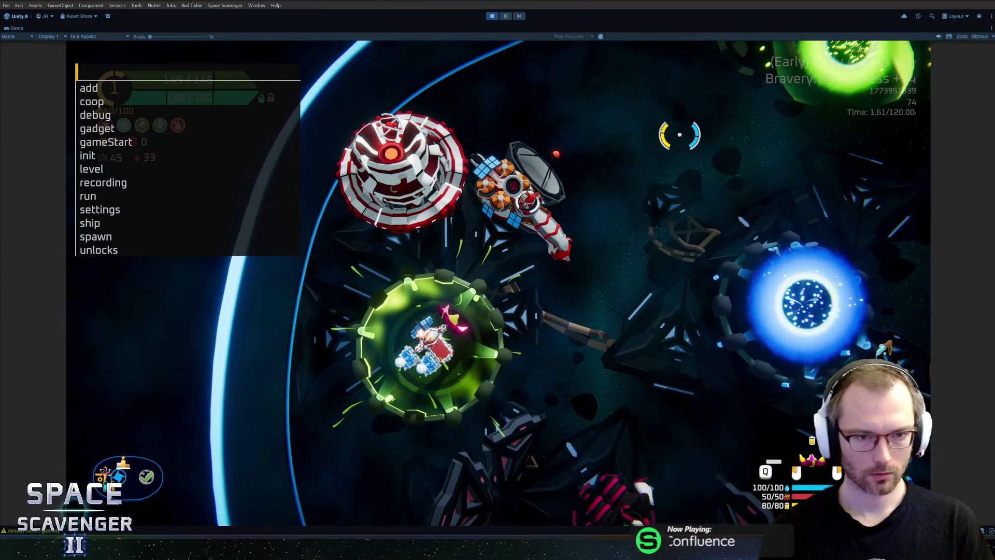
pyautogui.write('spawn tr')
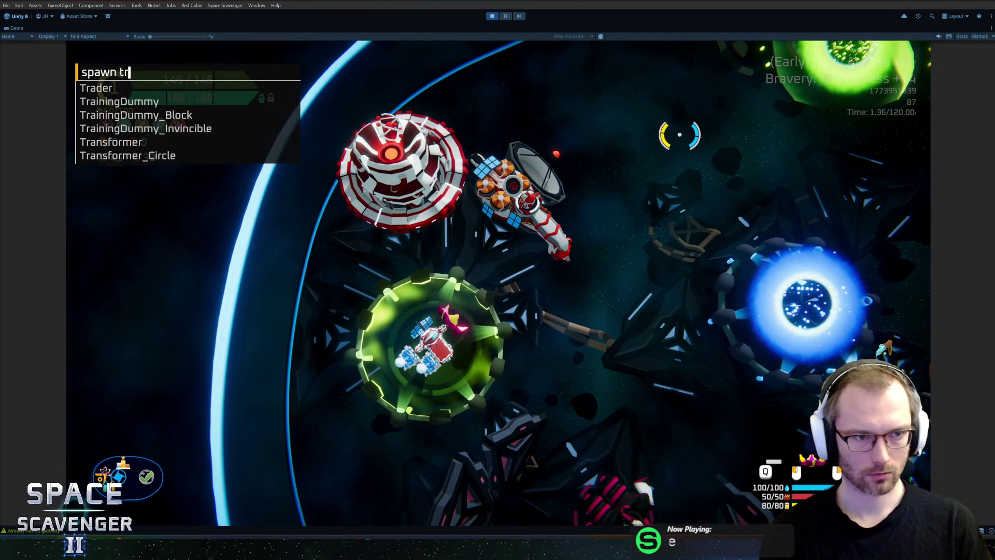
pyautogui.write('ain')
pyautogui.press('Down')
pyautogui.press('Down')
pyautogui.press('Down')
pyautogui.press('Return')
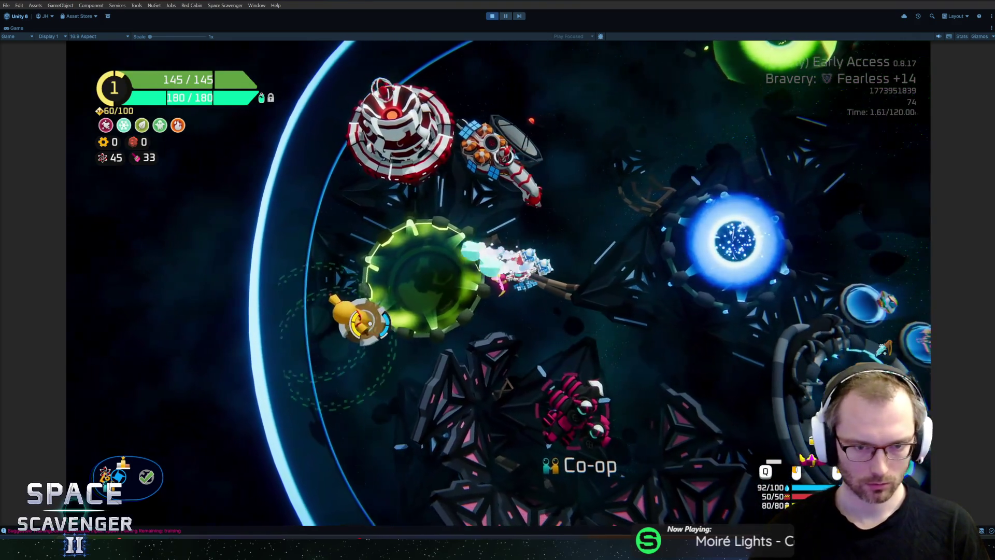
pyautogui.click(356, 322)
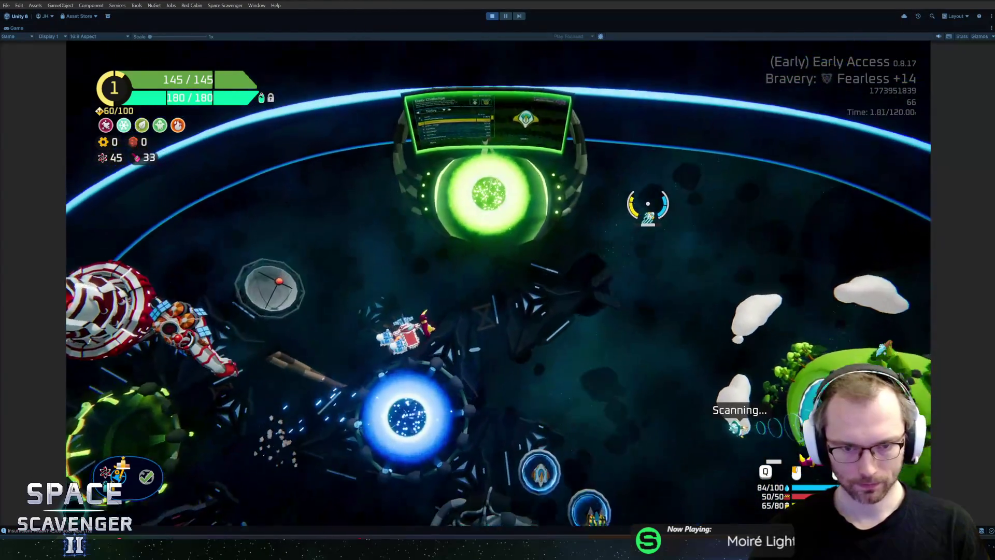
# Step: Spawn a swarm of Grubs and raise the ship's critical chance by 0.5
pyautogui.press('`')
pyautogui.write('spawn gr')
pyautogui.press('Tab')
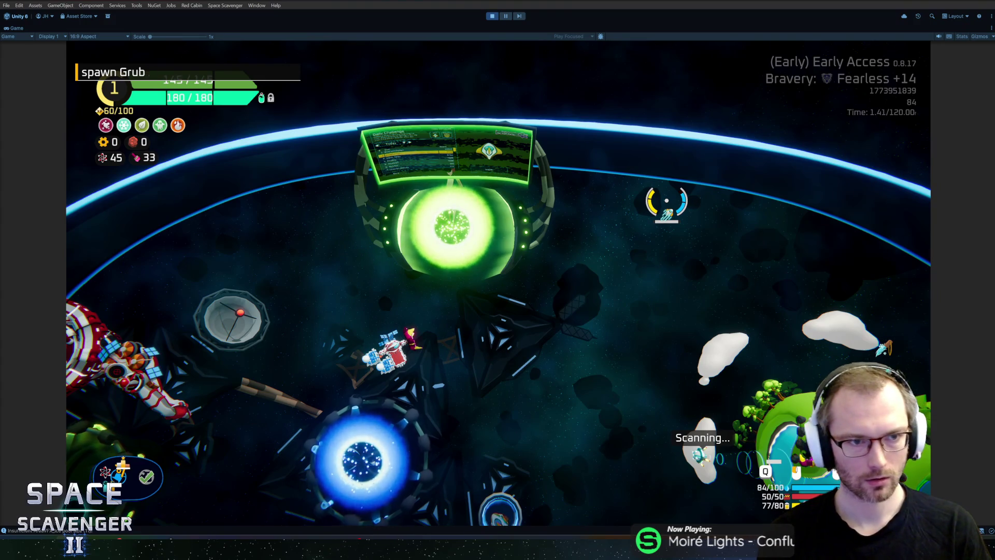
pyautogui.press('Return')
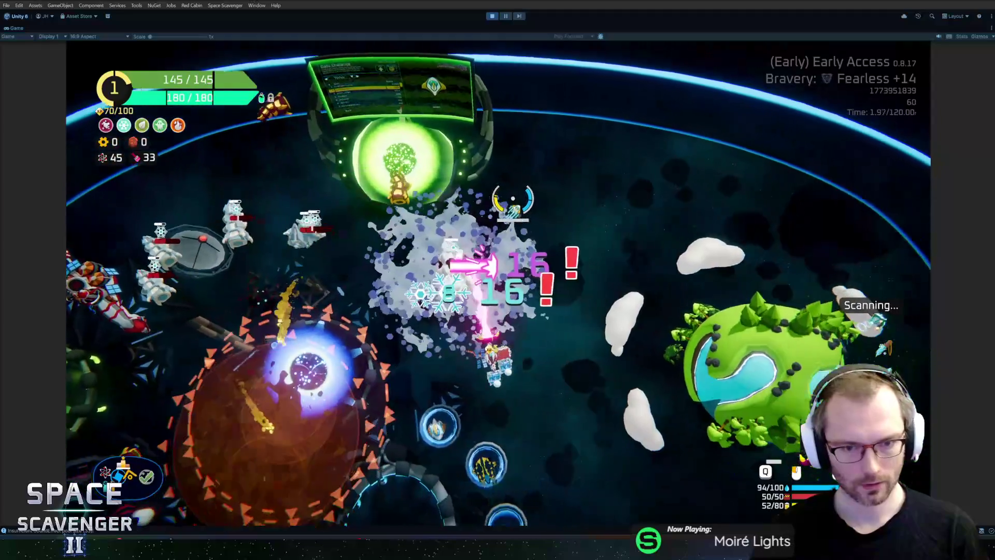
pyautogui.press('Tab')
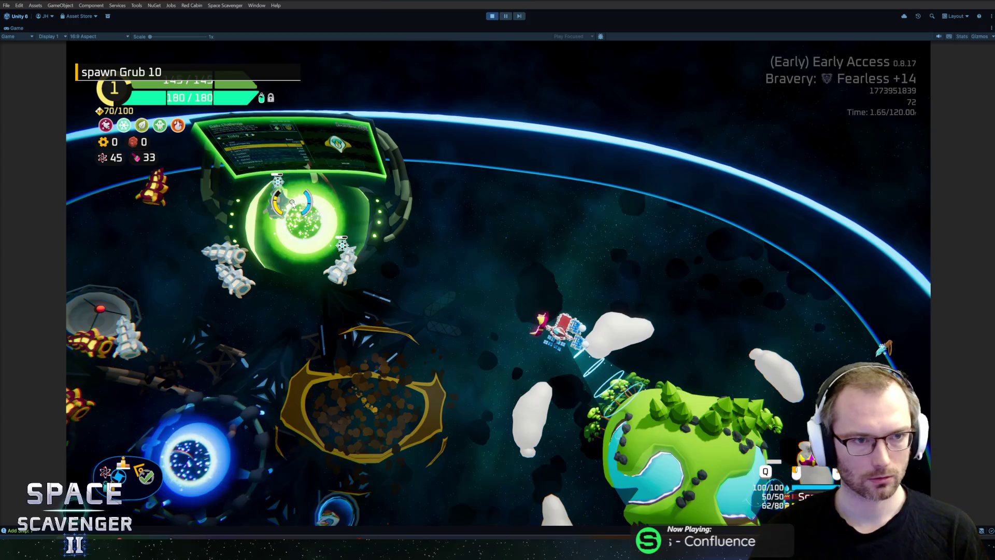
pyautogui.press('Return')
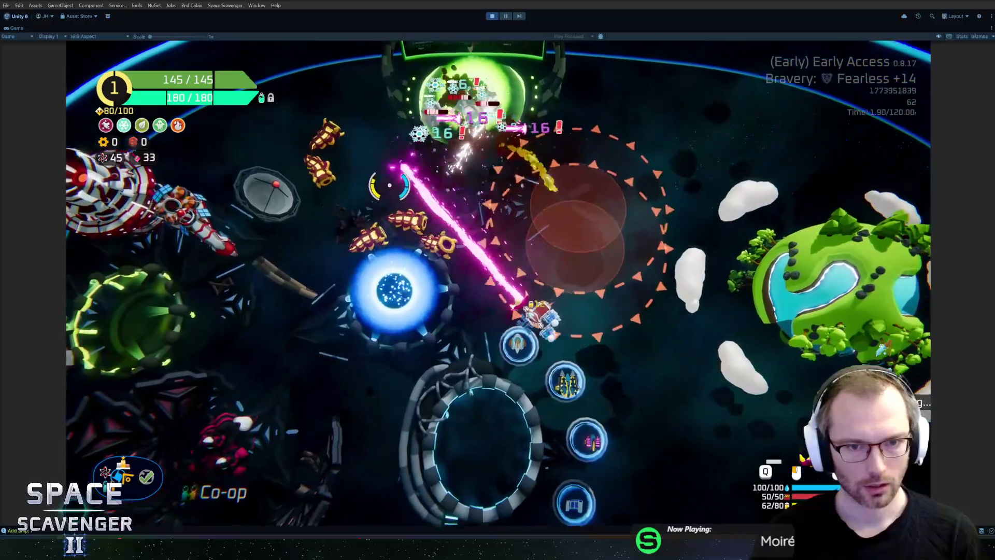
# Step: Lower the ship's overall damage by 0.8 and take the Heavy Spring upgrade
pyautogui.press('`')
pyautogui.press('Up')
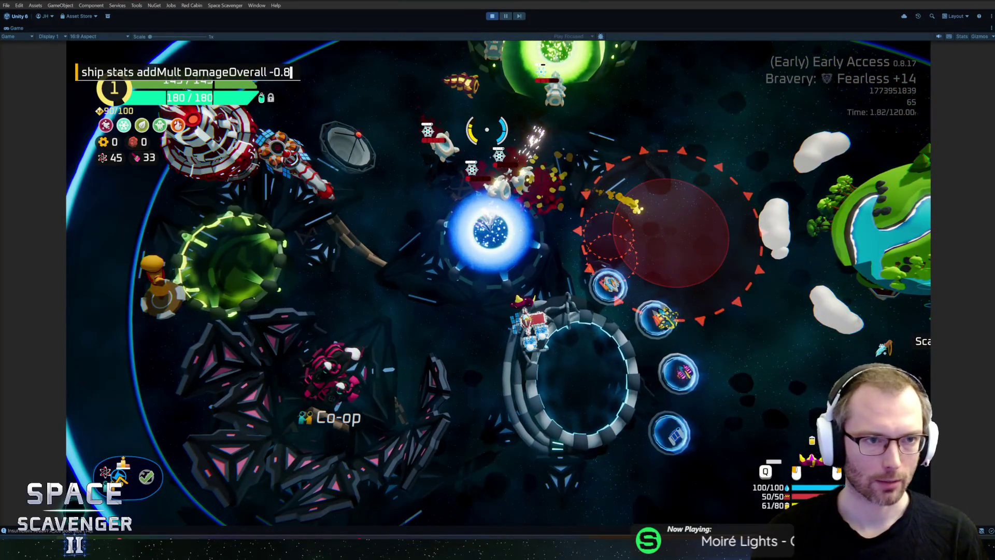
pyautogui.press('BackSpace')
pyautogui.press('BackSpace')
pyautogui.press('Return')
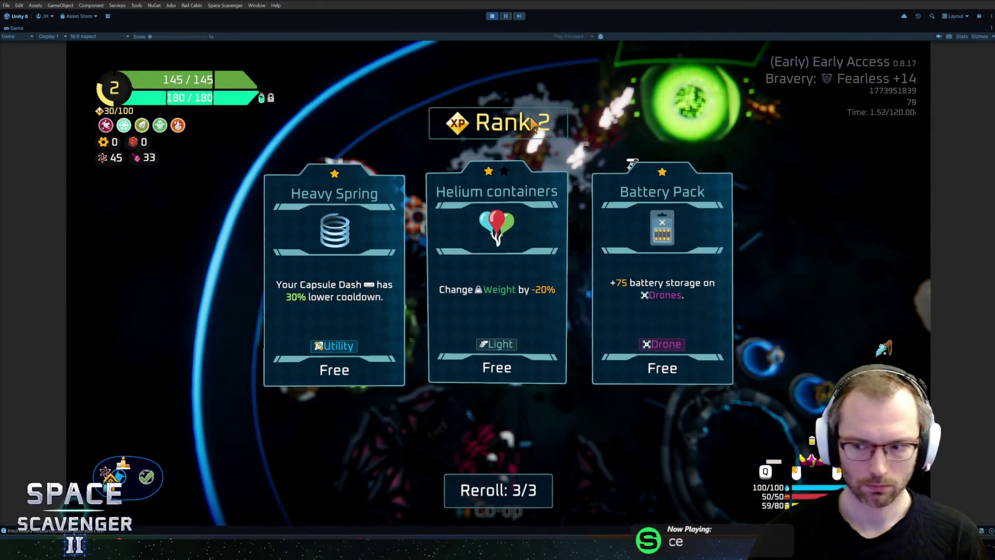
pyautogui.click(321, 280)
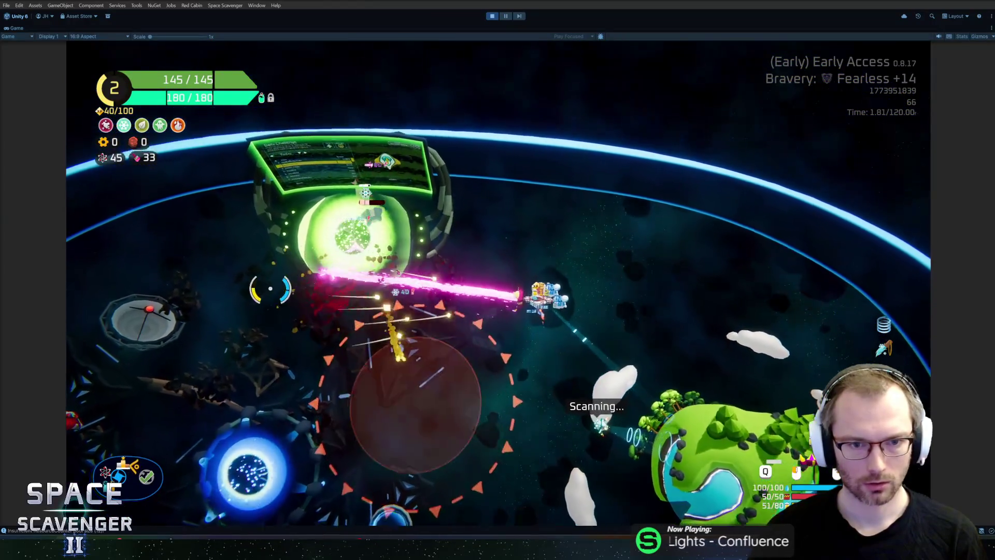
pyautogui.press('`')
# Step: Spawn several TrainingDummy_Invincible targets near the ship from the debug console
pyautogui.write('spawn gr')
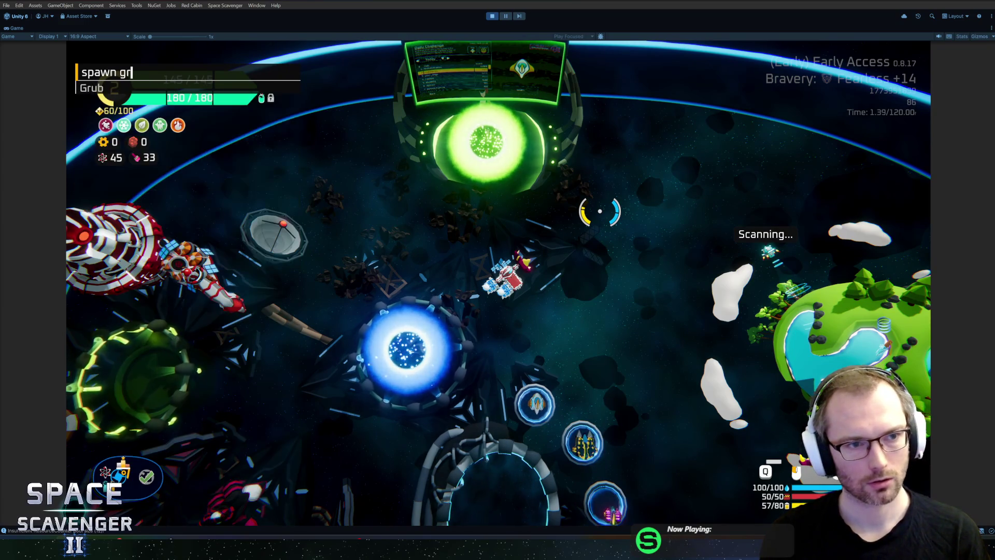
pyautogui.write('tr')
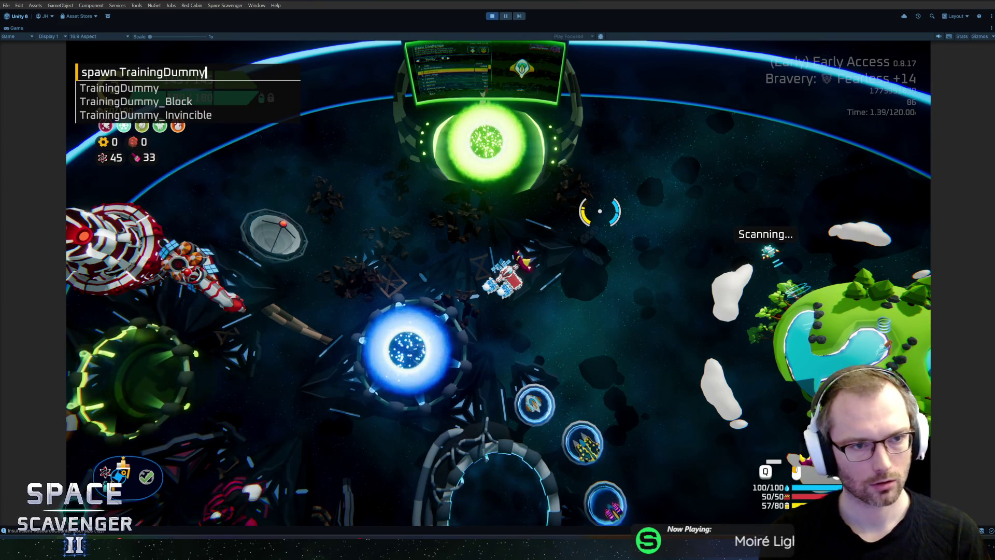
pyautogui.press('Down')
pyautogui.press('Tab')
pyautogui.press('Return')
pyautogui.press('Return')
pyautogui.press('Return')
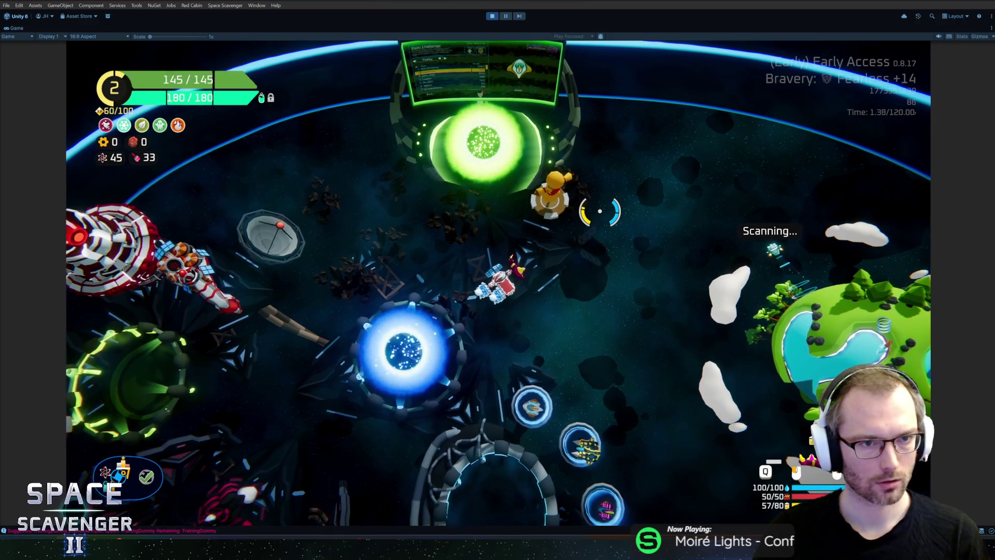
pyautogui.press('Return')
pyautogui.press('`')
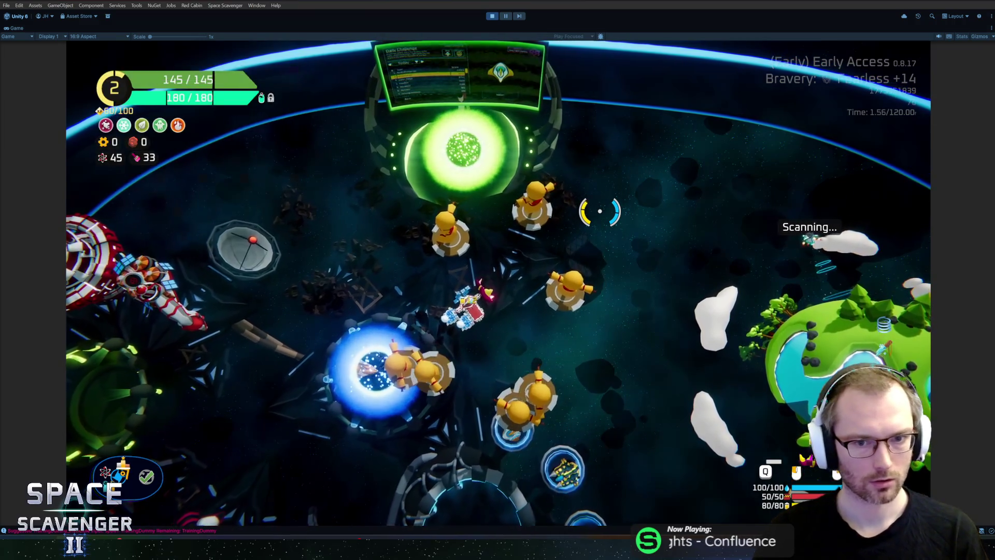
# Step: Fly through the dummies firing to watch the crit damage numbers, then stop Play mode
pyautogui.press('s')
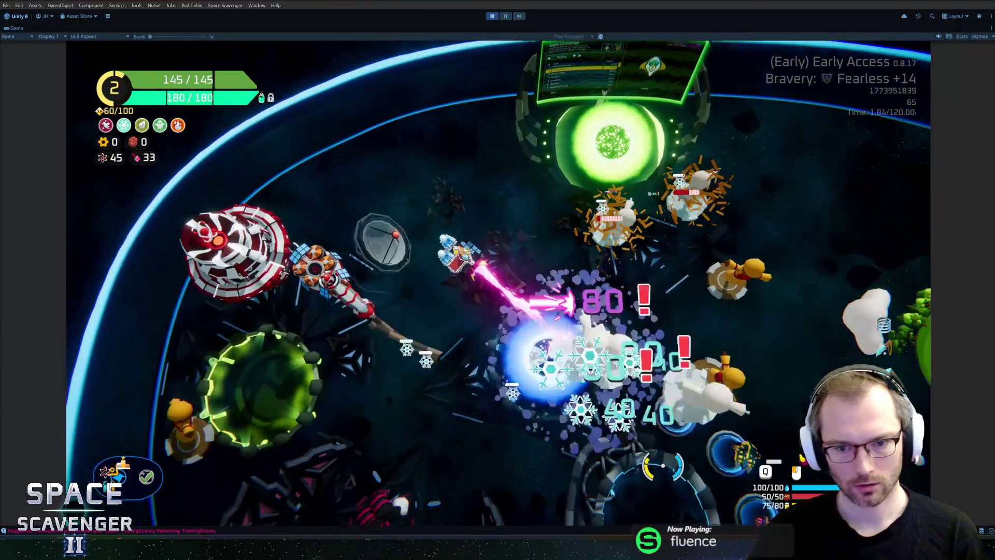
pyautogui.press('d')
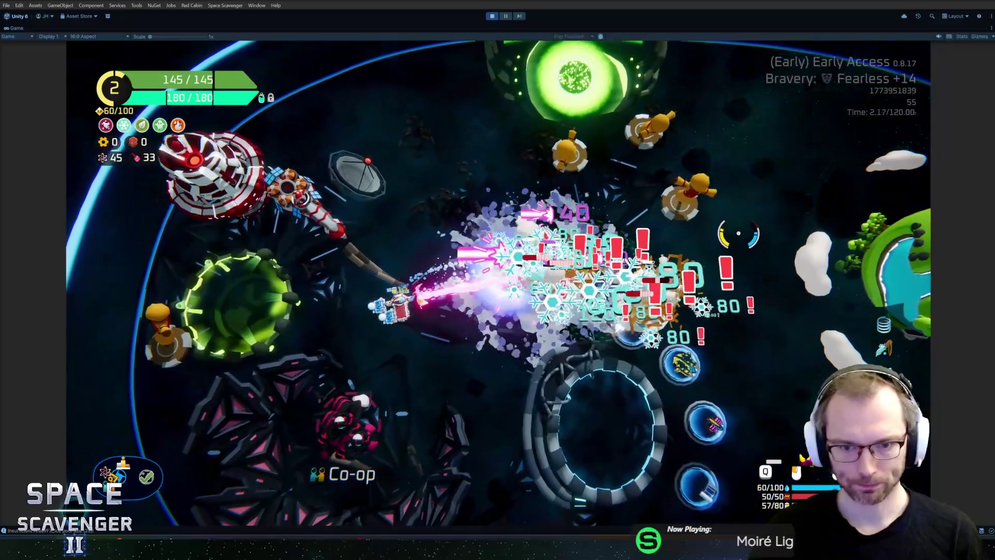
pyautogui.press('w')
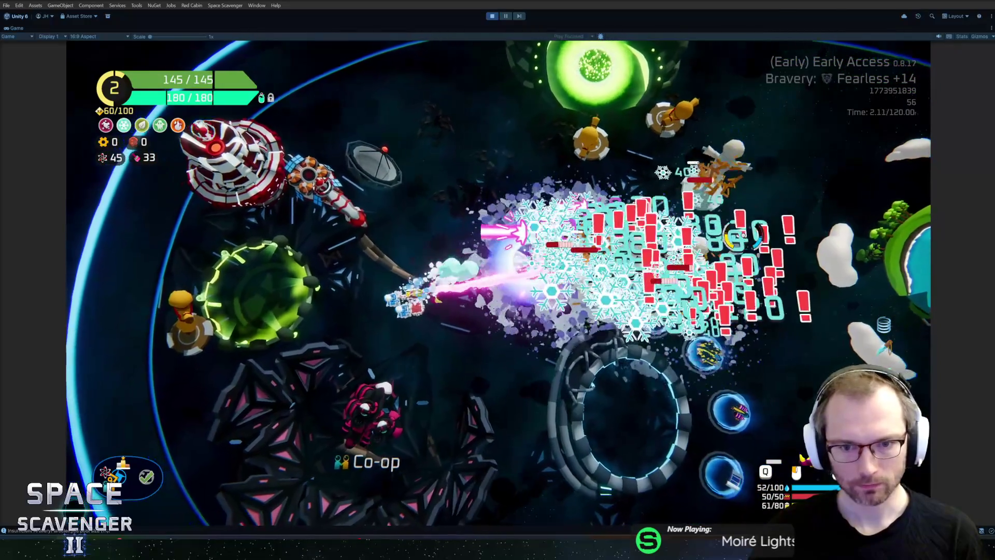
pyautogui.press('a')
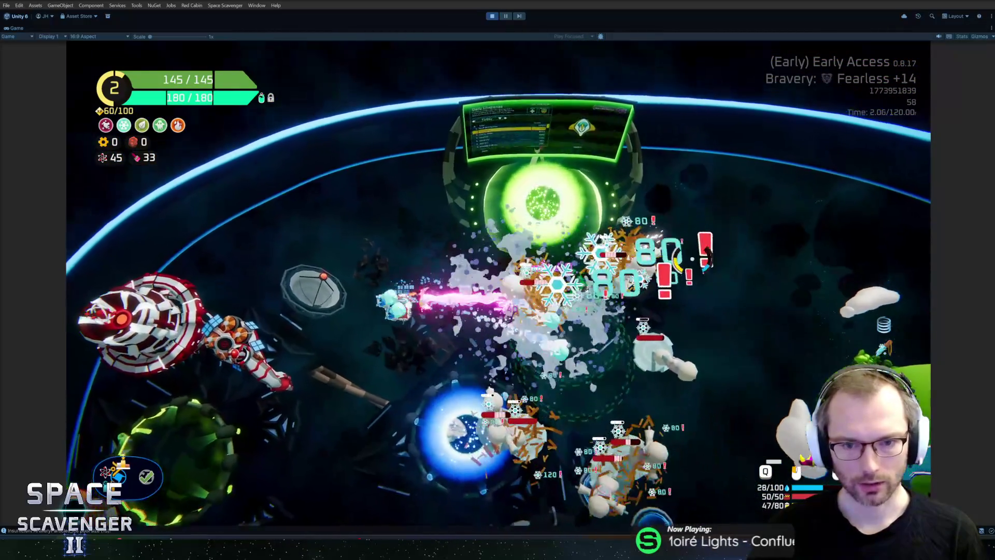
pyautogui.press('s')
pyautogui.press('s')
pyautogui.press('d')
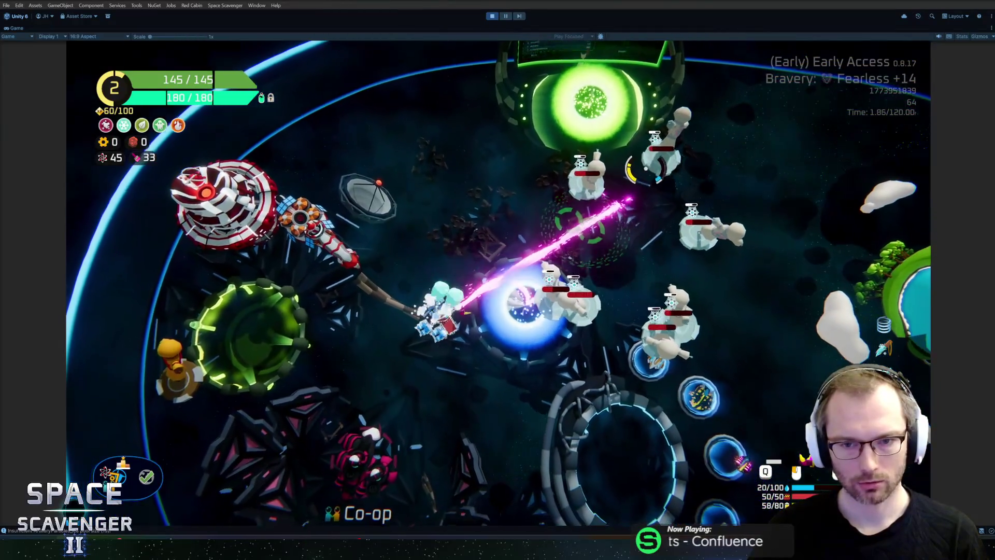
pyautogui.press('d')
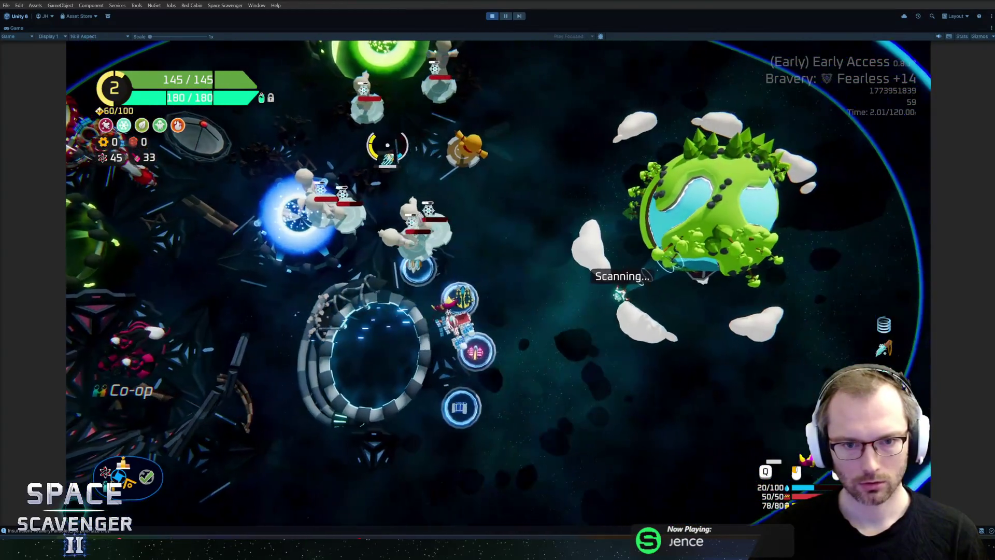
pyautogui.press('w')
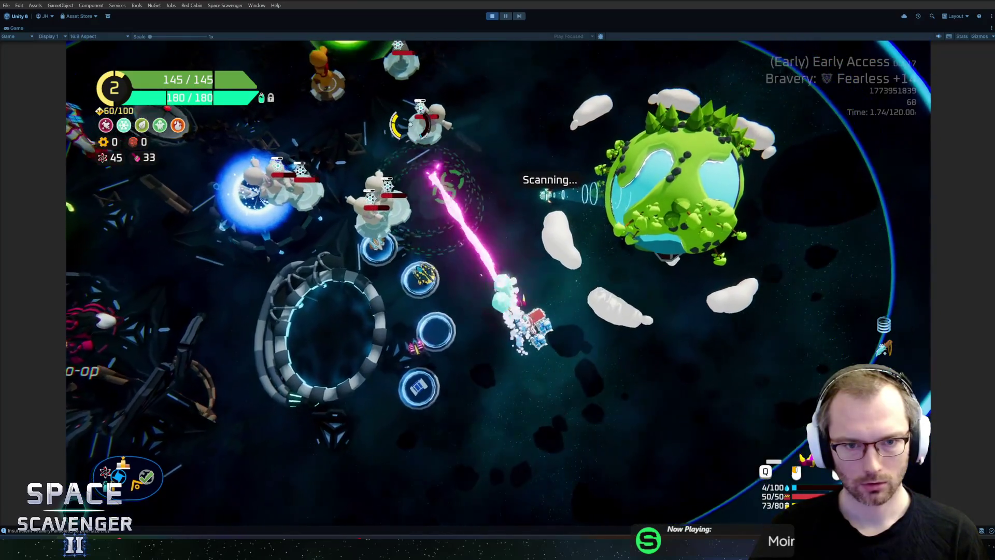
pyautogui.press('w')
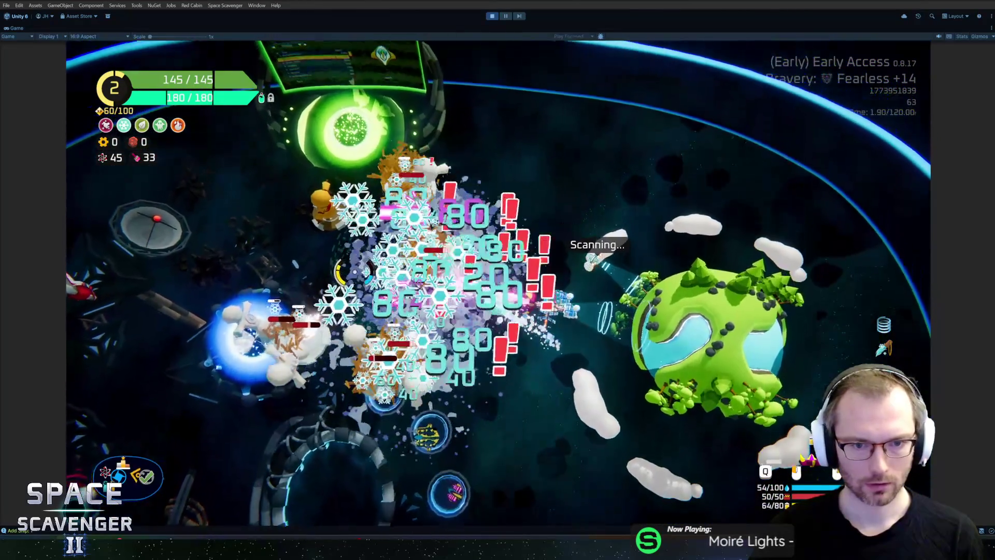
pyautogui.press('s')
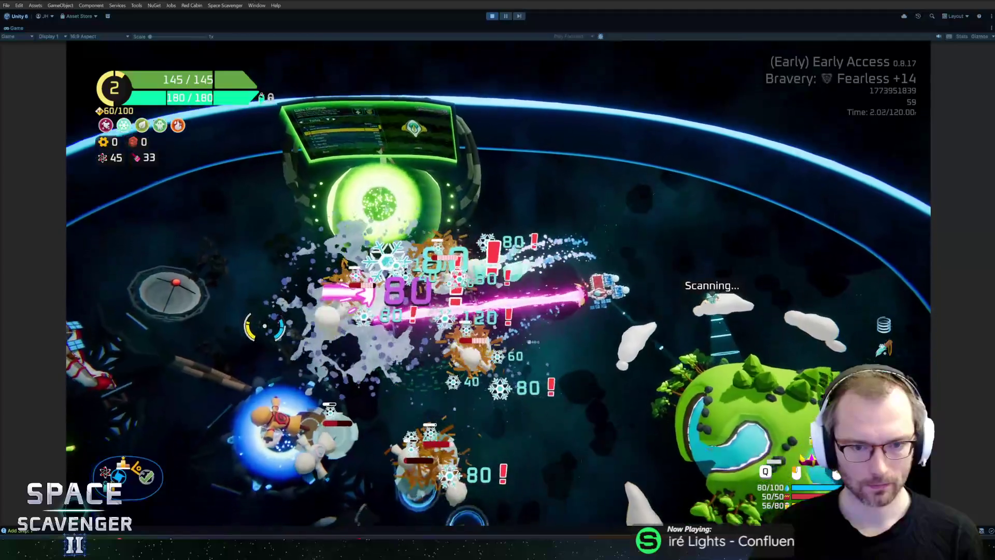
pyautogui.press('s')
pyautogui.press('d')
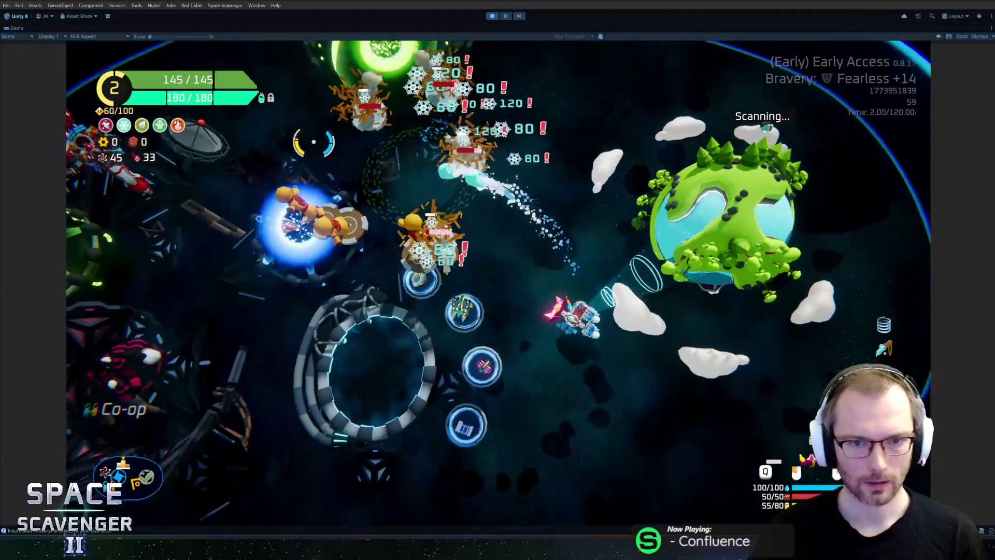
pyautogui.press('w')
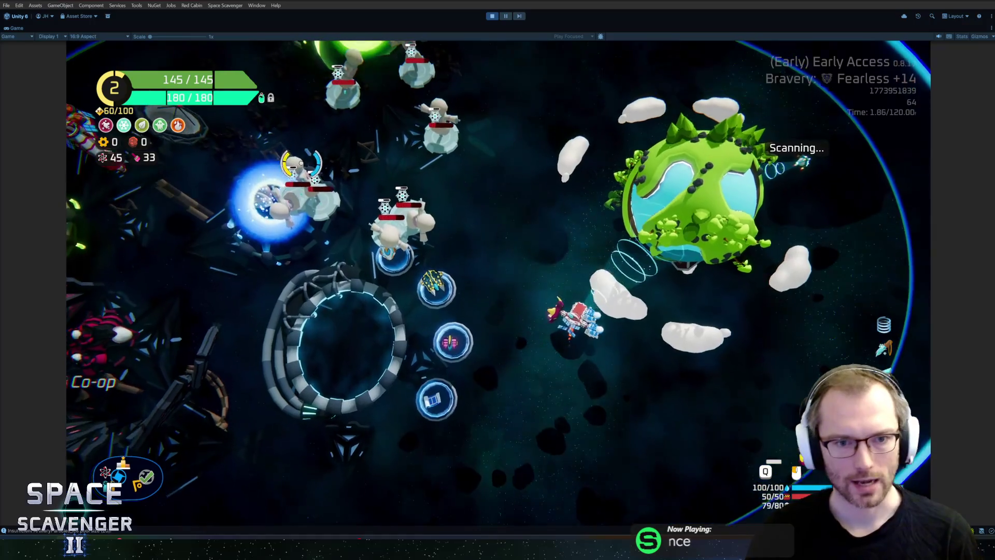
pyautogui.press('w')
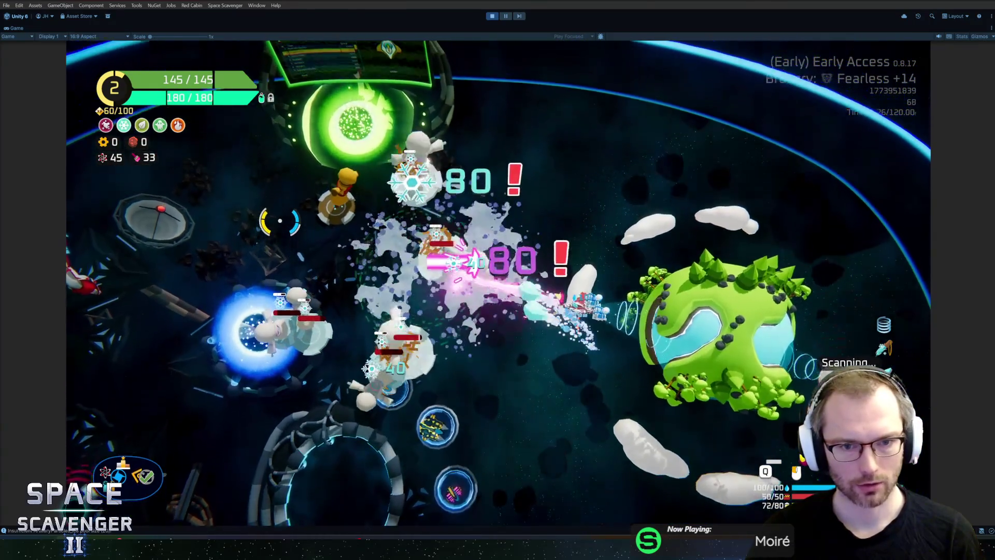
pyautogui.press('s')
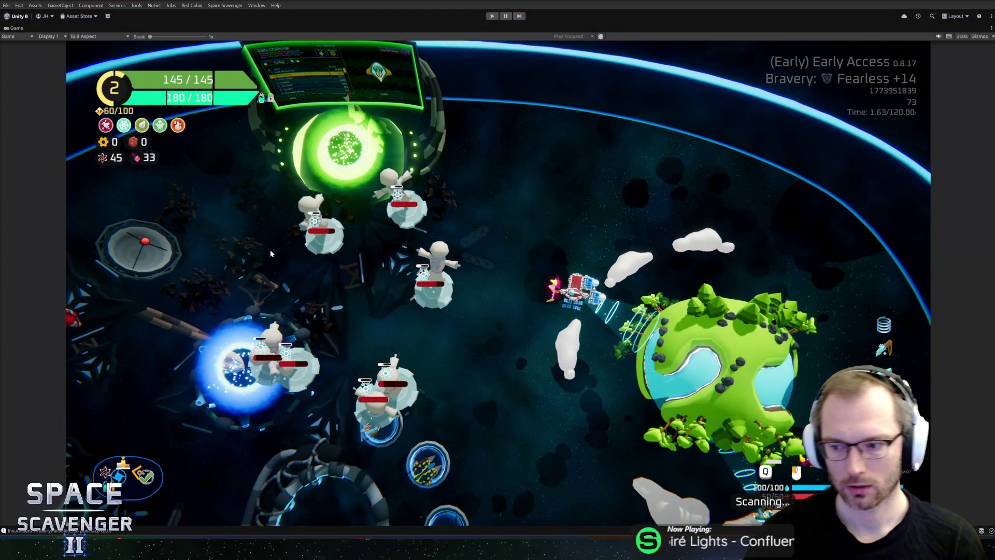
pyautogui.hotkey('ctrl', 'p')
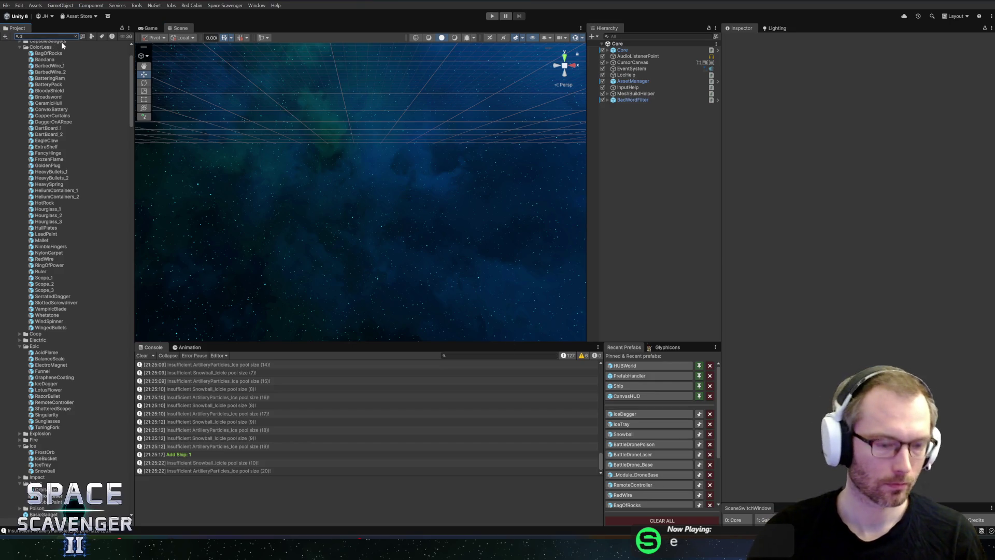
# Step: Open the DamageCounter prefab and bring up the Graphics object's Scaler Curve in the curve editor
pyautogui.write('amagecount')
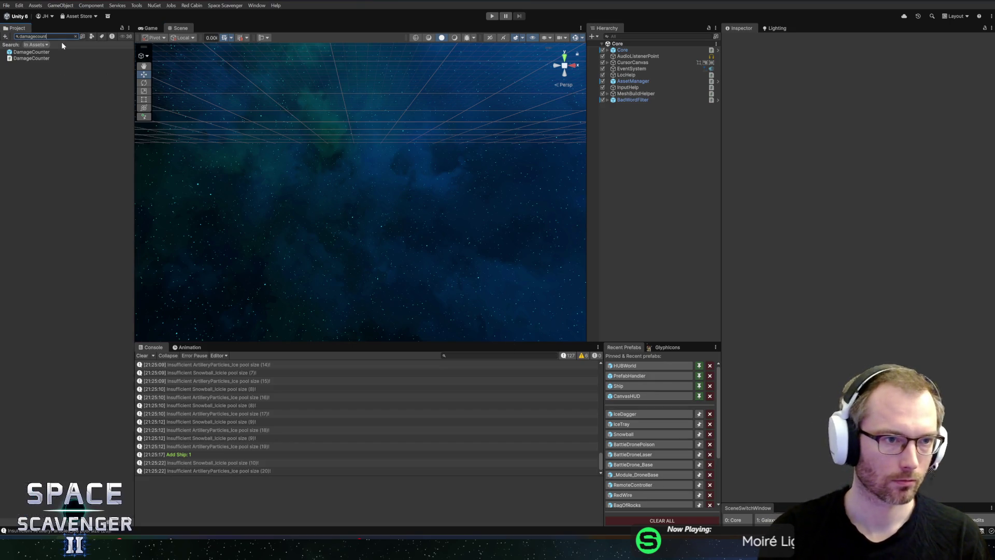
pyautogui.write('er')
pyautogui.doubleClick(31, 51)
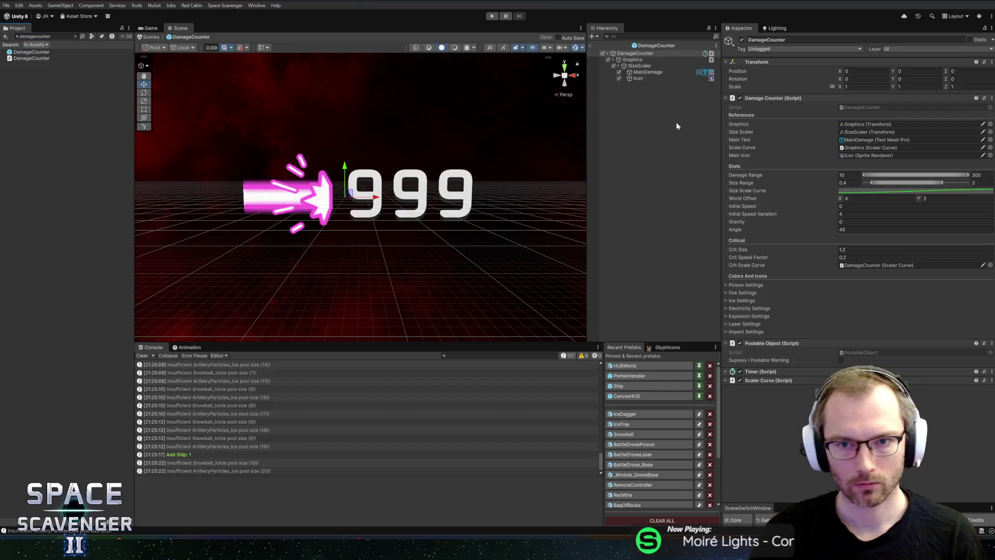
pyautogui.click(943, 192)
pyautogui.click(989, 114)
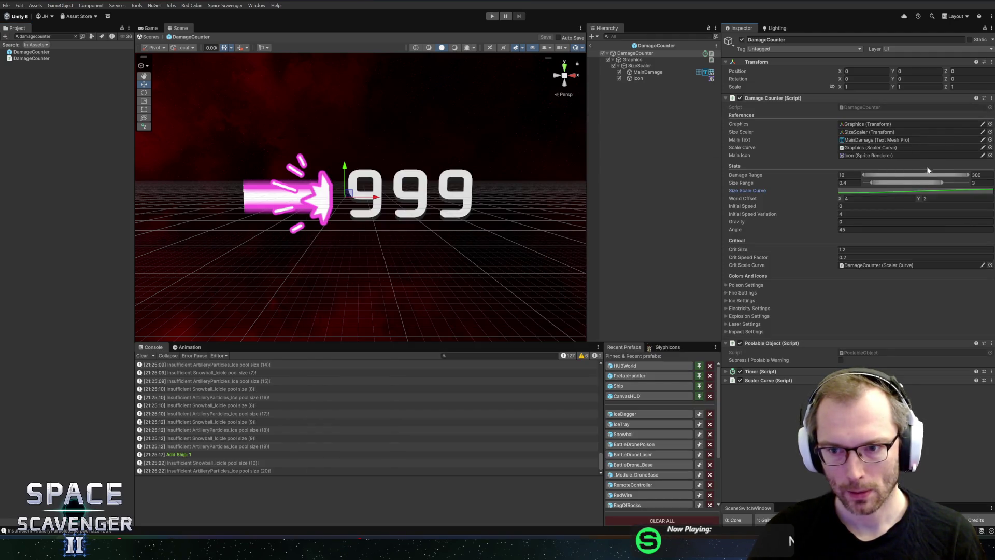
pyautogui.click(645, 67)
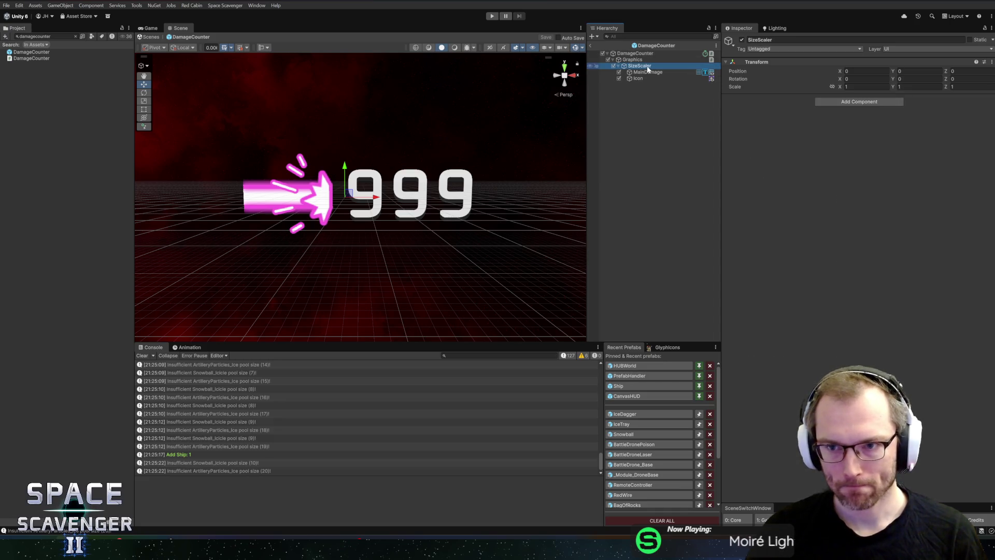
pyautogui.press('Up')
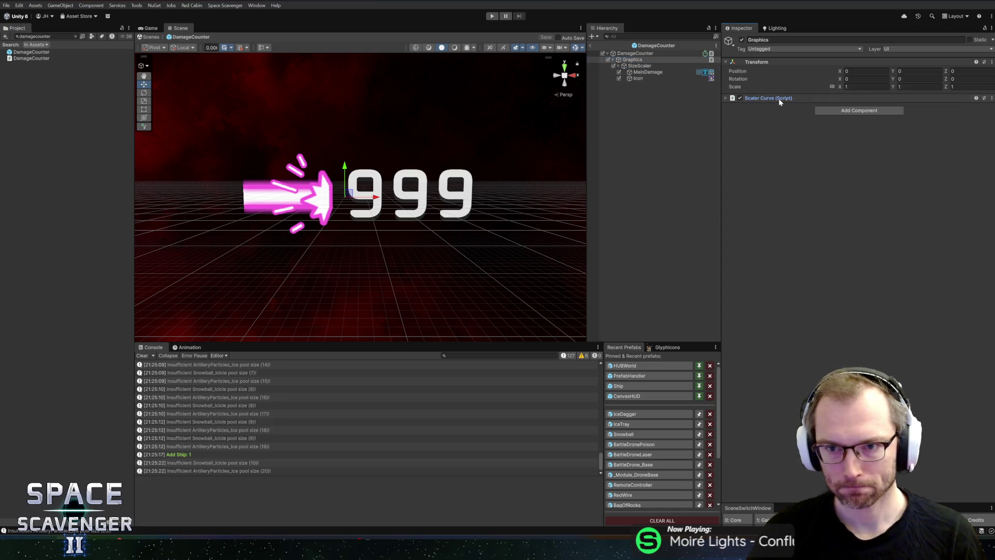
pyautogui.click(779, 99)
pyautogui.click(885, 116)
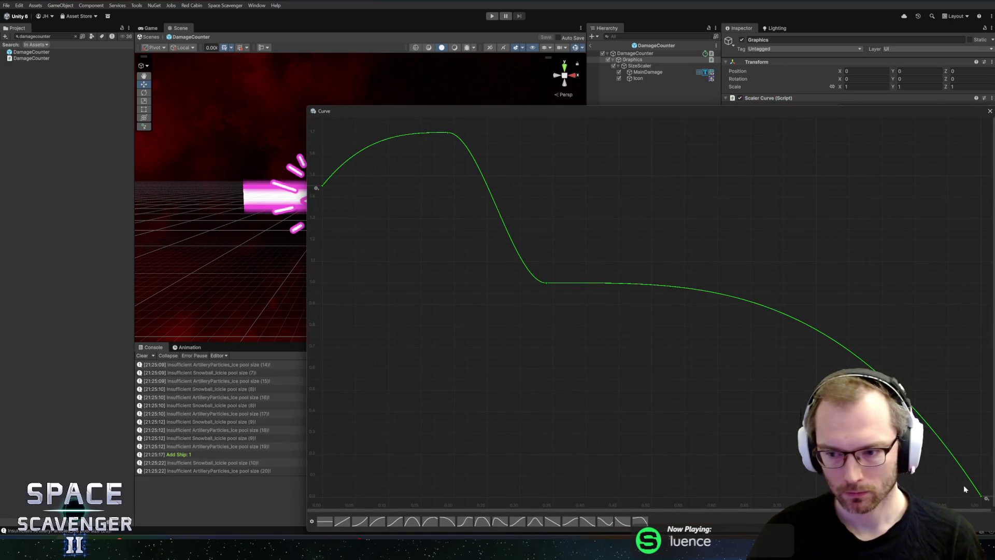
# Step: Set the end key to 1.0 with a flat tangent, shift the peak keys earlier, then play
pyautogui.rightClick(983, 498)
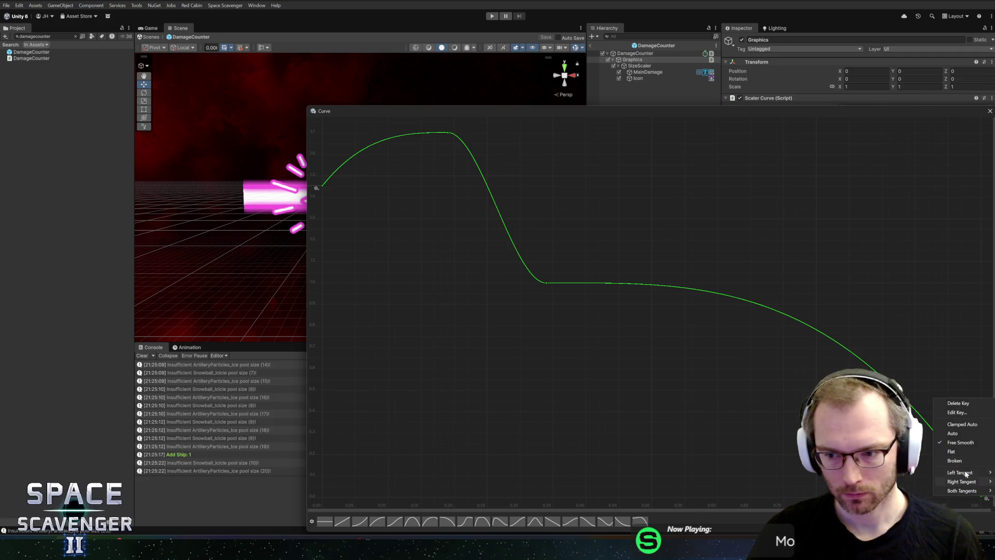
pyautogui.click(914, 490)
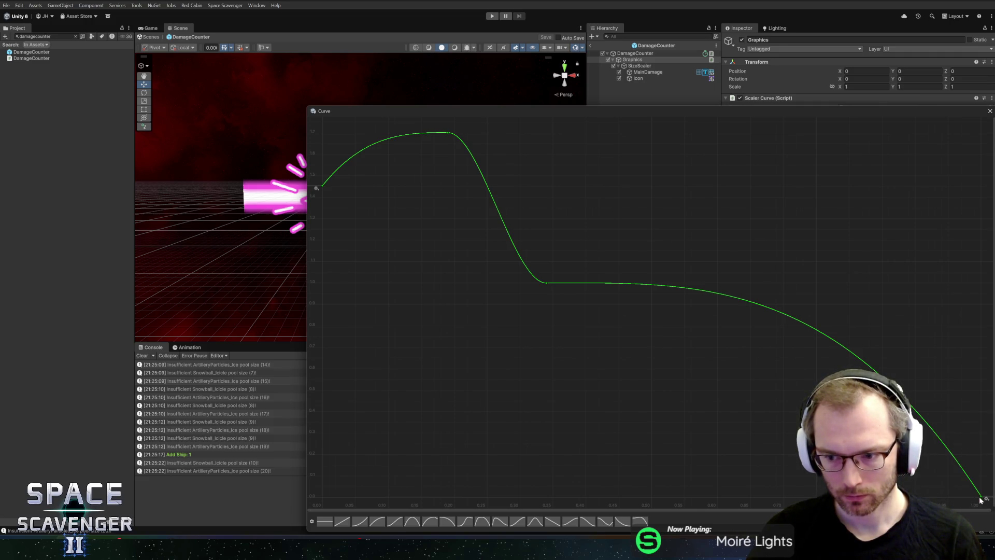
pyautogui.click(955, 415)
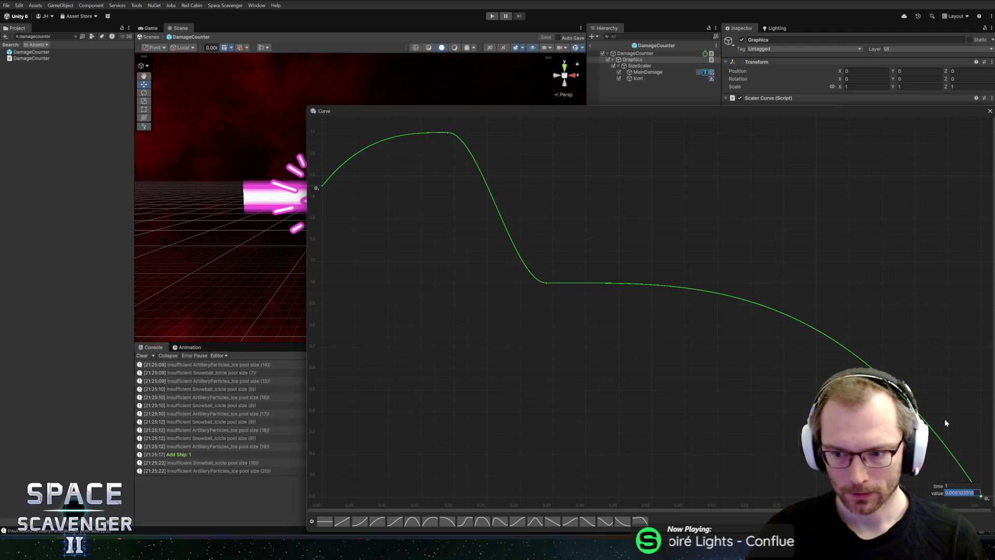
pyautogui.write('1')
pyautogui.press('Return')
pyautogui.moveTo(970, 268); pyautogui.dragTo(943, 281)
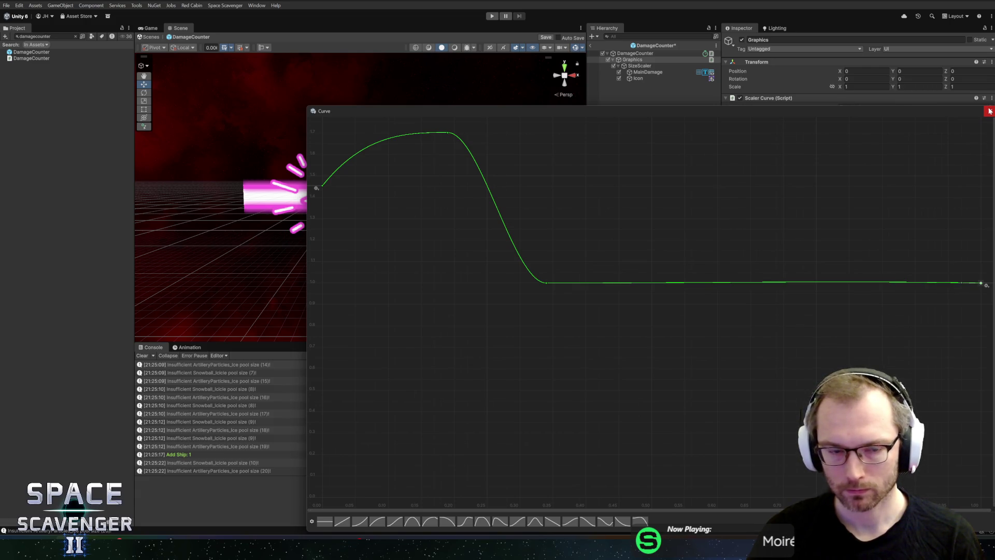
pyautogui.moveTo(414, 357); pyautogui.dragTo(626, 93)
pyautogui.moveTo(517, 193); pyautogui.dragTo(446, 194)
pyautogui.click(322, 187)
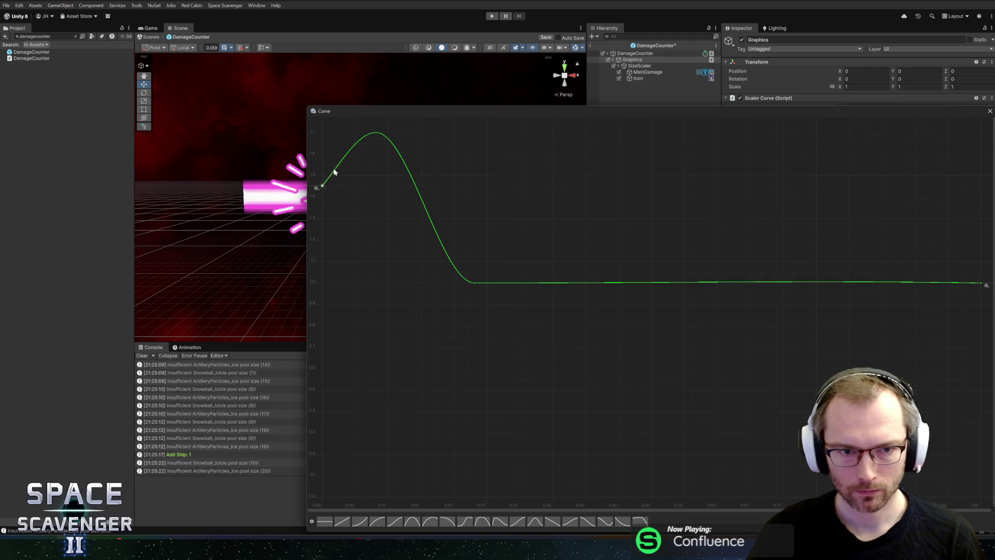
pyautogui.click(989, 112)
pyautogui.click(492, 16)
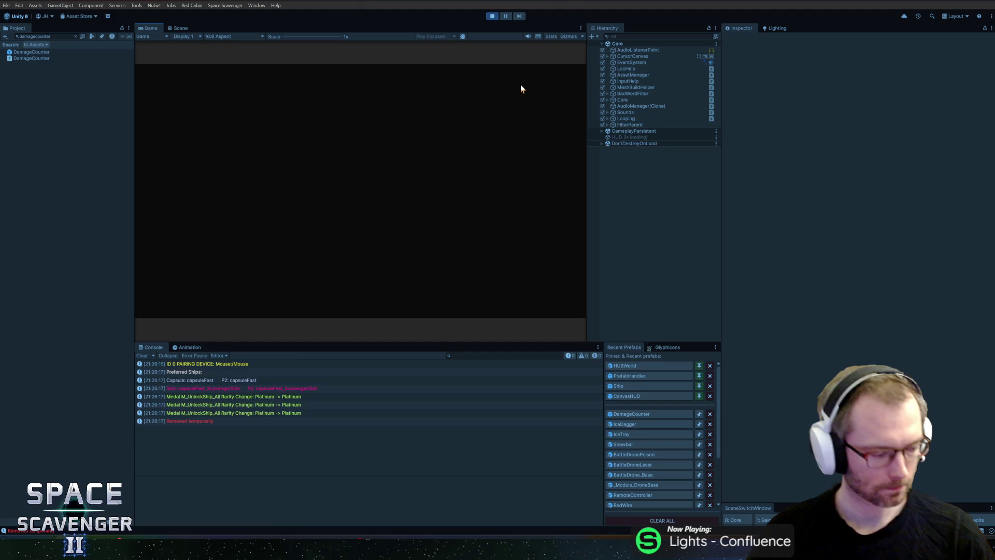
# Step: Maximize the Game view, spawn TrainingDummy_Invincible twice, shoot the dummies, and stop playing
pyautogui.doubleClick(150, 29)
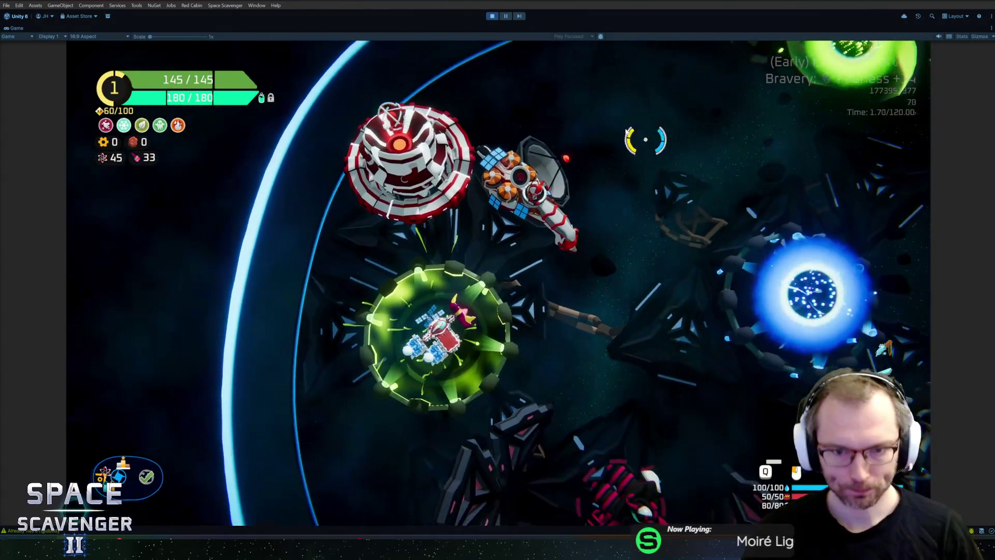
pyautogui.press('`')
pyautogui.write('spawn trainingd')
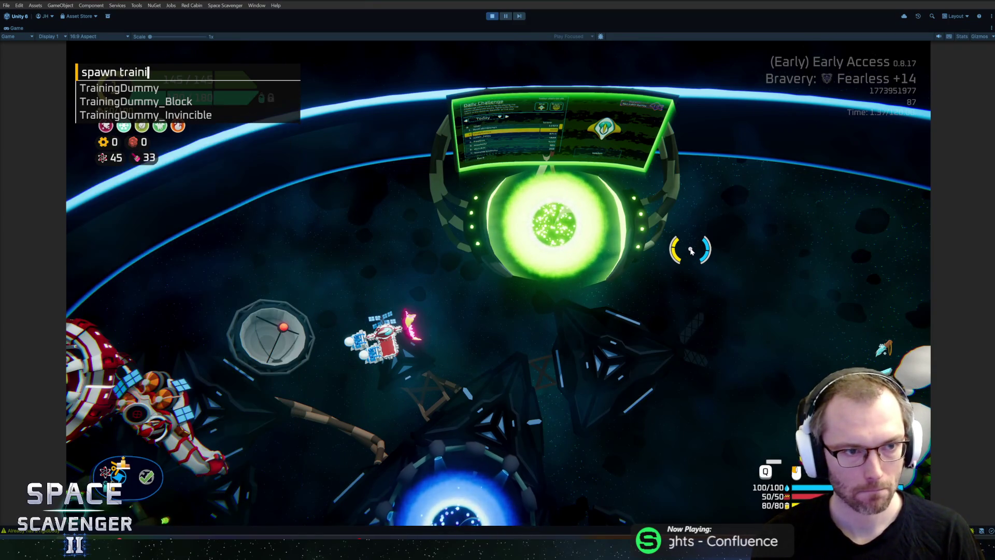
pyautogui.press('Tab')
pyautogui.press('Tab')
pyautogui.press('Tab')
pyautogui.press('Return')
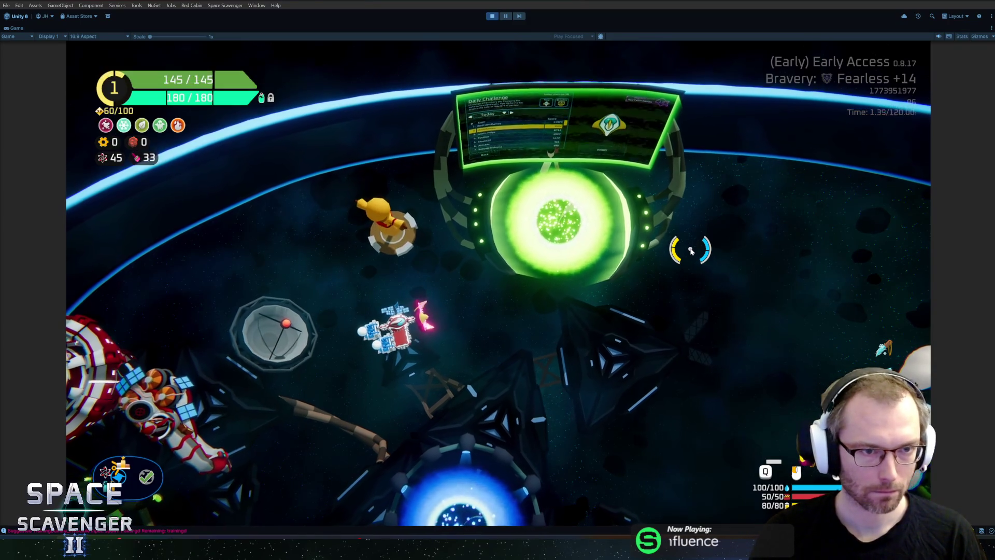
pyautogui.press('`')
pyautogui.press('Up')
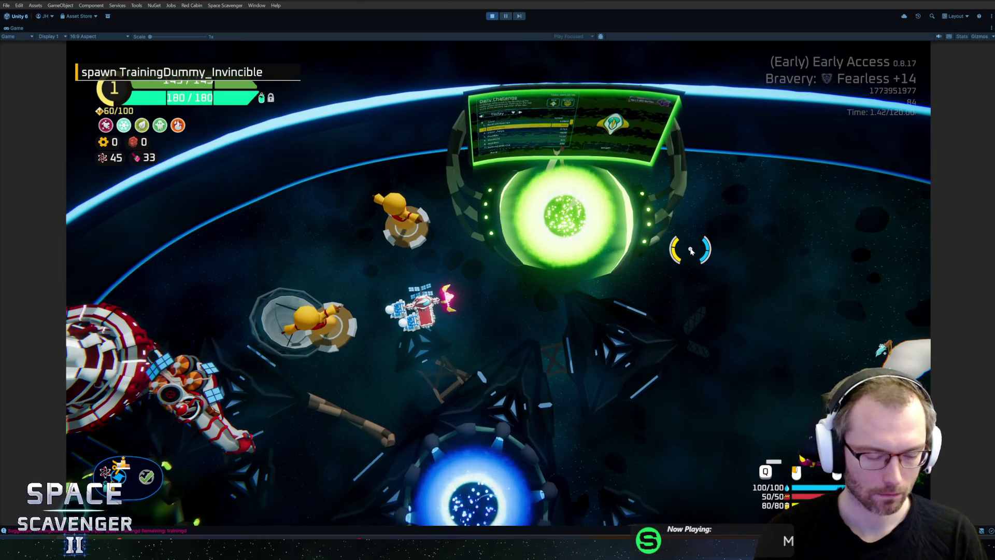
pyautogui.press('Return')
pyautogui.moveTo(691, 250)
pyautogui.mouseDown()
pyautogui.moveTo(586, 259)
pyautogui.moveTo(466, 290)
pyautogui.moveTo(374, 222)
pyautogui.moveTo(477, 211)
pyautogui.moveTo(566, 222)
pyautogui.moveTo(549, 166)
pyautogui.moveTo(467, 208)
pyautogui.moveTo(487, 187)
pyautogui.mouseUp()
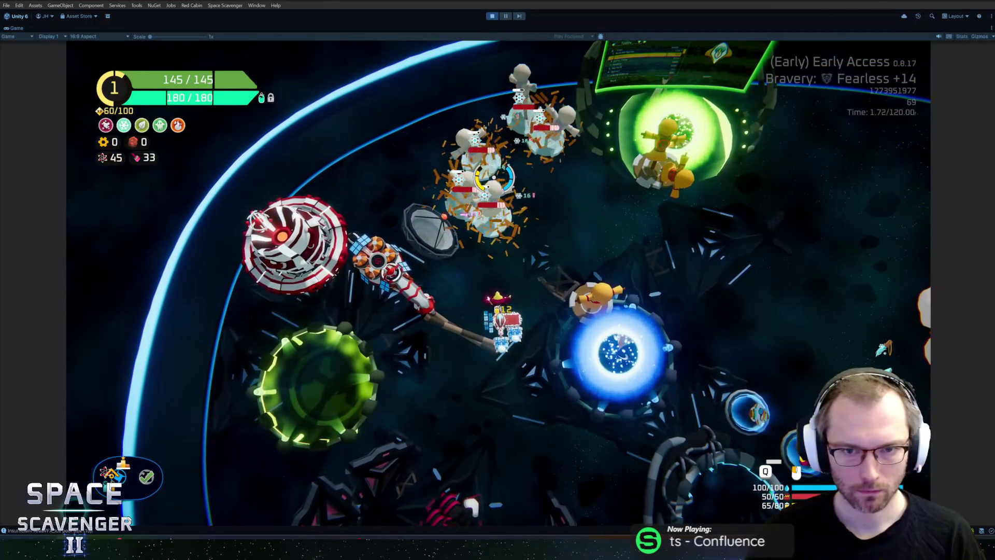
pyautogui.click(494, 177)
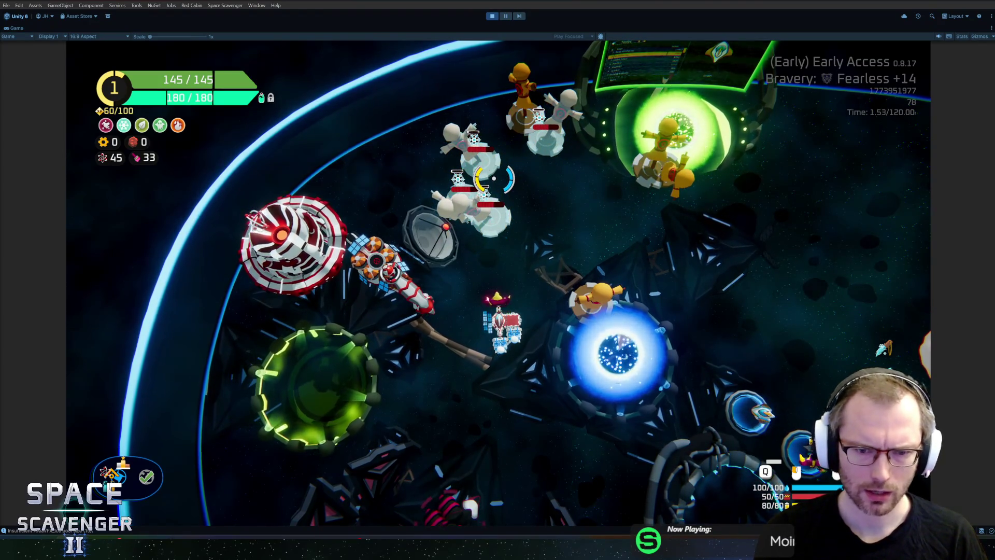
pyautogui.hotkey('ctrl', 'p')
pyautogui.hotkey('alt', 'Tab')
pyautogui.hotkey('alt', 'Tab')
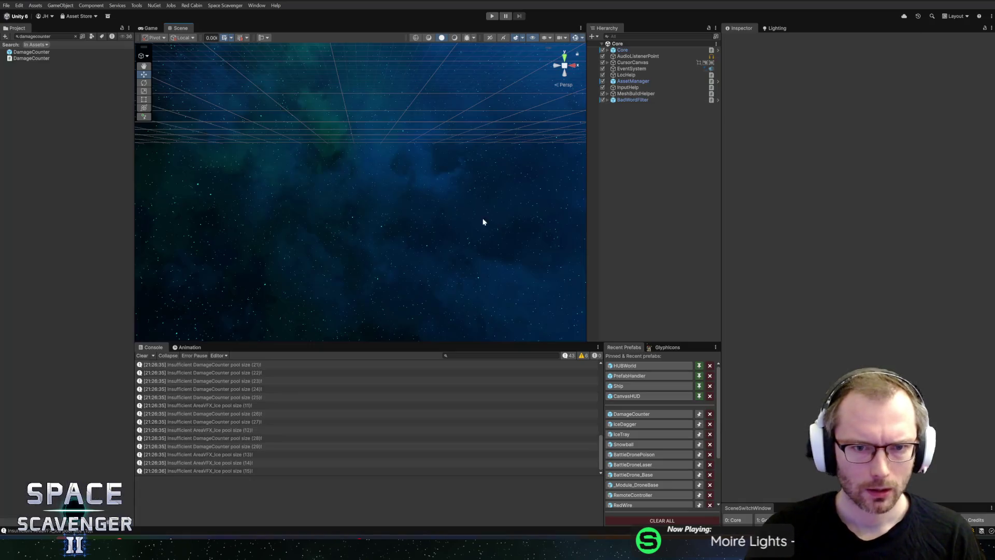
# Step: Open the DamageCounter prefab, inspect MainDamage and SizeScaler, and view the root's scale curve
pyautogui.click(620, 414)
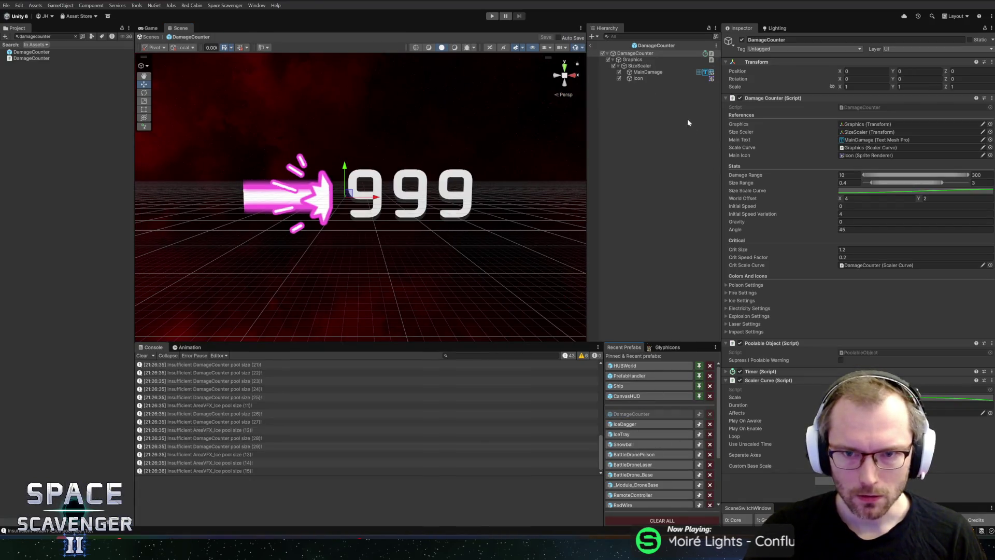
pyautogui.click(655, 73)
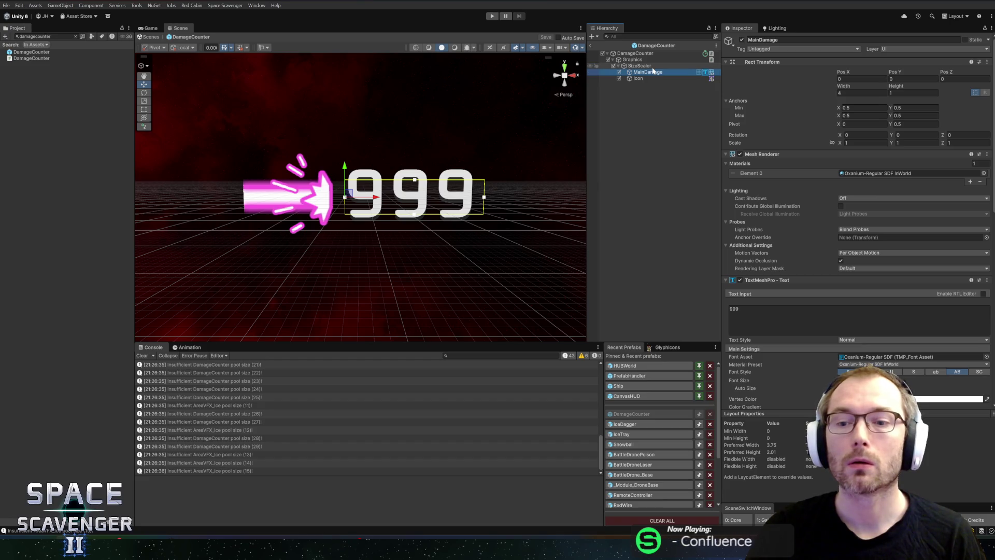
pyautogui.click(645, 66)
pyautogui.click(633, 46)
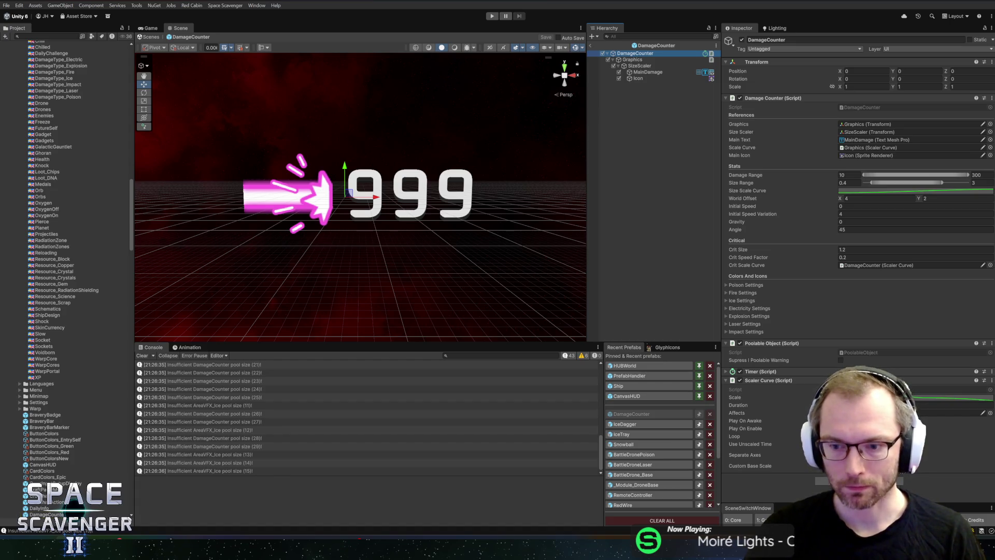
pyautogui.click(953, 398)
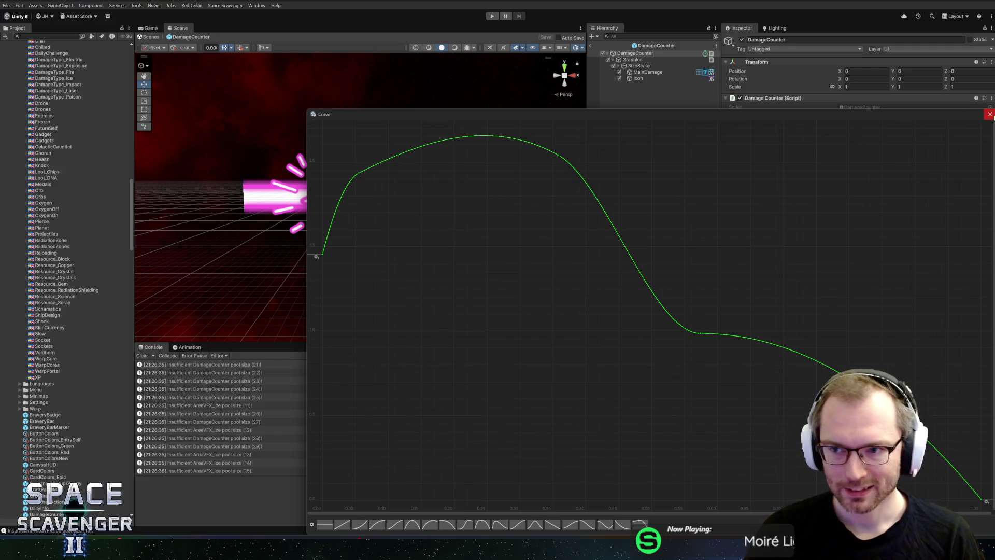
pyautogui.click(989, 115)
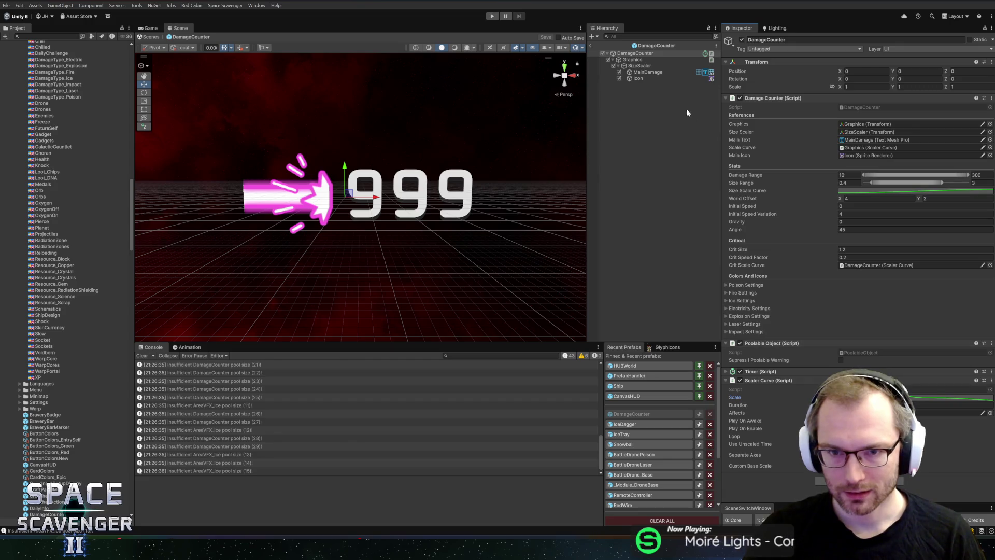
# Step: Check the Graphics object's Scaler Curve settings, then exit prefab mode and enter Play mode
pyautogui.click(649, 60)
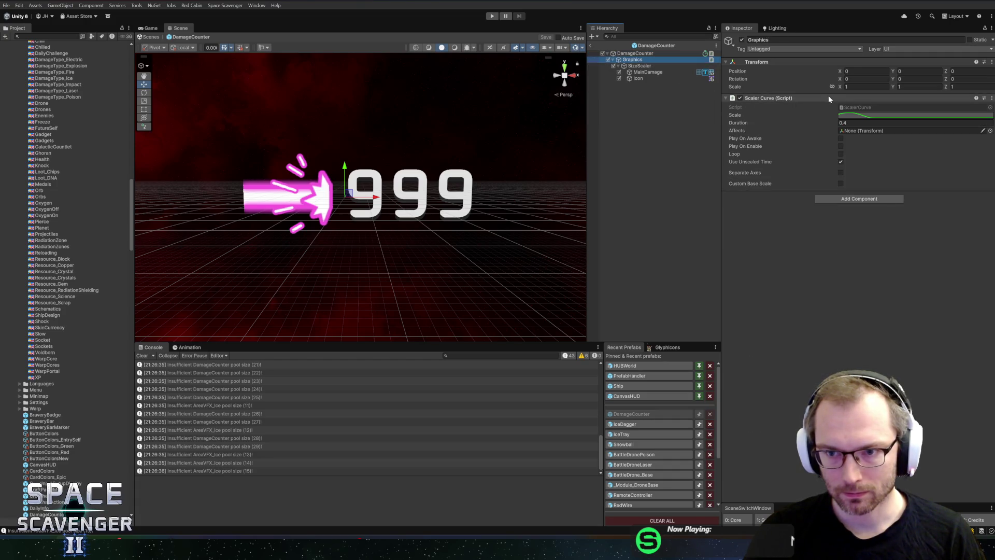
pyautogui.click(654, 54)
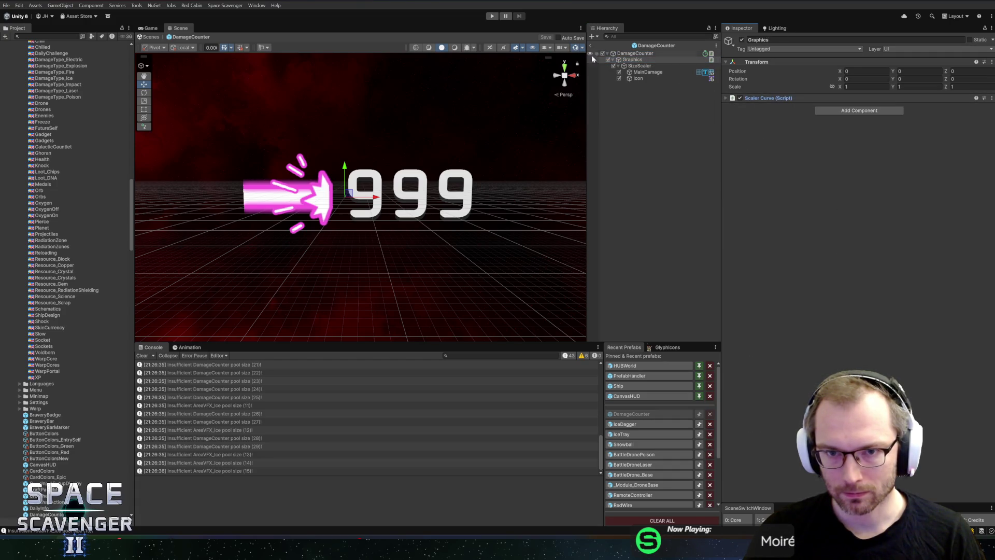
pyautogui.click(655, 60)
pyautogui.click(810, 100)
pyautogui.click(873, 131)
pyautogui.click(654, 54)
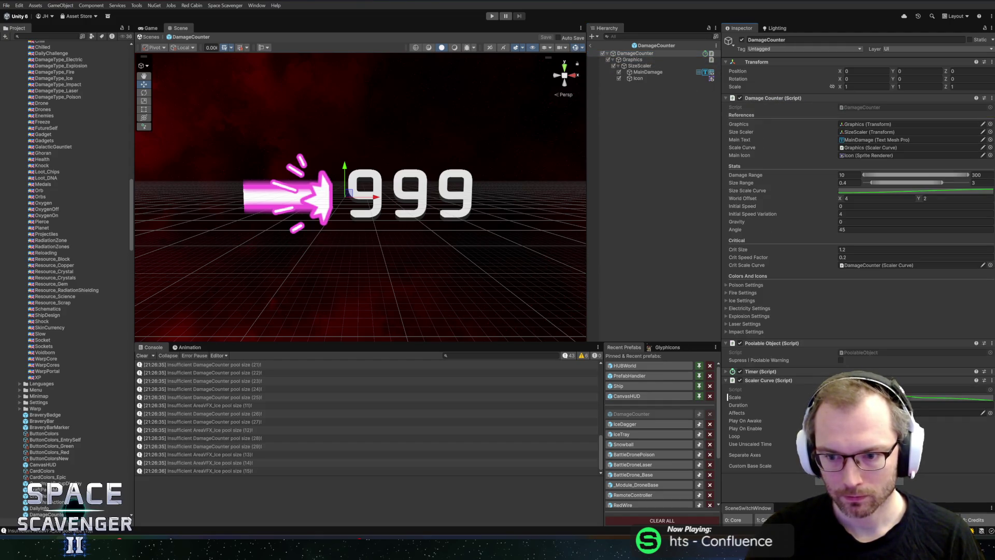
pyautogui.click(591, 46)
pyautogui.click(492, 16)
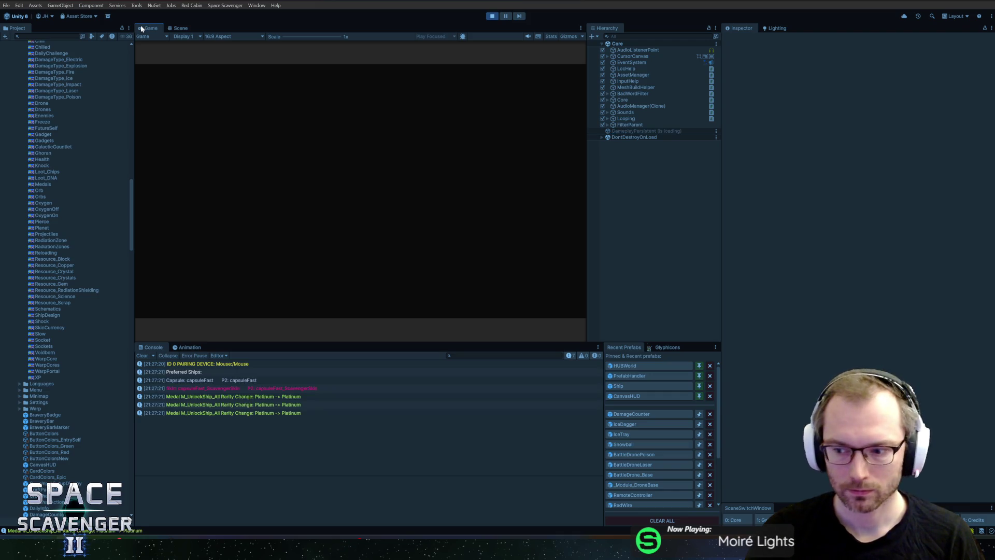
# Step: Maximize the Game view and spawn eight invincible dummies with 'spawn TrainingDummy_Invincible 8' in the debug console
pyautogui.doubleClick(141, 27)
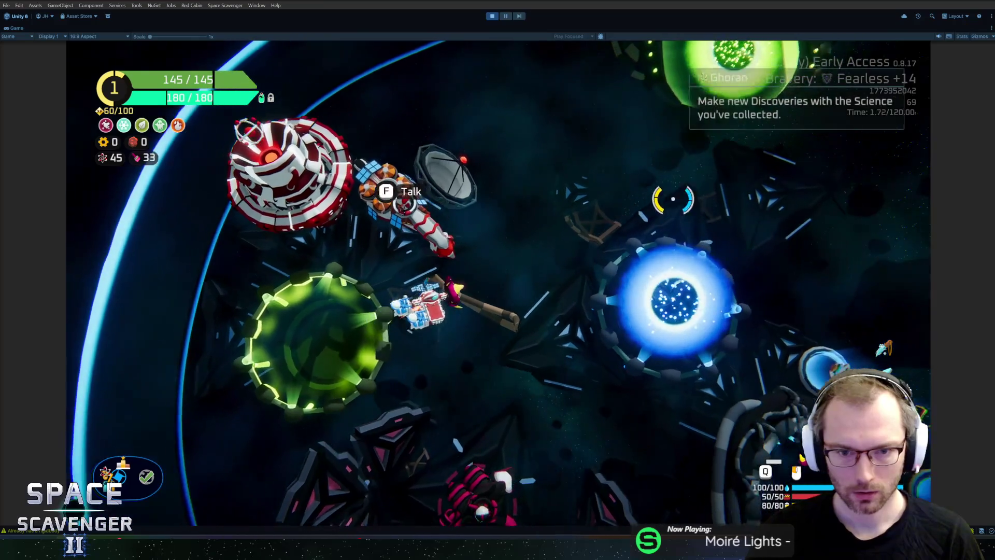
pyautogui.press('`')
pyautogui.write('spawn training')
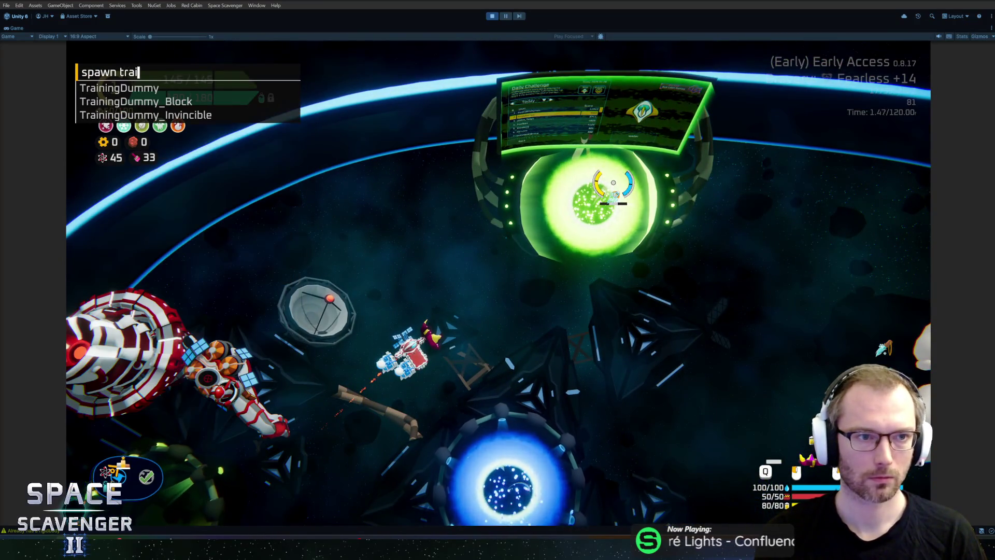
pyautogui.press('Up')
pyautogui.press('Down')
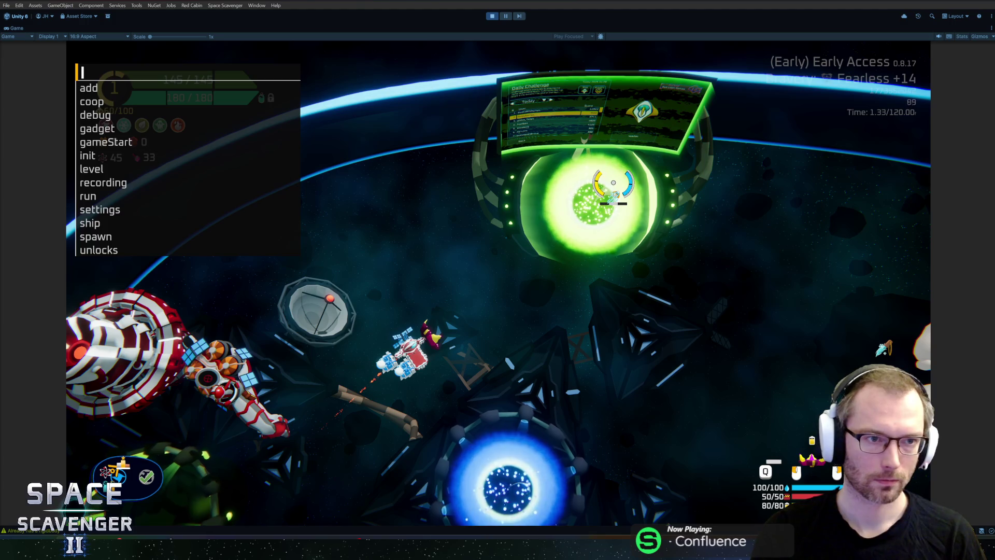
pyautogui.write('spawn trainingdu')
pyautogui.press('Down')
pyautogui.press('Down')
pyautogui.press('Down')
pyautogui.press('Return')
pyautogui.press('Up')
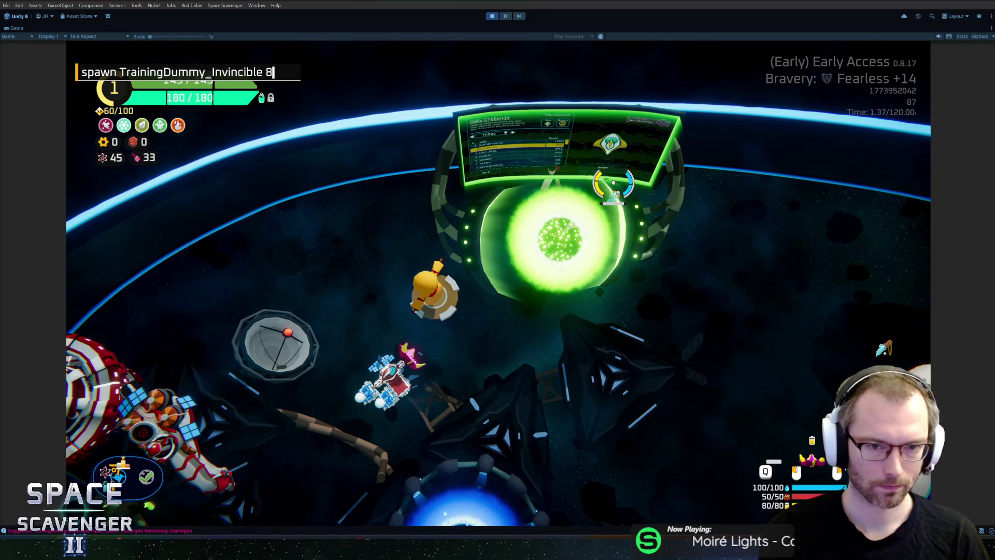
pyautogui.press('Return')
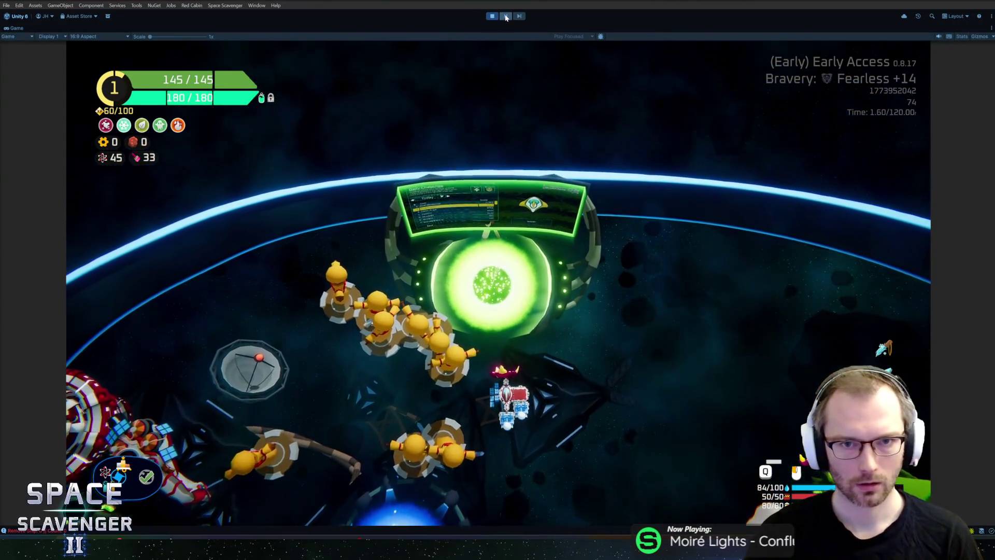
# Step: Filter the Hierarchy for 'damagecounter' and select the spawned DamageCounter clones
pyautogui.click(506, 17)
pyautogui.click(506, 17)
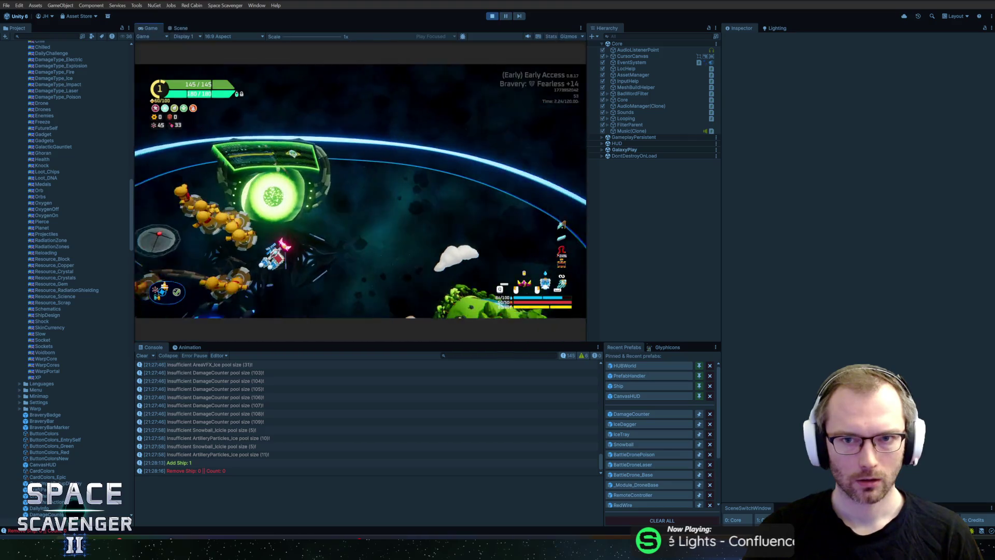
pyautogui.click(657, 36)
pyautogui.write('damagecounter')
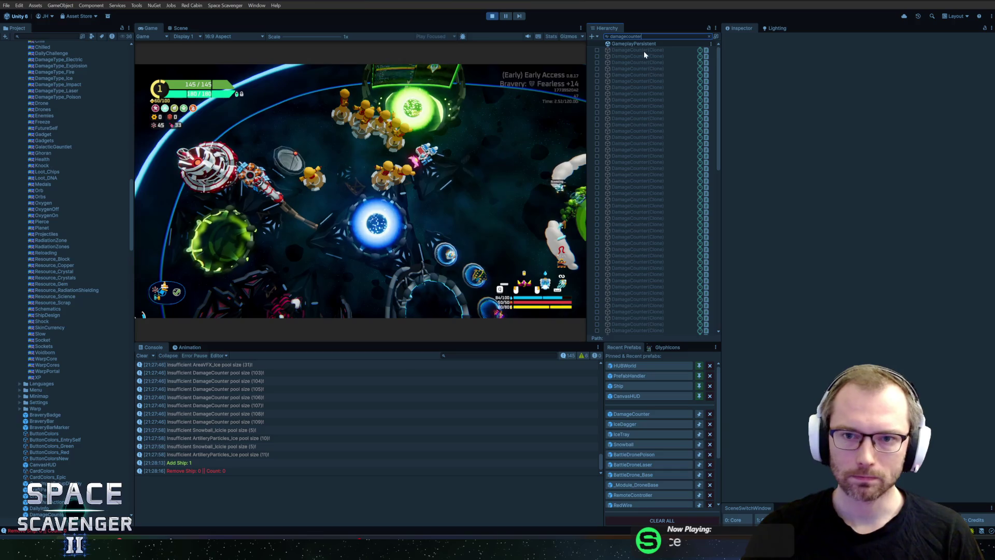
pyautogui.click(644, 50)
pyautogui.keyDown('shift'); pyautogui.click(643, 317); pyautogui.keyUp('shift')
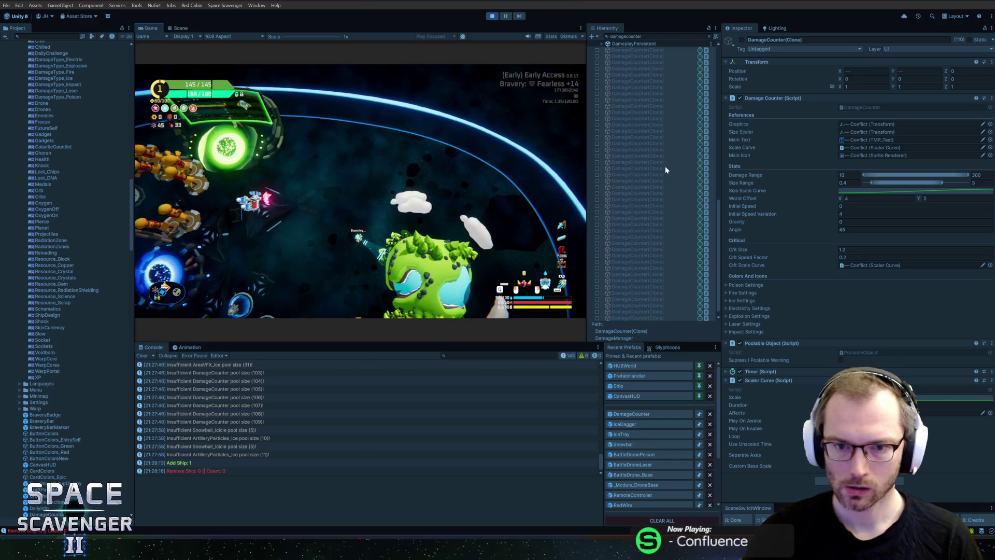
# Step: Stop Play mode, briefly open the DamageCounter prefab, and go back to the Core scene
pyautogui.hotkey('ctrl', 'p')
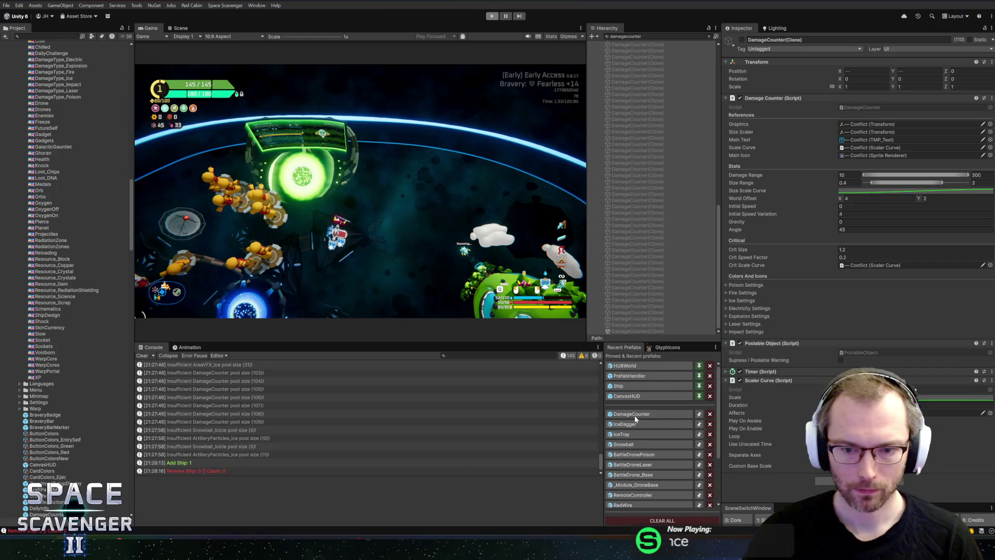
pyautogui.click(634, 415)
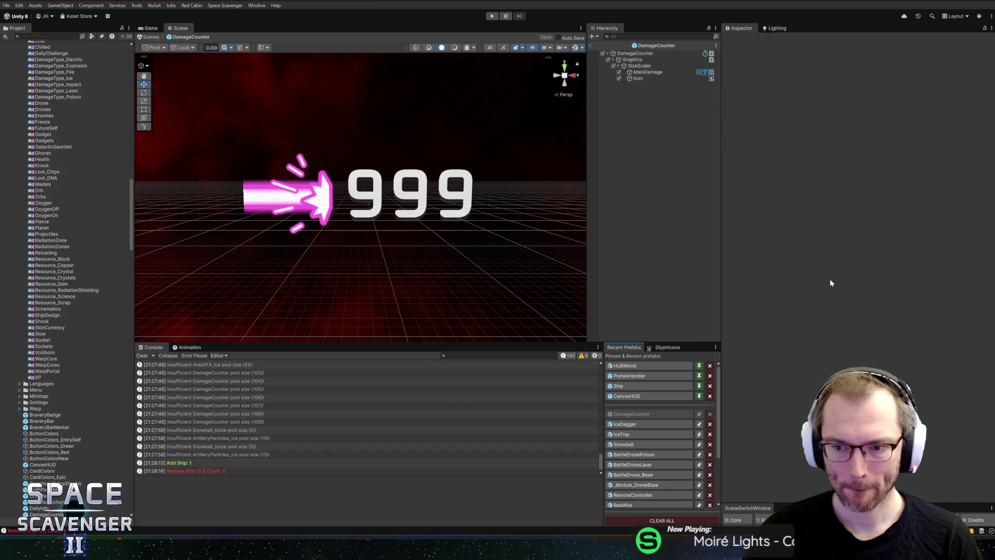
pyautogui.click(592, 46)
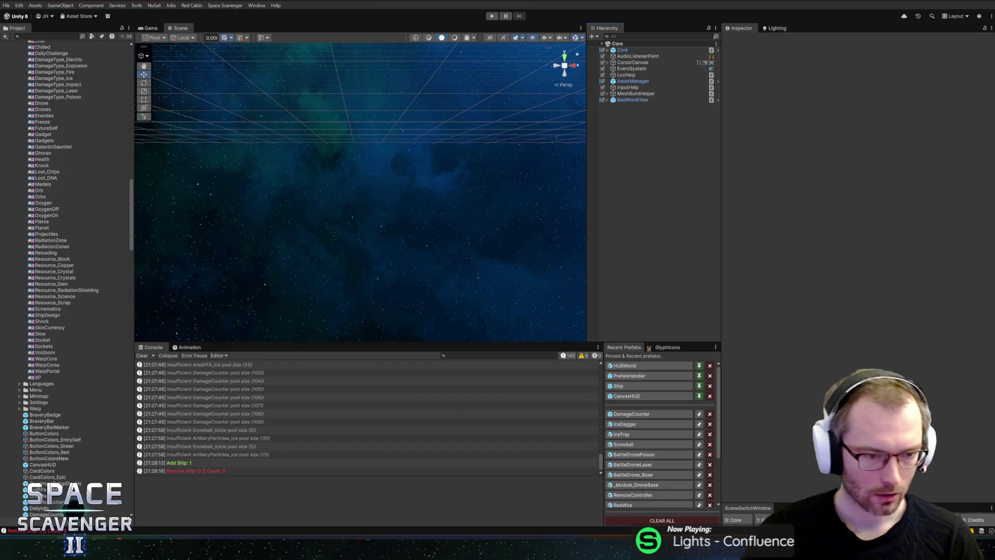
# Step: Discard the uncommitted DamageCounter.prefab changes in GitHub Desktop and return to Unity
pyautogui.hotkey('alt', 'Tab')
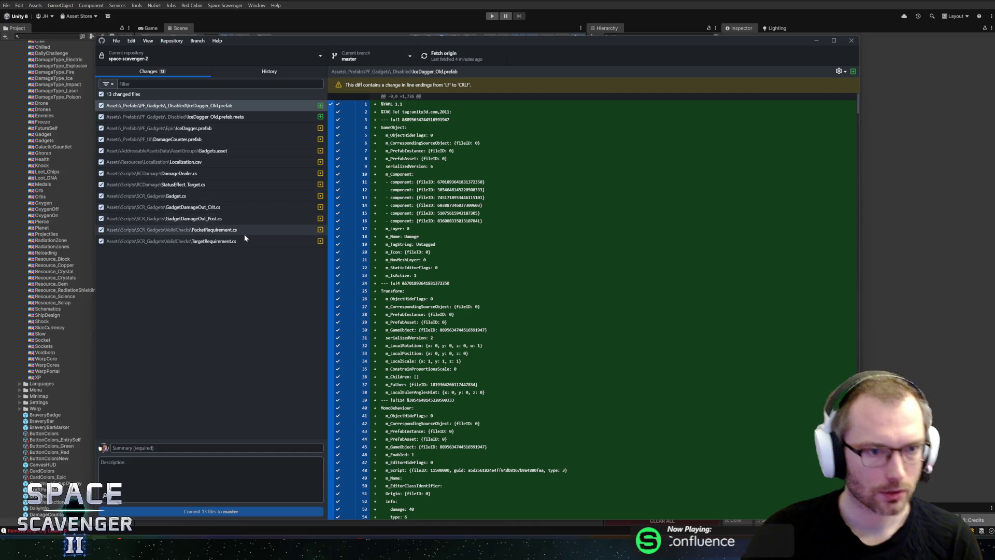
pyautogui.click(211, 139)
pyautogui.rightClick(210, 143)
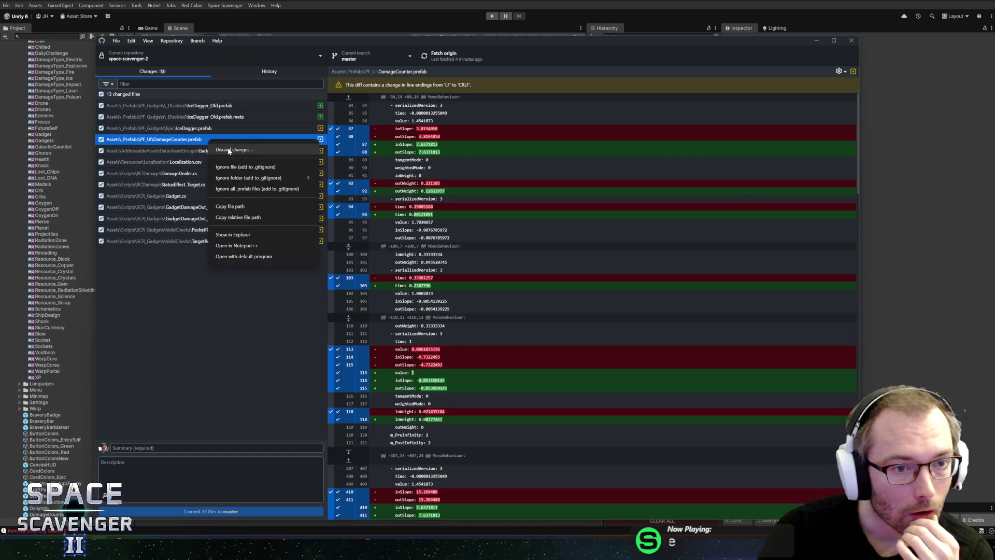
pyautogui.click(230, 150)
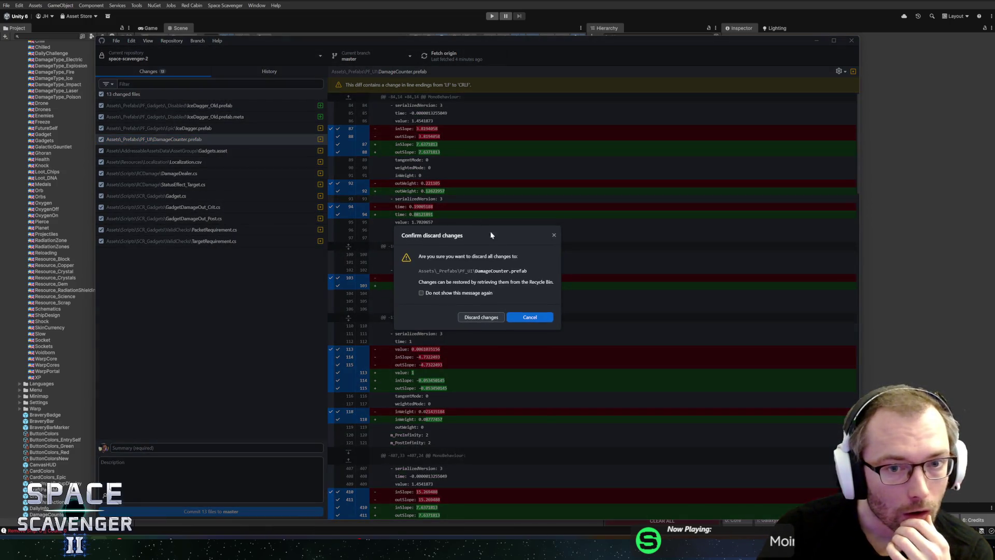
pyautogui.click(479, 318)
pyautogui.hotkey('alt', 'Tab')
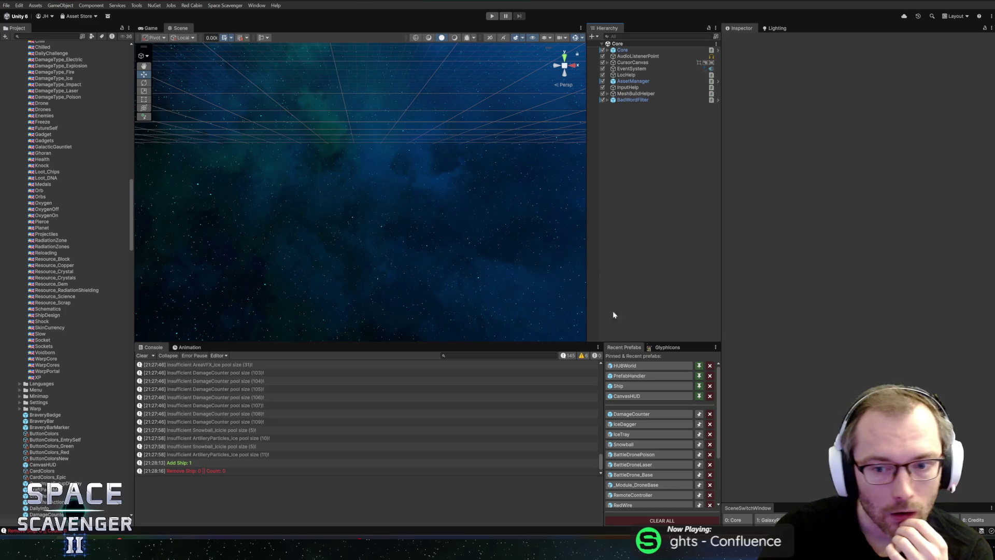
# Step: Open the DamageCounter prefab and check its Graphics and Size Scaler references
pyautogui.click(625, 413)
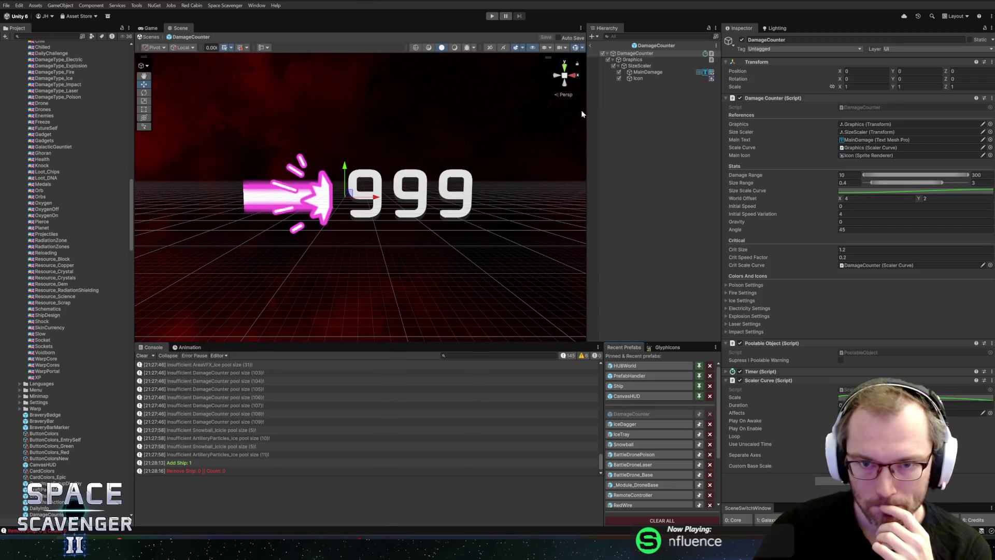
pyautogui.click(864, 124)
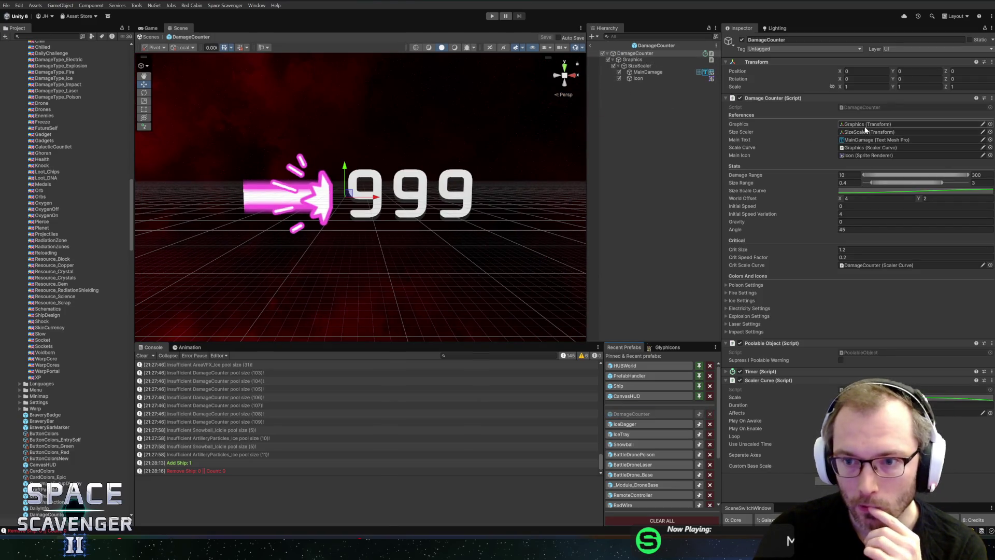
pyautogui.click(862, 133)
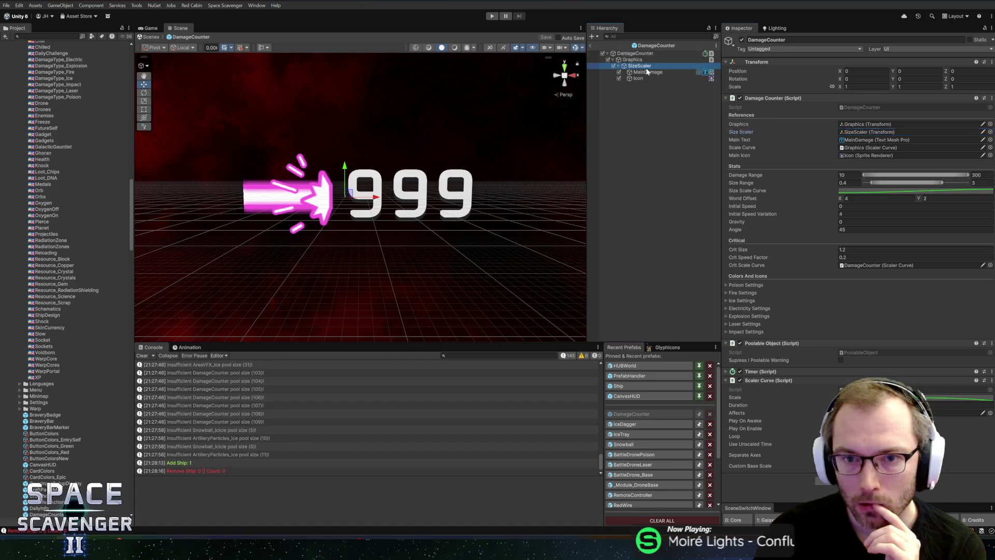
pyautogui.click(644, 66)
pyautogui.click(633, 54)
pyautogui.click(865, 131)
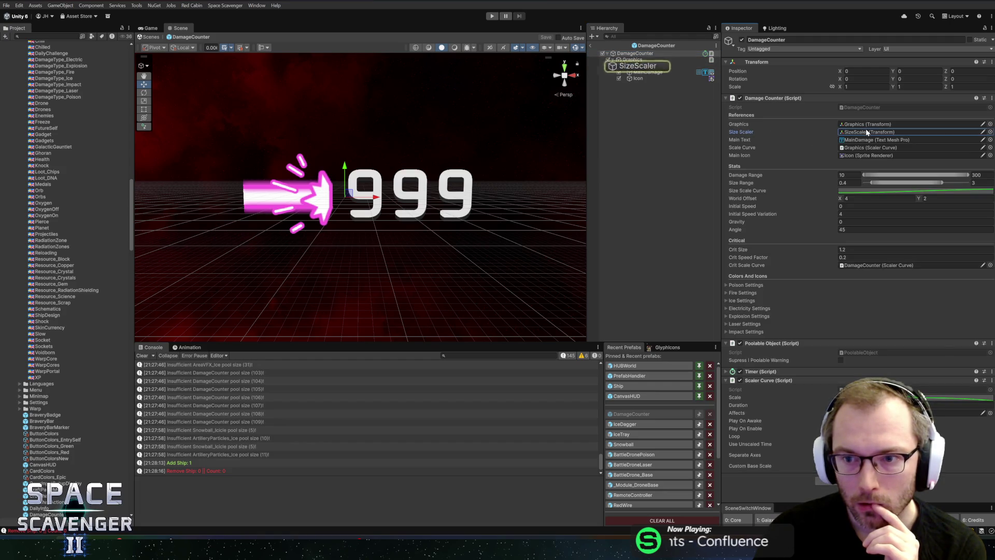
pyautogui.rightClick(820, 99)
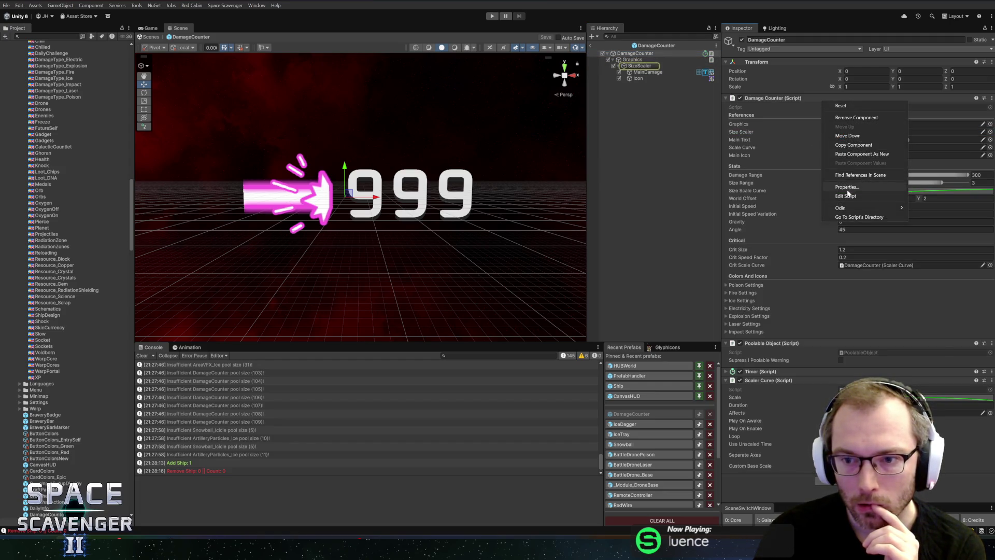
pyautogui.click(805, 154)
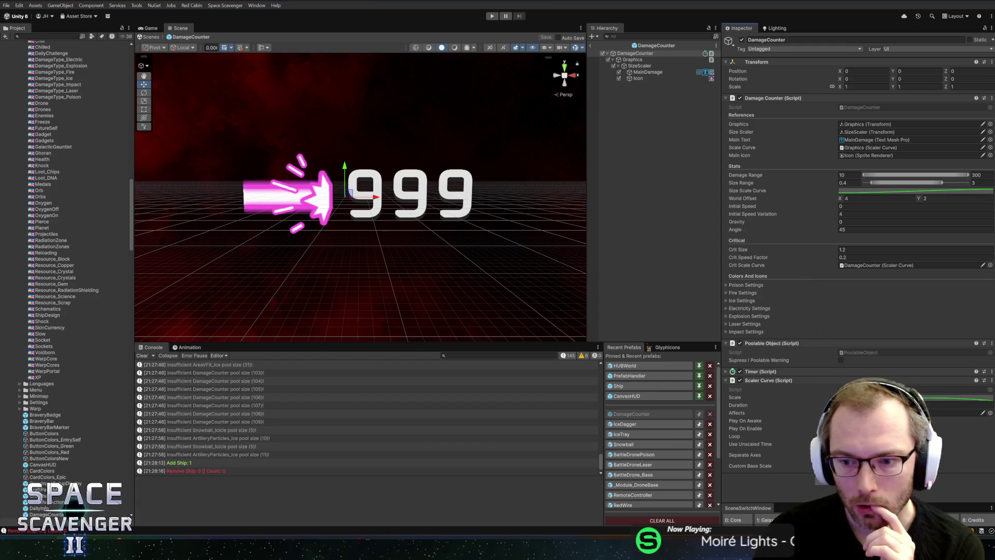
# Step: Expand Timer (Script) and open the Scaler Curve's scale curve for editing
pyautogui.click(795, 373)
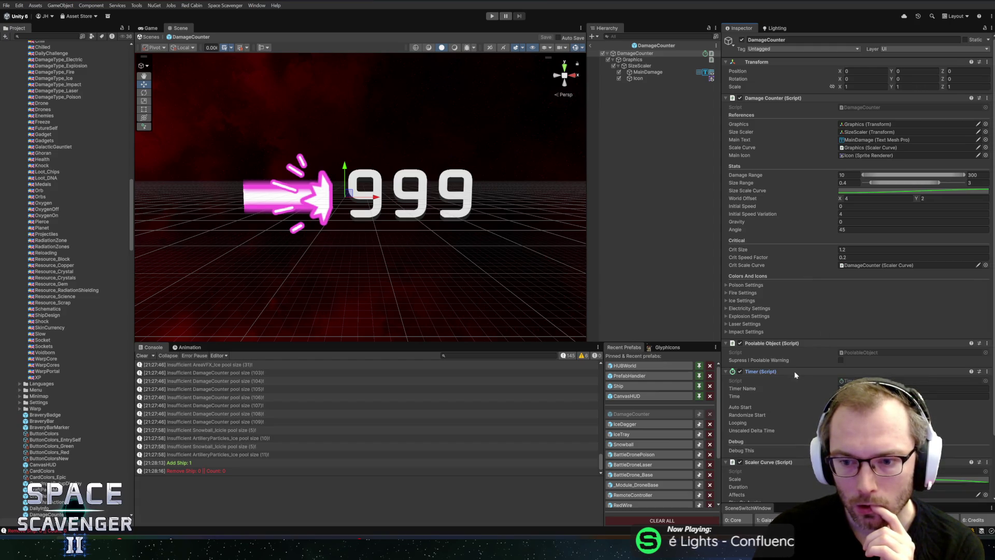
pyautogui.scroll(-3, 795, 374)
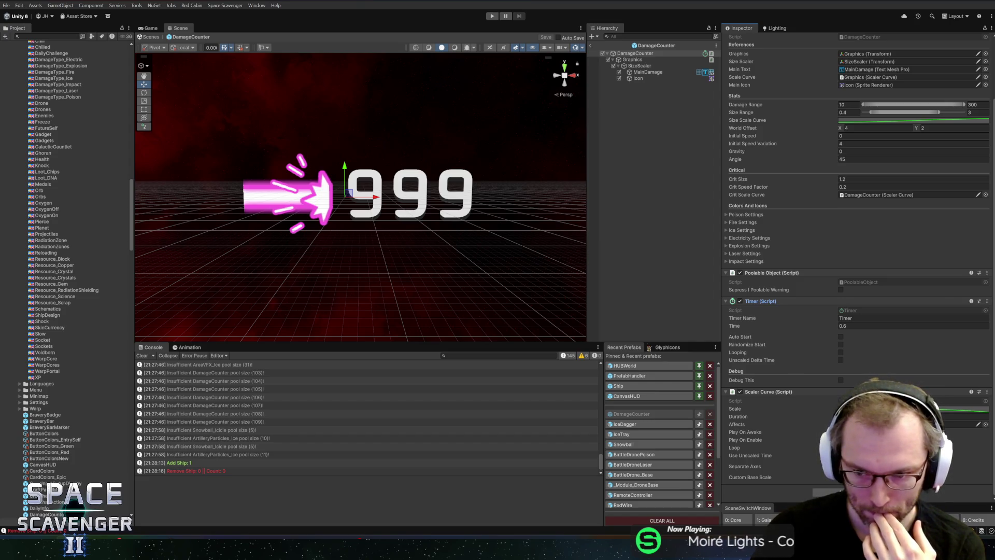
pyautogui.click(860, 409)
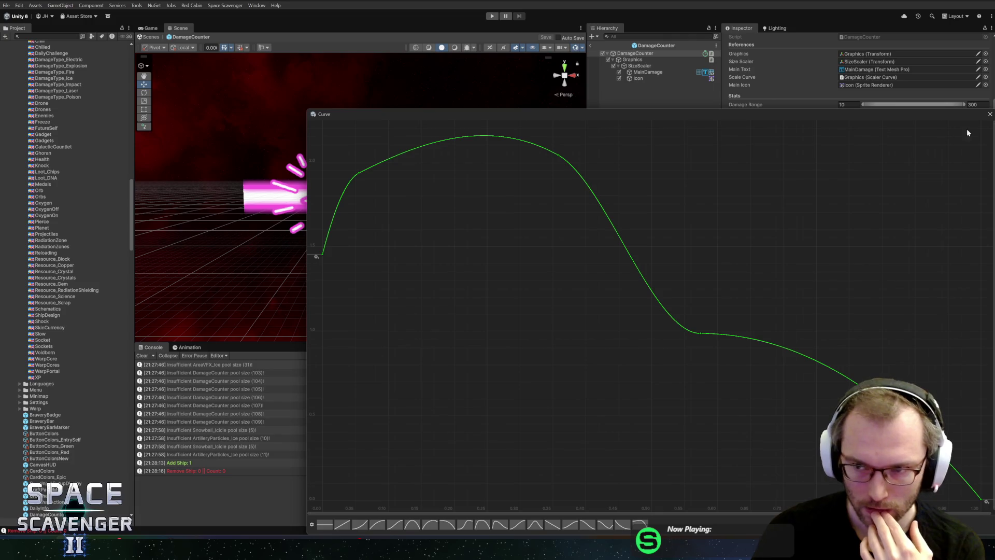
# Step: Set the DamageCounter Timer's Time to 0.4
pyautogui.click(989, 114)
pyautogui.write('0.4')
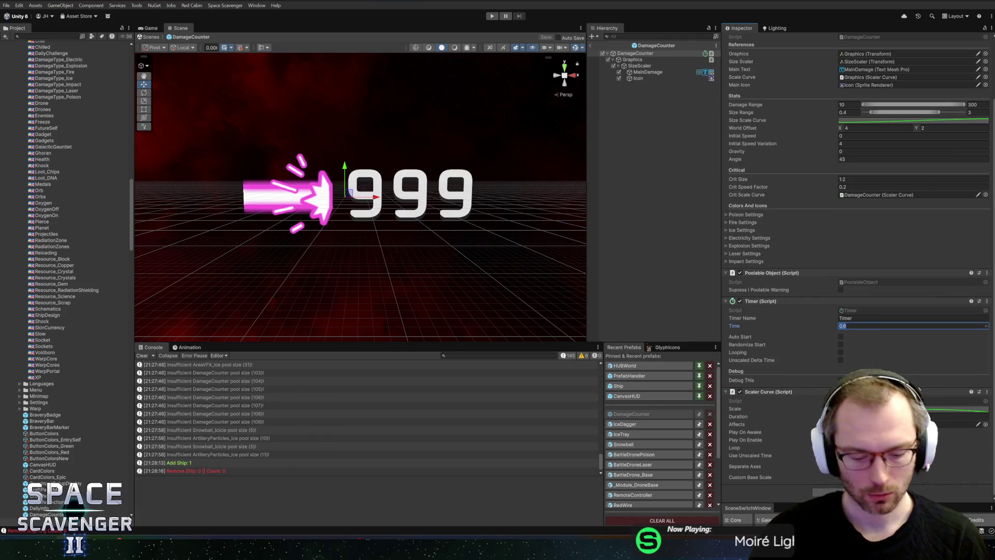
pyautogui.click(860, 409)
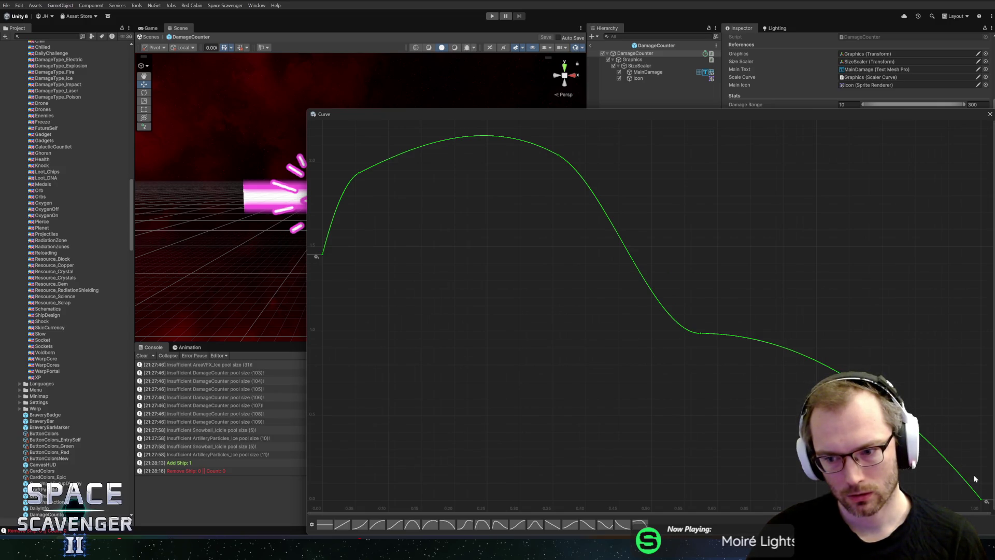
# Step: Set the scale curve's final keyframe to 0.5 and soften the drop at its tail
pyautogui.moveTo(982, 501)
pyautogui.mouseDown()
pyautogui.moveTo(978, 411)
pyautogui.moveTo(982, 500)
pyautogui.mouseUp()
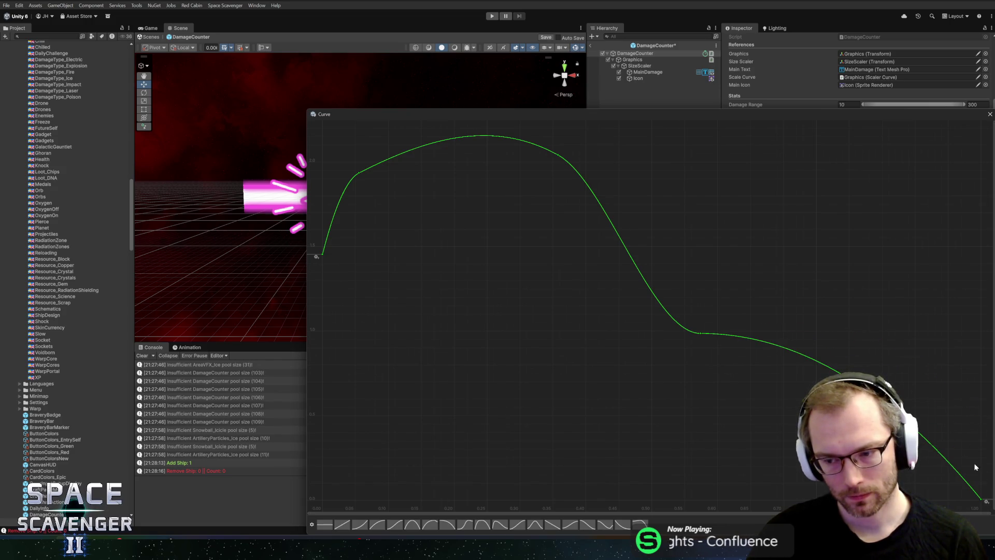
pyautogui.rightClick(982, 500)
pyautogui.click(958, 416)
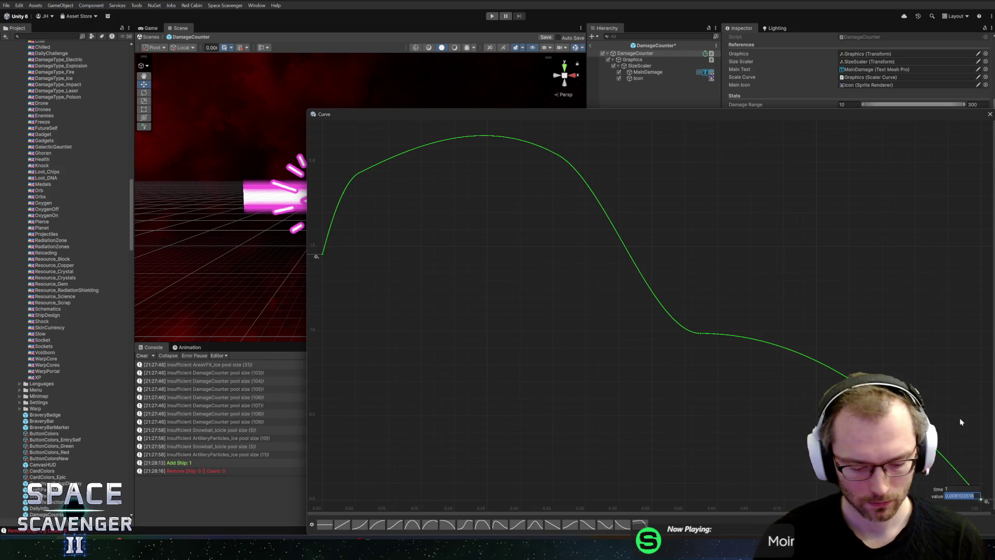
pyautogui.write('0.5')
pyautogui.press('Return')
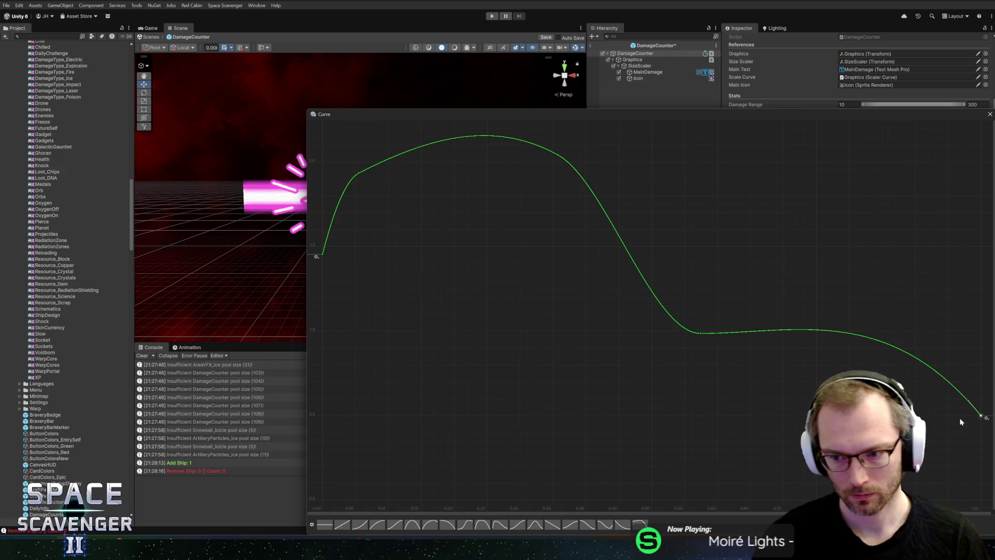
pyautogui.moveTo(960, 403)
pyautogui.mouseDown()
pyautogui.moveTo(961, 414)
pyautogui.moveTo(884, 363)
pyautogui.mouseUp()
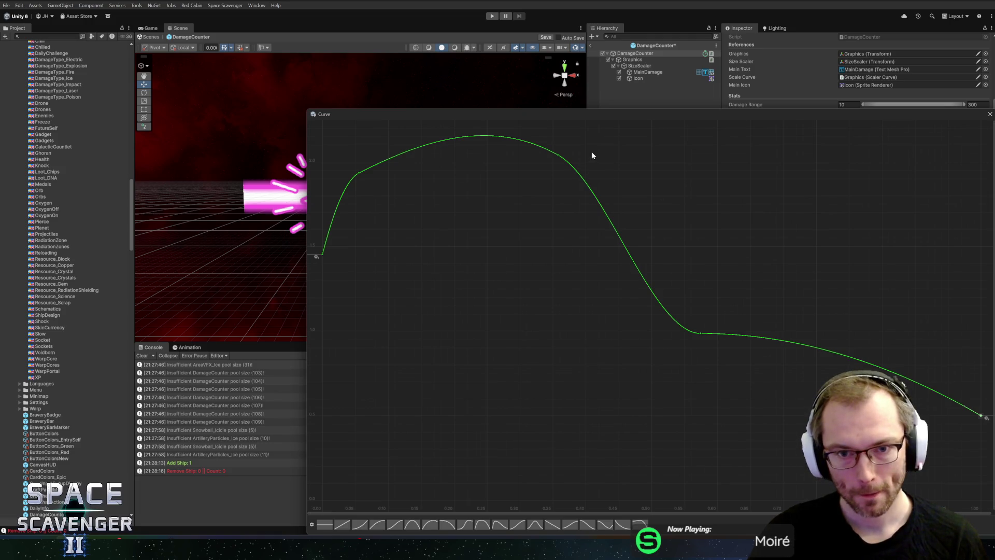
# Step: Level the curve's peak into a near-flat plateau and close the curve editor
pyautogui.moveTo(357, 173); pyautogui.dragTo(350, 188)
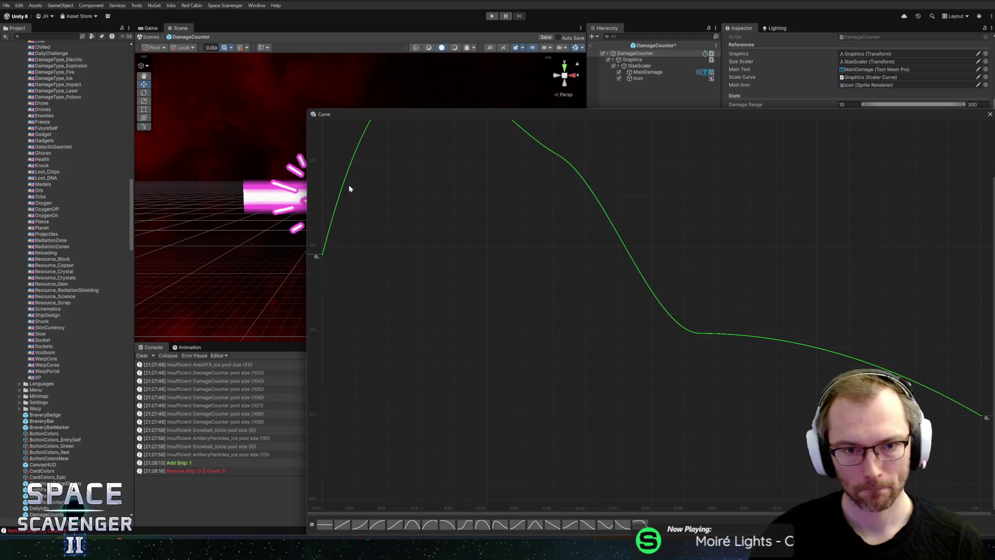
pyautogui.press('Delete')
pyautogui.hotkey('ctrl', 'z')
pyautogui.hotkey('ctrl', 'z')
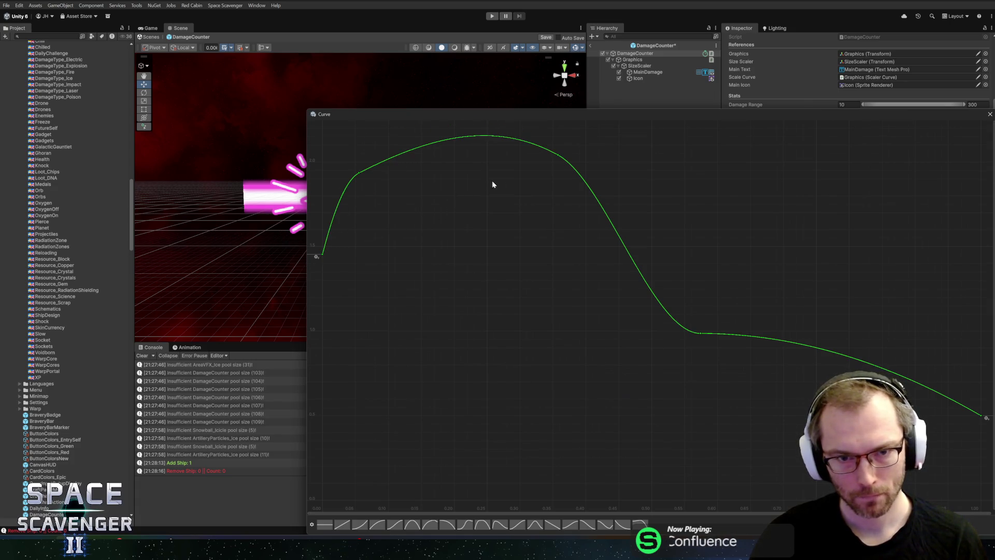
pyautogui.moveTo(540, 149); pyautogui.dragTo(521, 154)
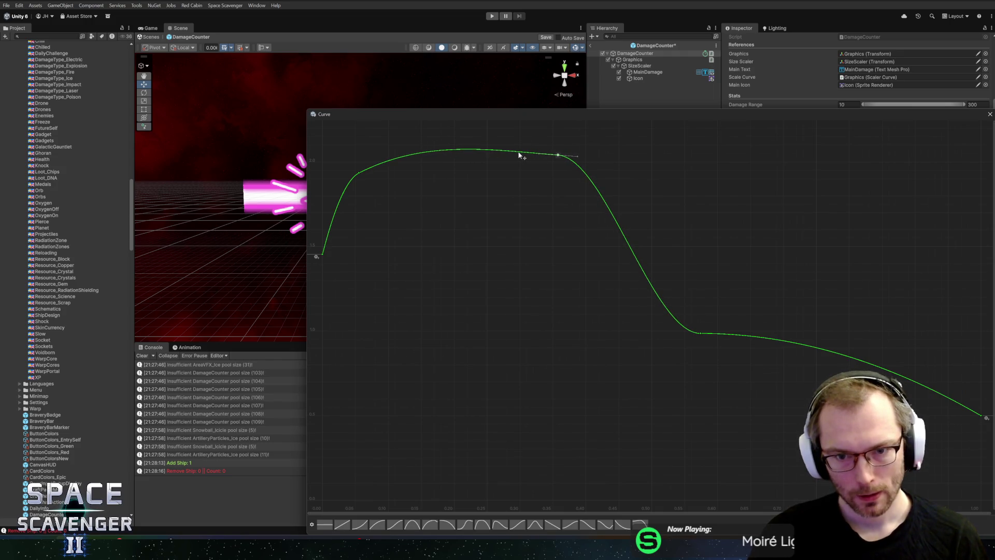
pyautogui.click(990, 115)
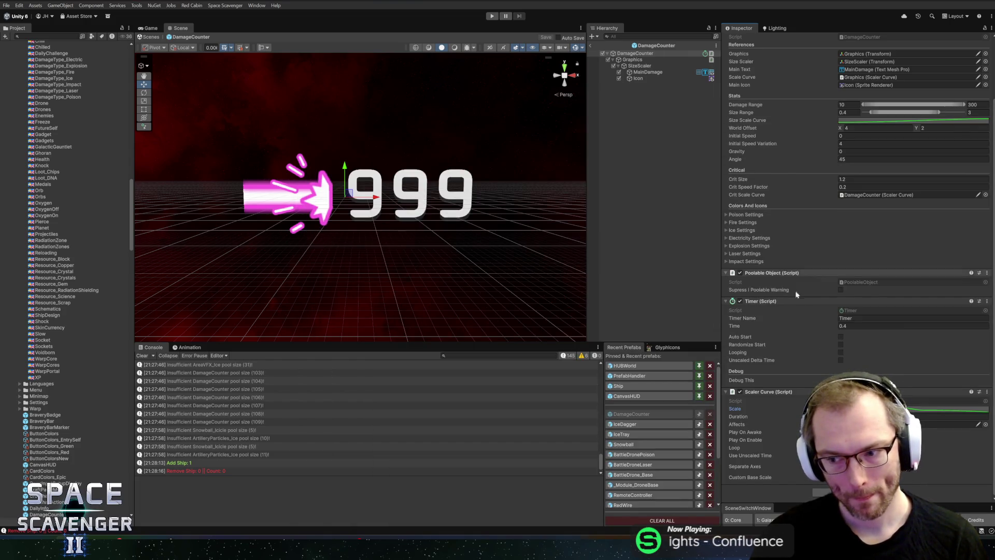
pyautogui.press('Tab')
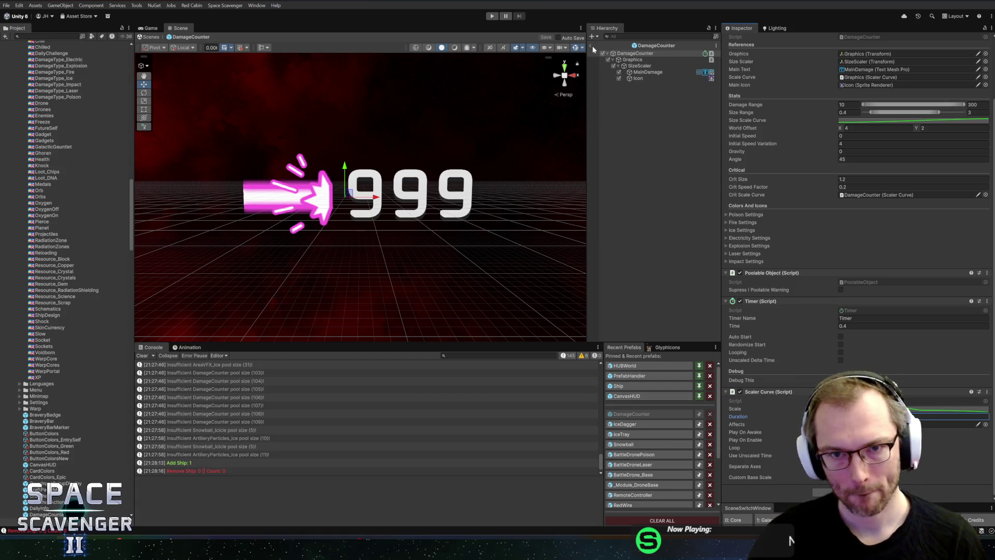
# Step: Play-test with 'spawn TrainingDummy_Invincible 10' in the maximized Game view, then stop Play mode
pyautogui.click(491, 16)
pyautogui.click(151, 29)
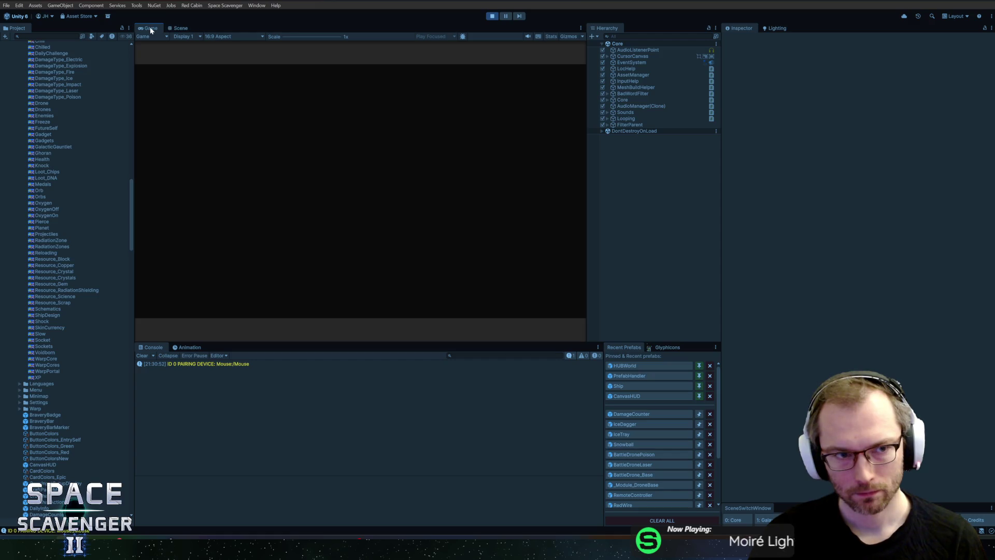
pyautogui.doubleClick(150, 29)
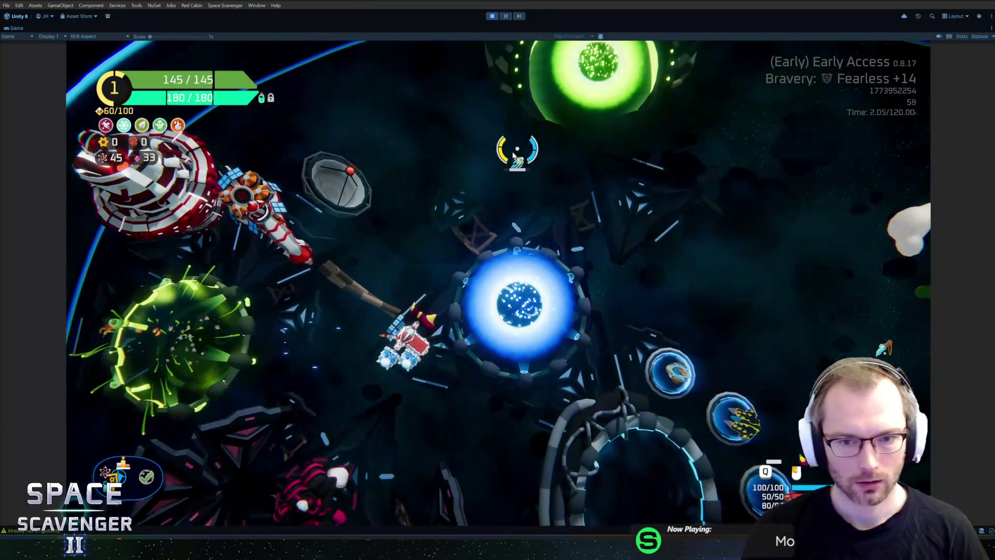
pyautogui.press('`')
pyautogui.write('spawn ')
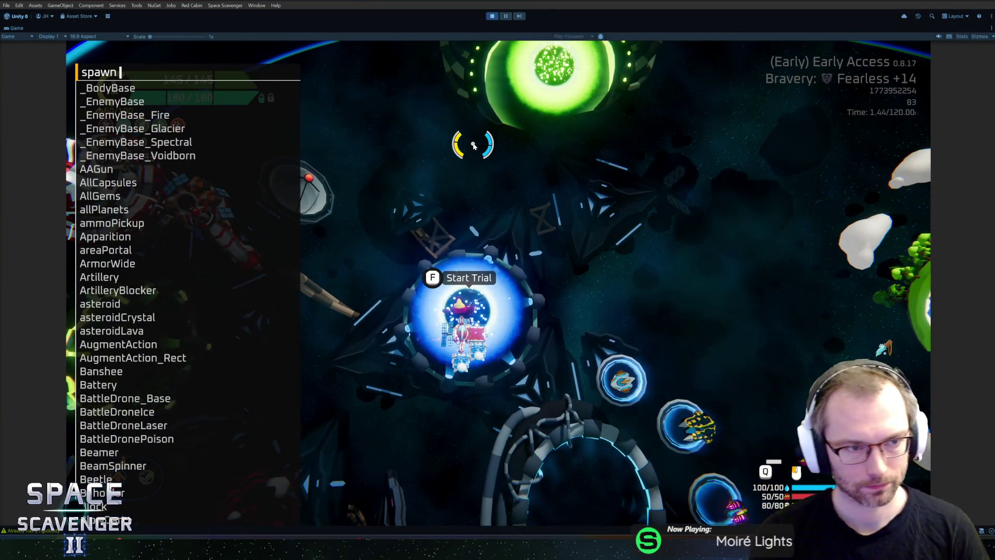
pyautogui.write('training')
pyautogui.press('Down')
pyautogui.press('Down')
pyautogui.press('Down')
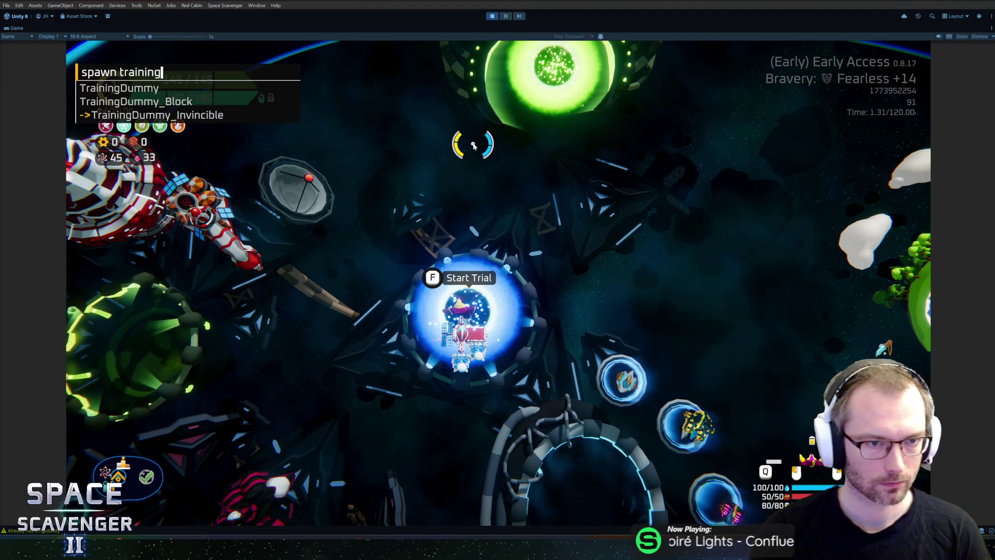
pyautogui.press('Tab')
pyautogui.write('10')
pyautogui.press('Return')
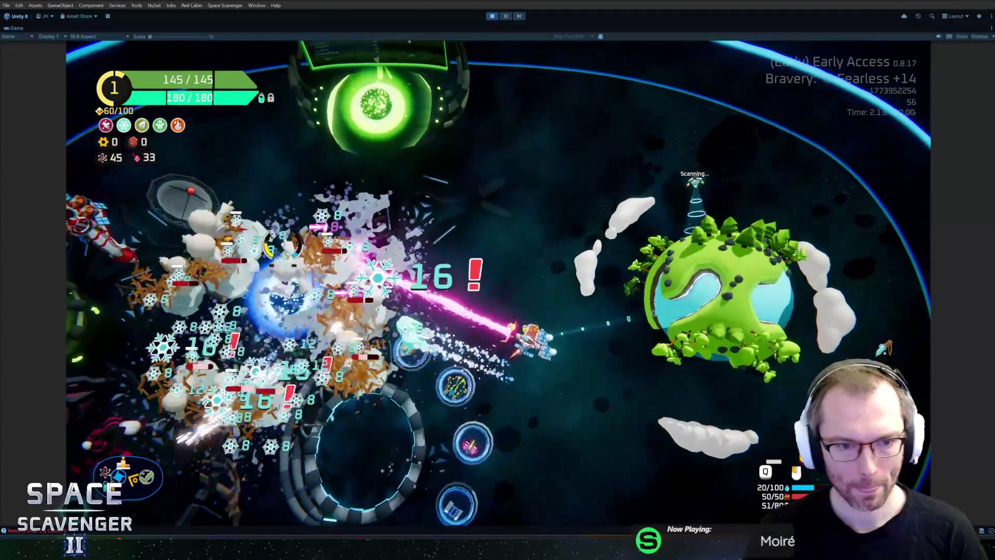
pyautogui.hotkey('ctrl', 'p')
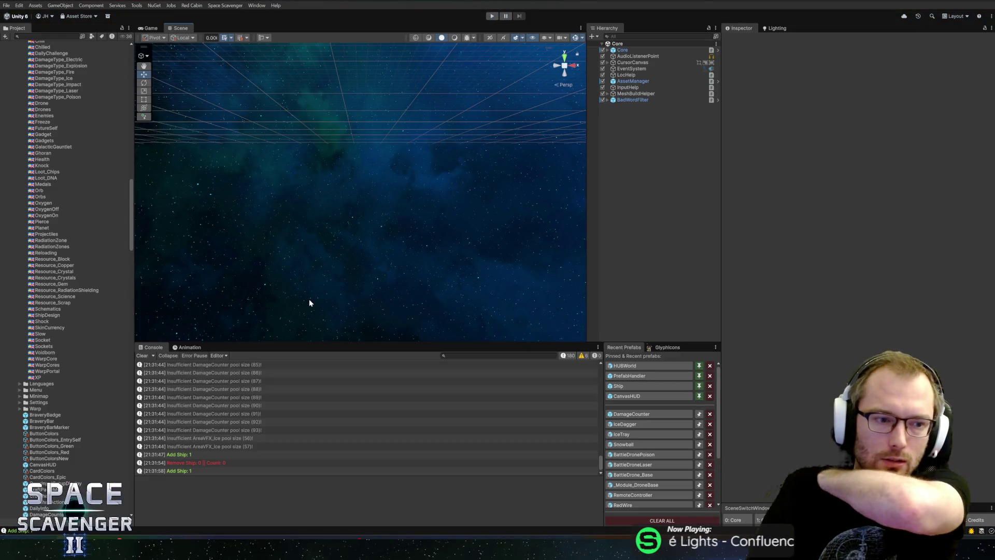
pyautogui.click(631, 413)
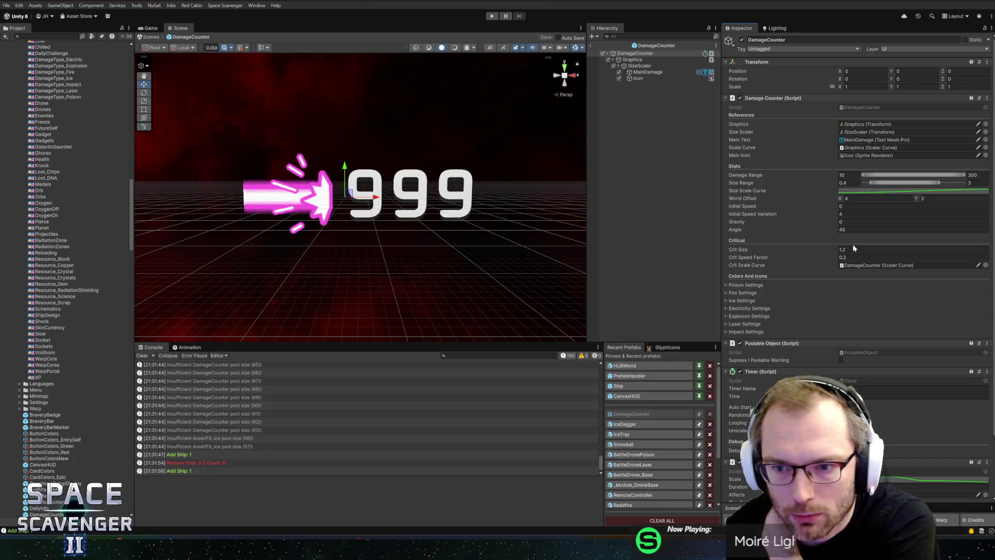
pyautogui.rightClick(795, 101)
# Step: Commit the 13 changed files to master as 'Ice Dagger Updated', push to origin, and return to Unity
pyautogui.click(844, 191)
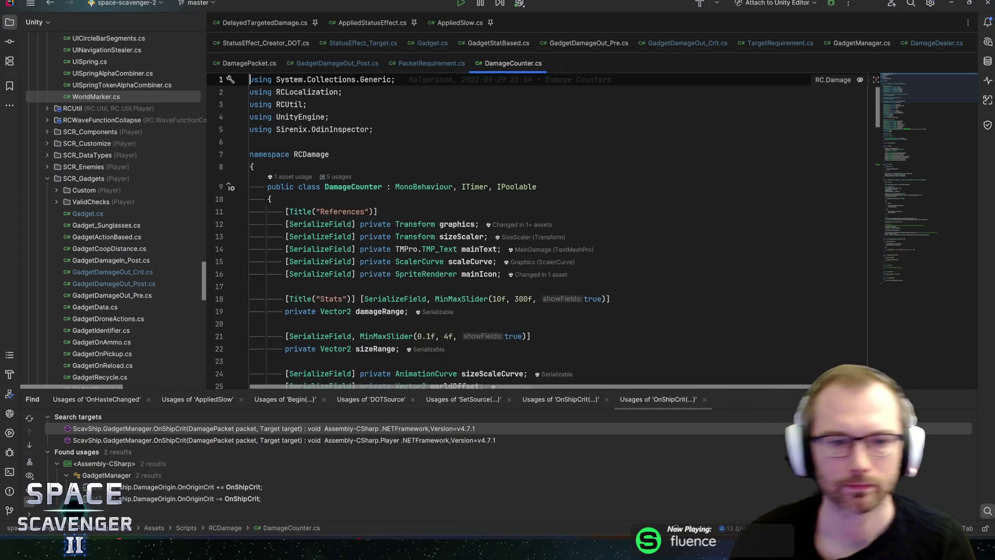
pyautogui.scroll(-7, 518, 233)
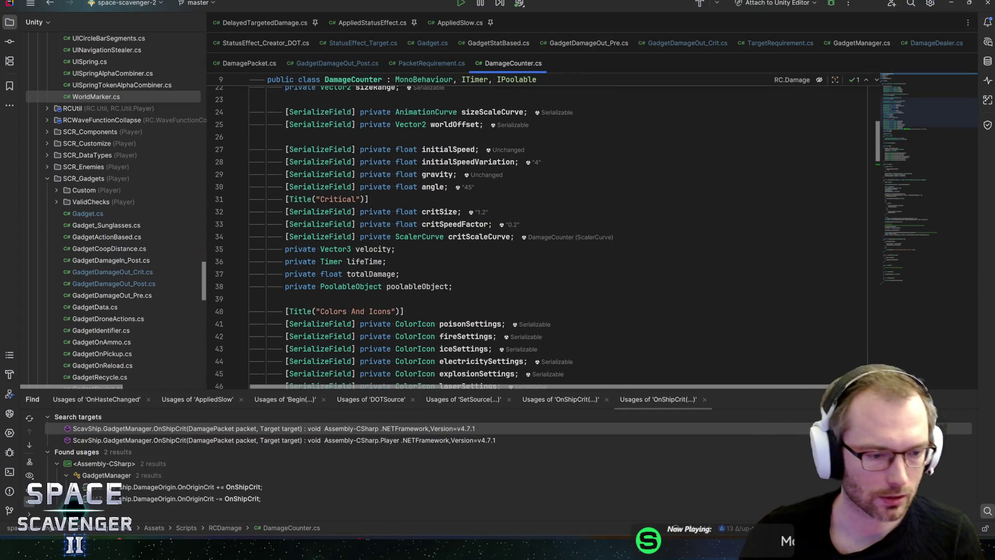
pyautogui.hotkey('alt', 'Tab')
pyautogui.click(205, 446)
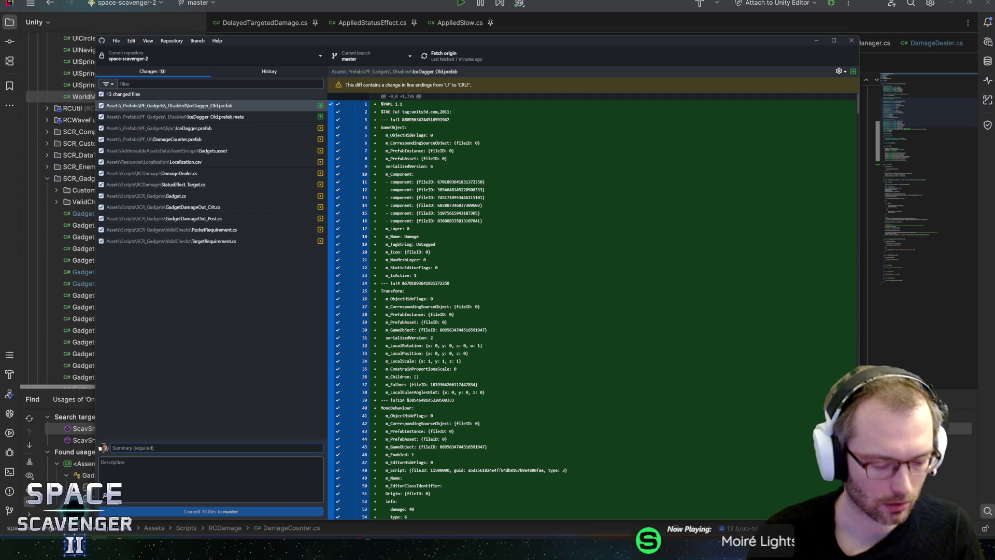
pyautogui.write('Ice Dagger Updated')
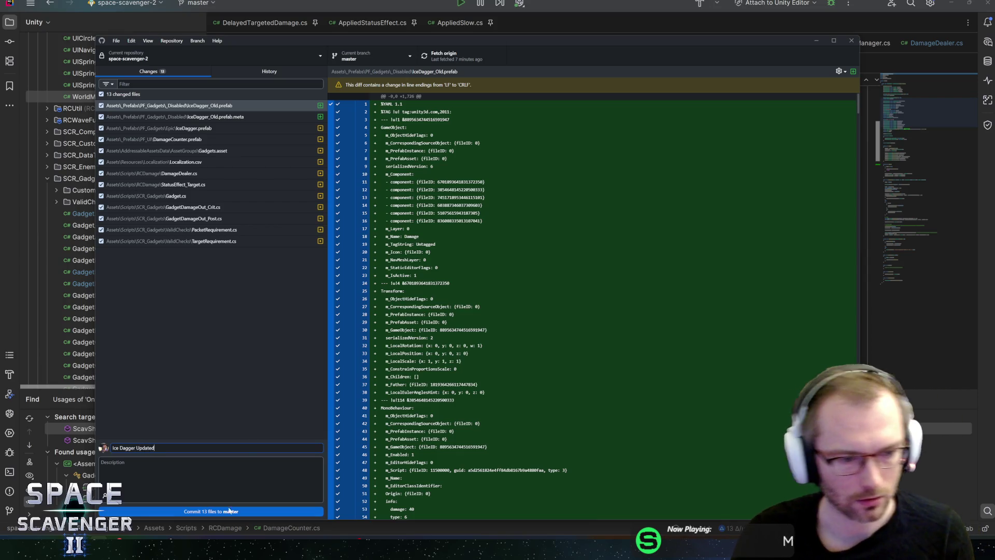
pyautogui.click(230, 510)
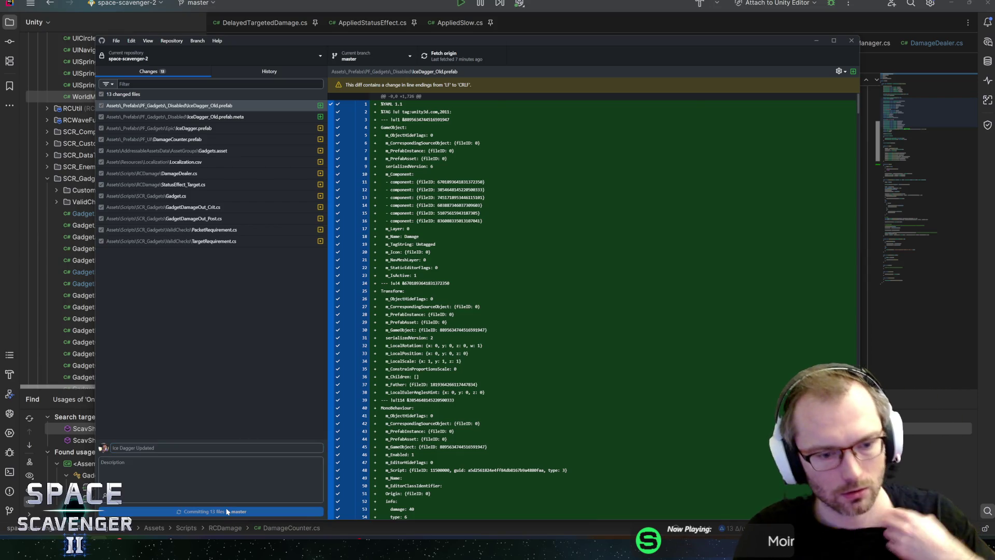
pyautogui.click(447, 57)
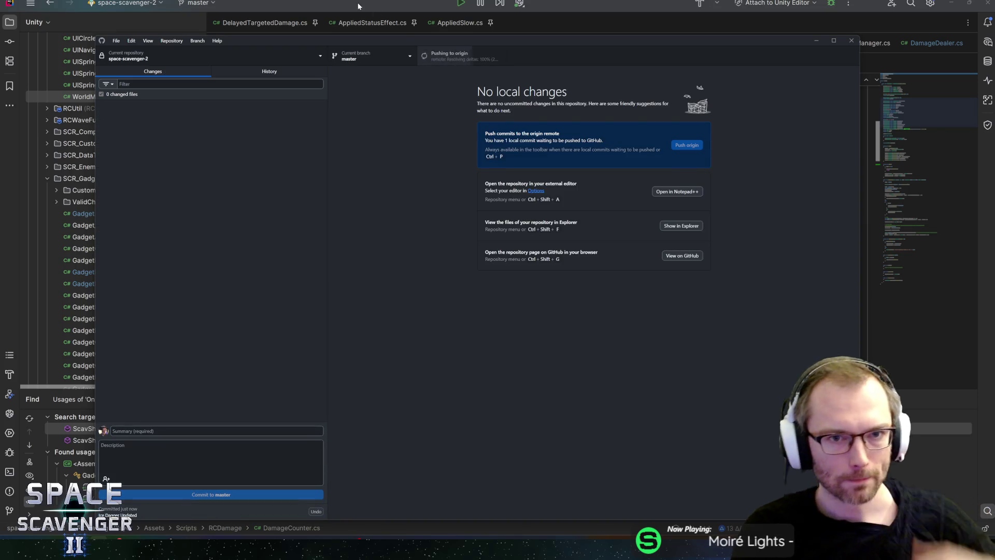
pyautogui.click(54, 483)
pyautogui.hotkey('alt', 'Tab')
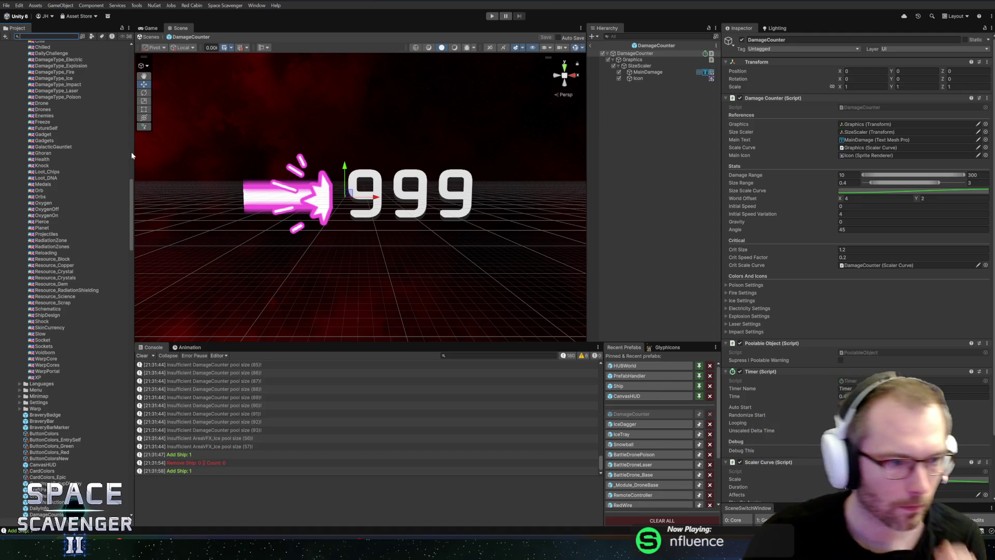
# Step: Collapse PF_UI, Stats and PF_Modules, expand Impact, and open the PoisonedBlade prefab
pyautogui.scroll(10, 131, 151)
pyautogui.click(14, 150)
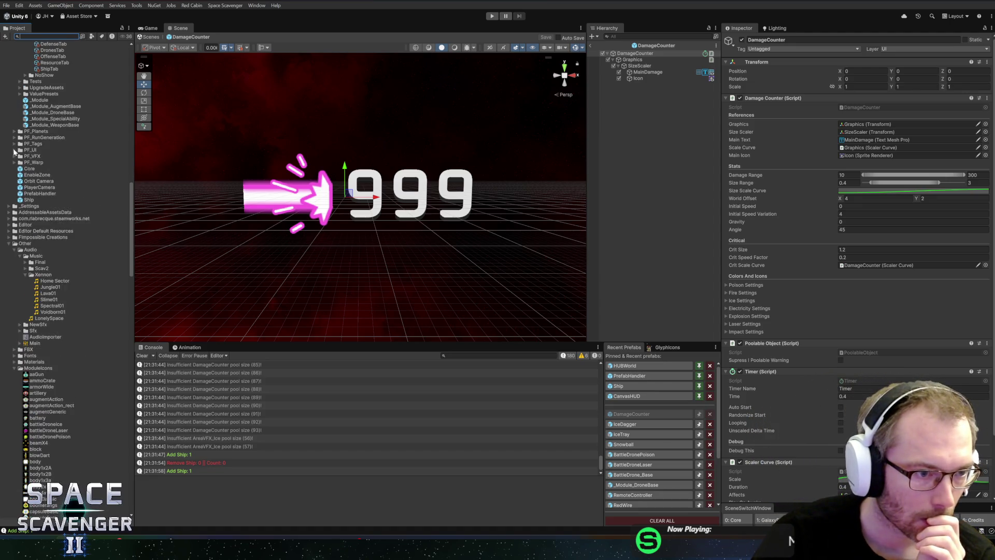
pyautogui.scroll(5, 16, 170)
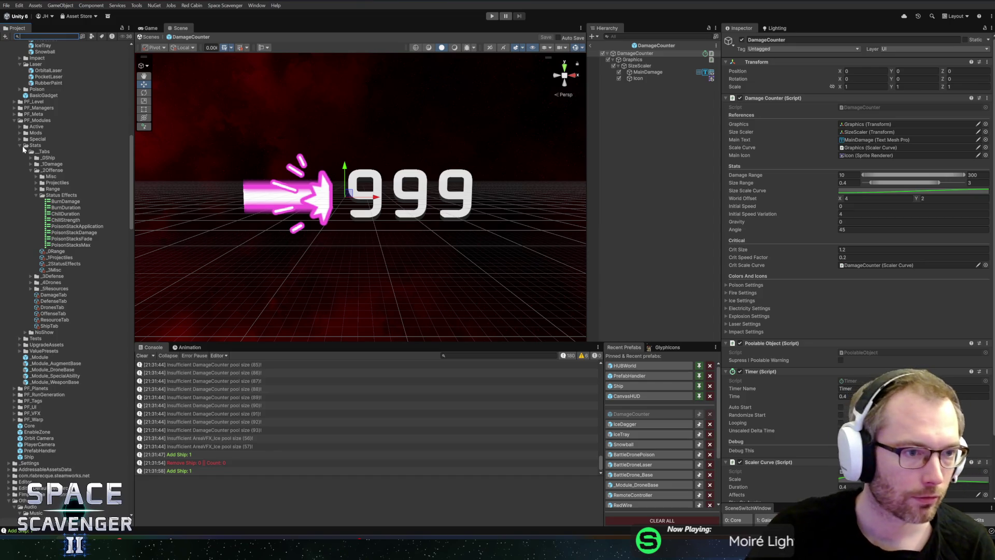
pyautogui.click(19, 145)
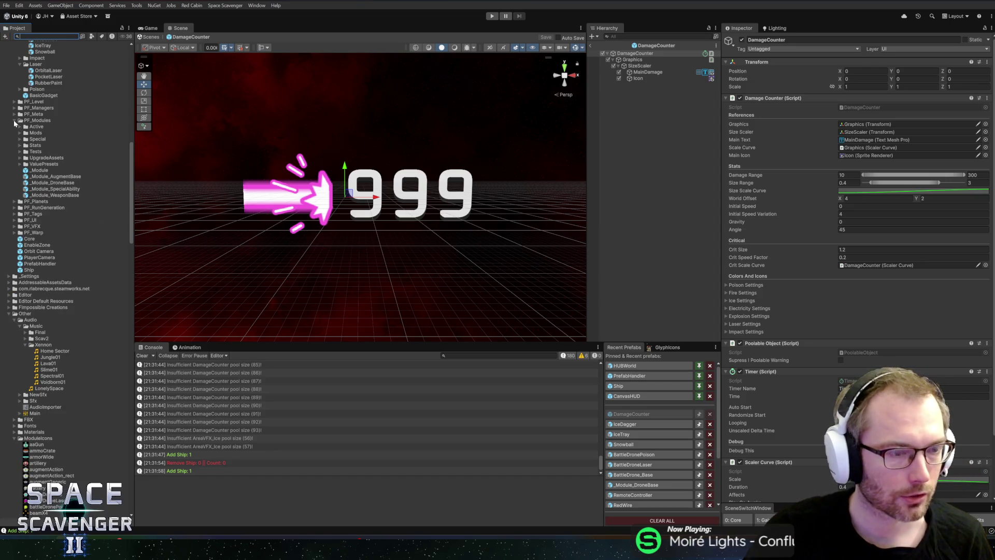
pyautogui.click(14, 120)
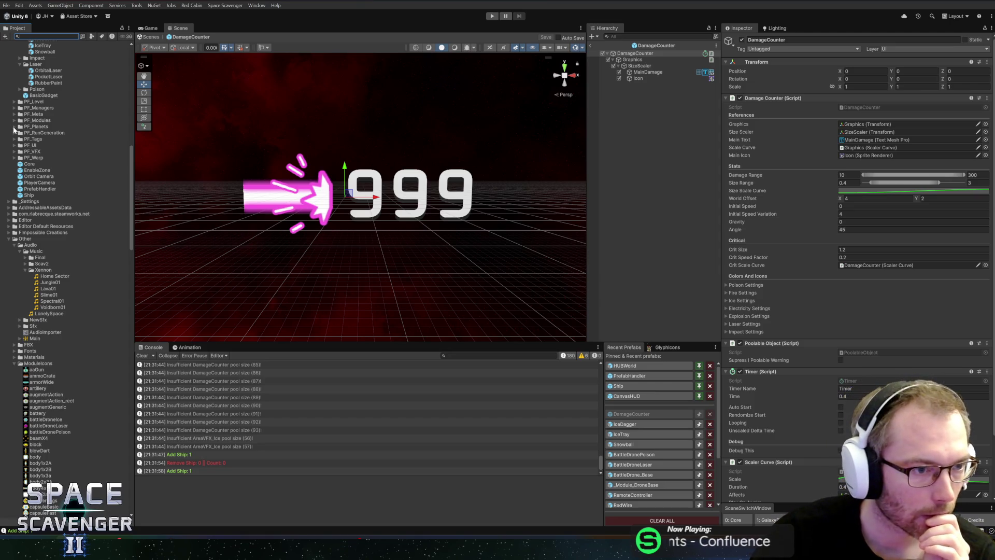
pyautogui.scroll(10, 32, 171)
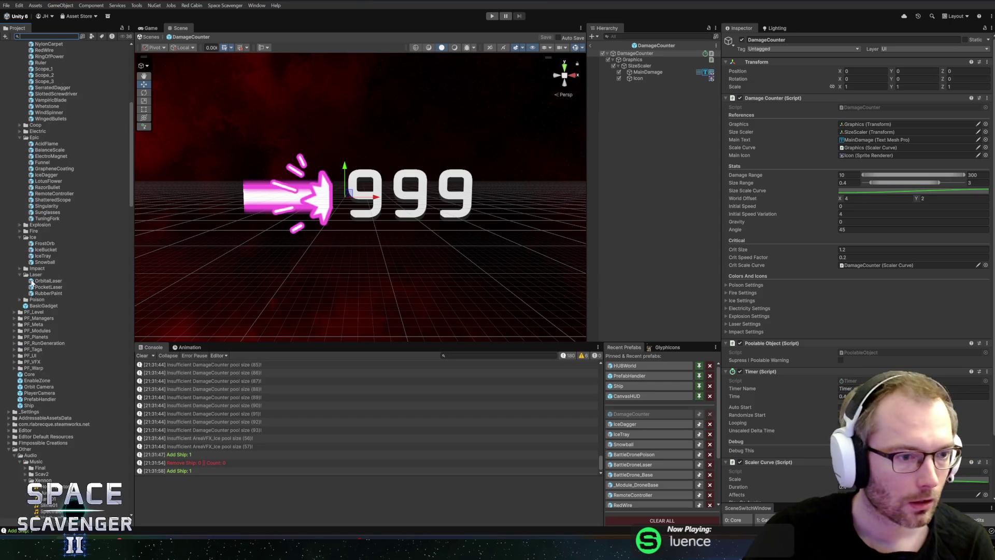
pyautogui.doubleClick(36, 269)
pyautogui.doubleClick(43, 280)
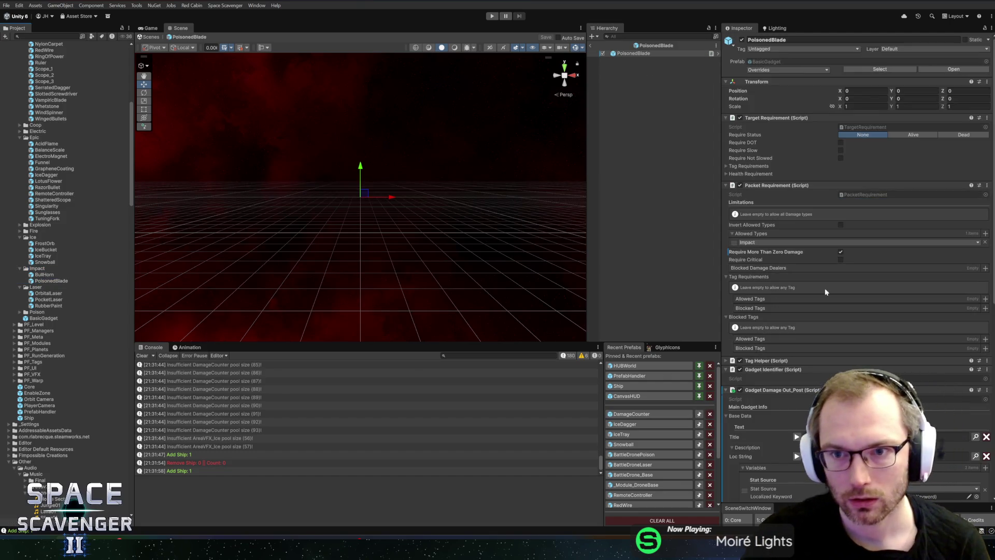
pyautogui.scroll(-10, 827, 288)
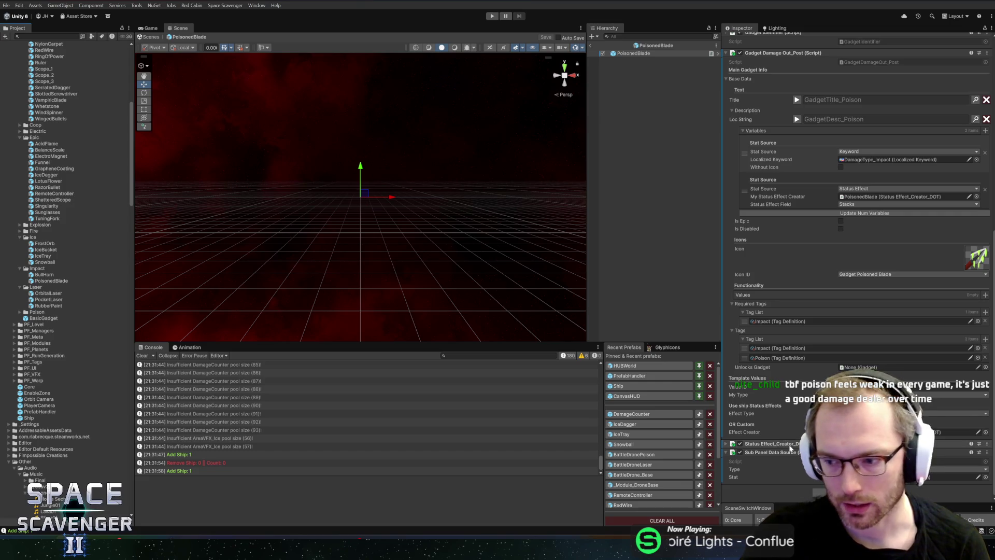
pyautogui.click(787, 445)
# Step: Widen the Inspector and scroll through PoisonedBlade's DOT status effect, title, description variables and tags
pyautogui.scroll(-2, 801, 373)
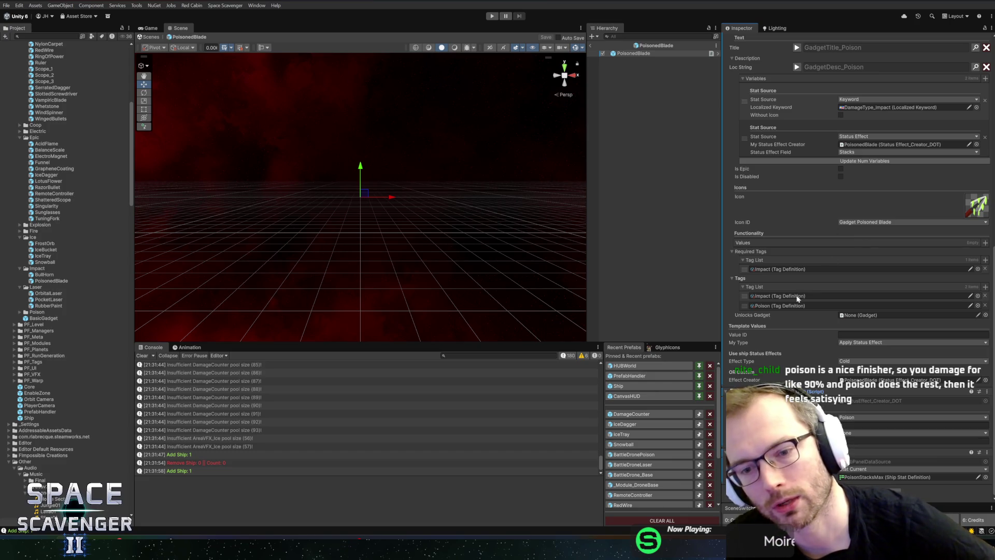
pyautogui.moveTo(722, 287); pyautogui.dragTo(699, 286)
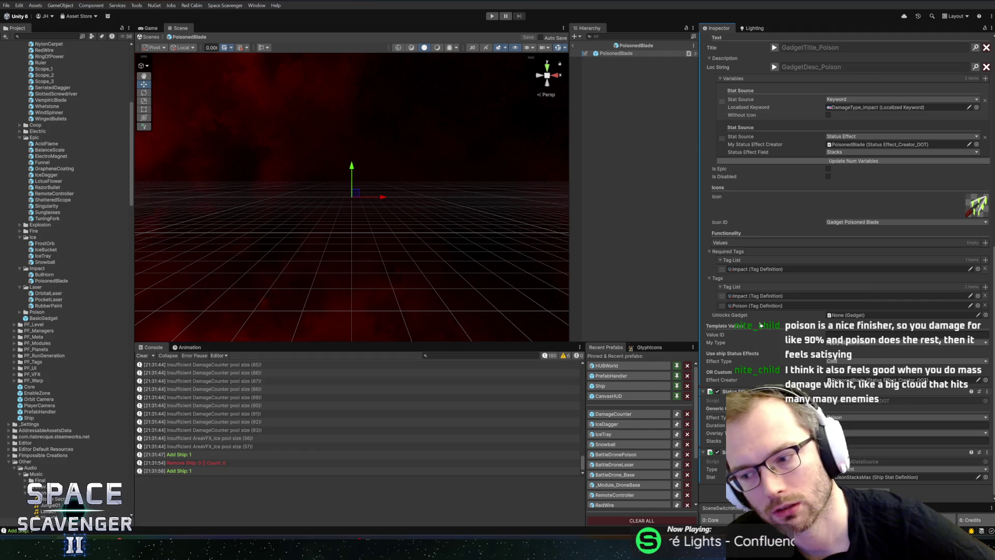
pyautogui.scroll(2, 760, 325)
pyautogui.scroll(-2, 760, 321)
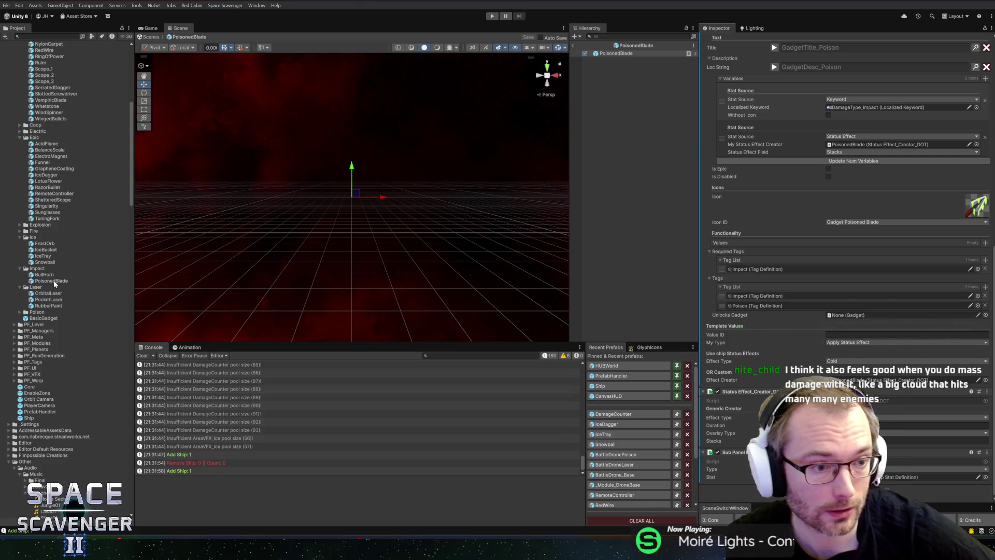
# Step: Open the FunkyFungus prefab from the Poison folder and scroll through its components
pyautogui.click(19, 312)
pyautogui.click(39, 313)
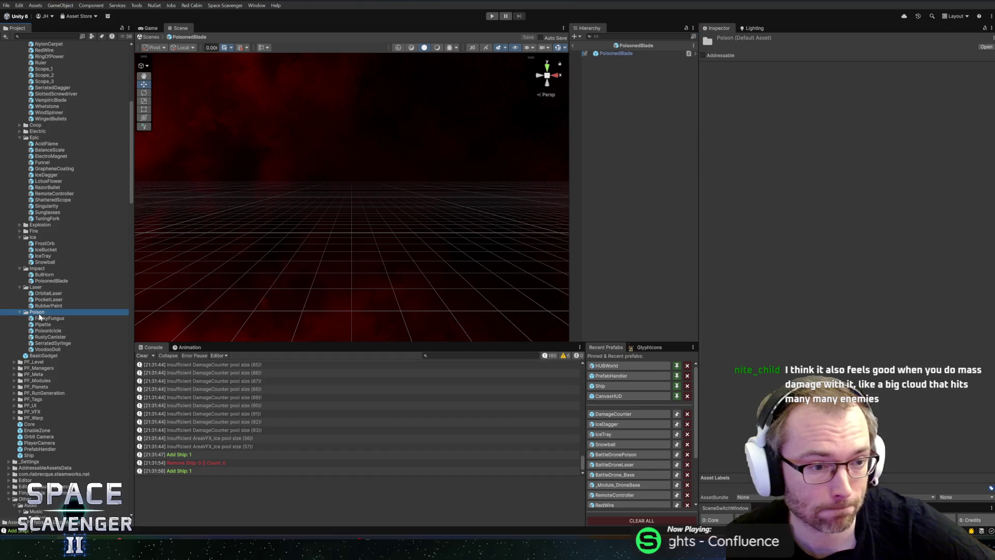
pyautogui.doubleClick(37, 318)
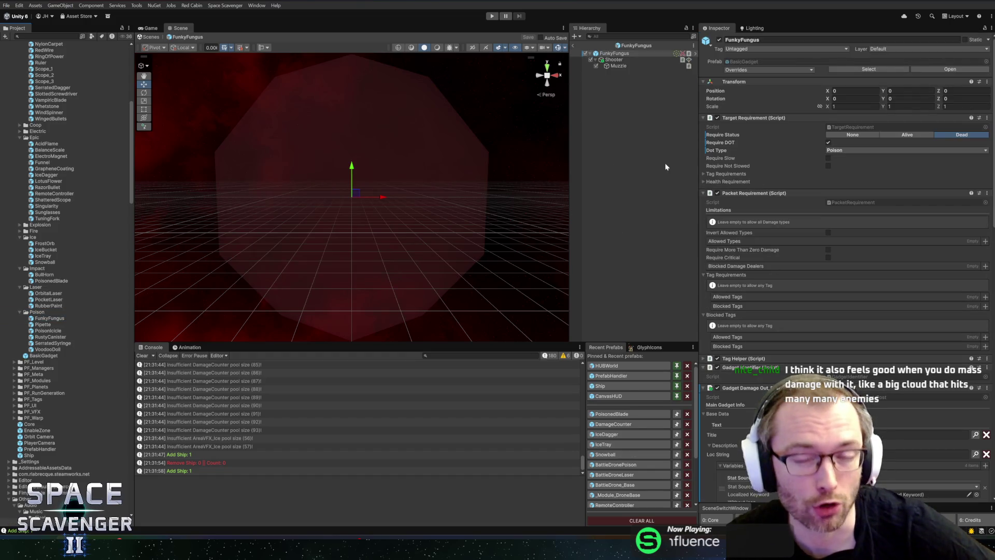
pyautogui.scroll(-10, 808, 311)
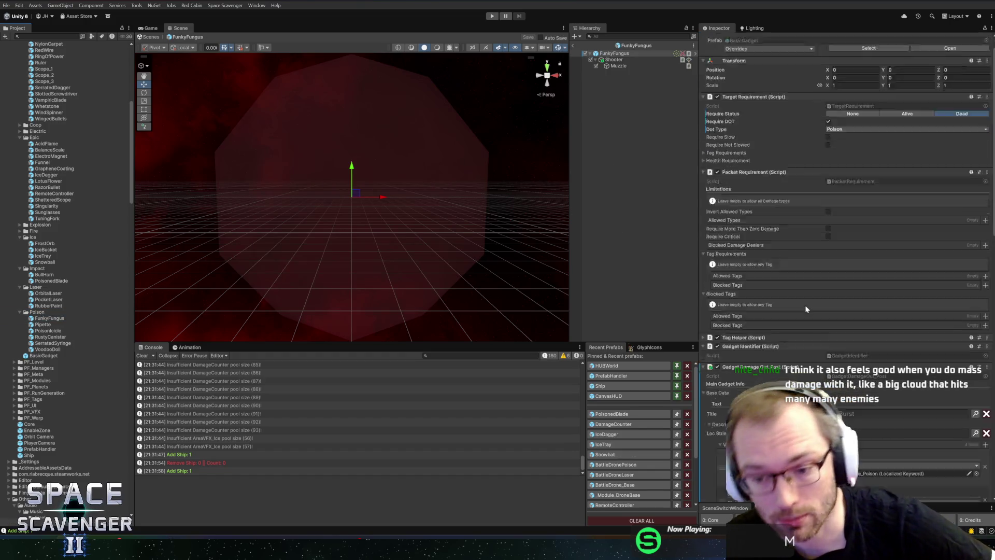
pyautogui.scroll(3, 796, 310)
pyautogui.scroll(-5, 785, 311)
pyautogui.scroll(-5, 778, 313)
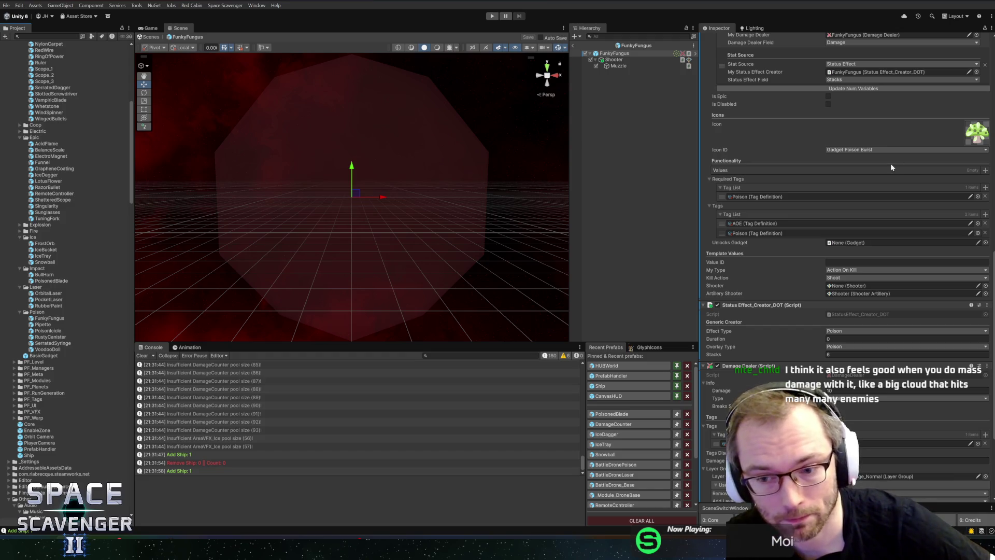
pyautogui.scroll(8, 857, 225)
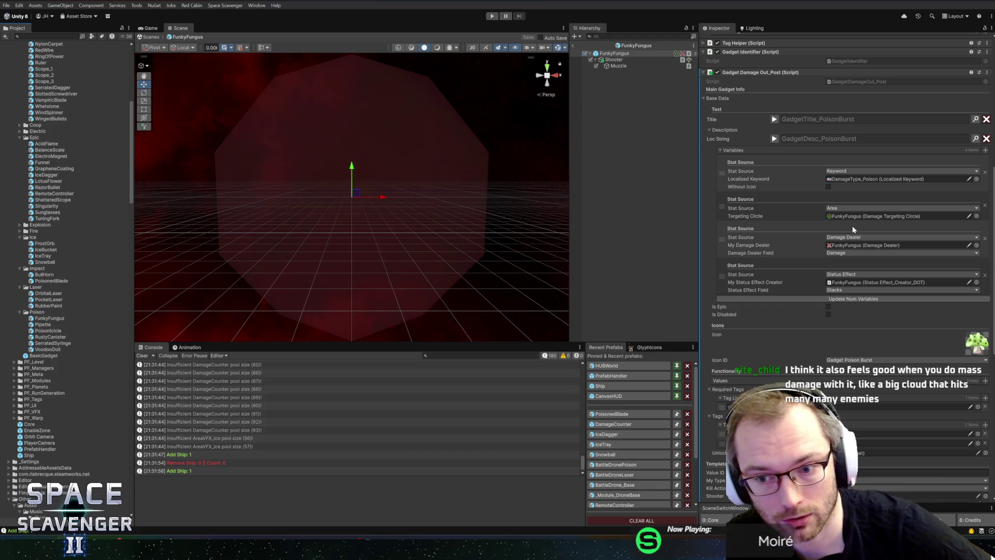
pyautogui.scroll(5, 852, 225)
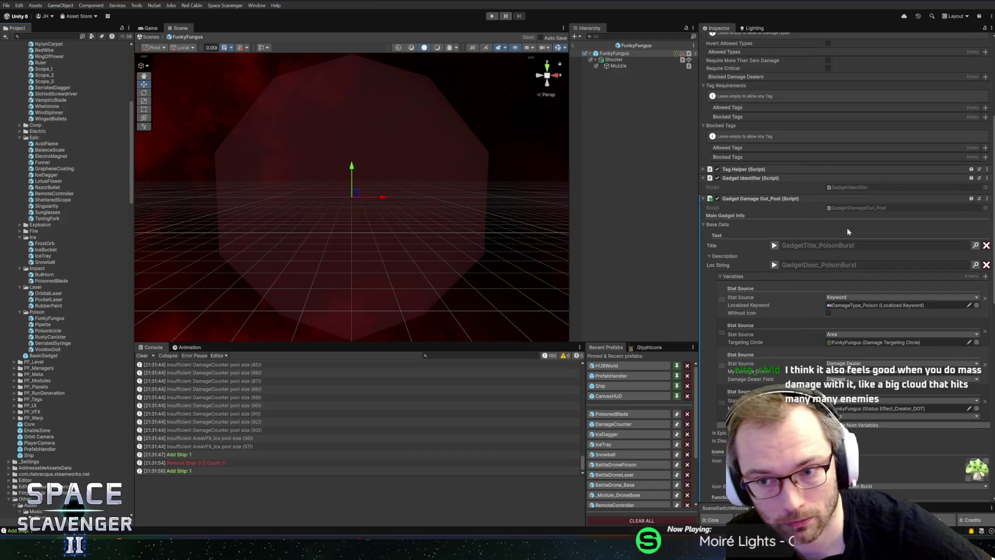
pyautogui.scroll(-5, 845, 231)
pyautogui.scroll(-6, 838, 228)
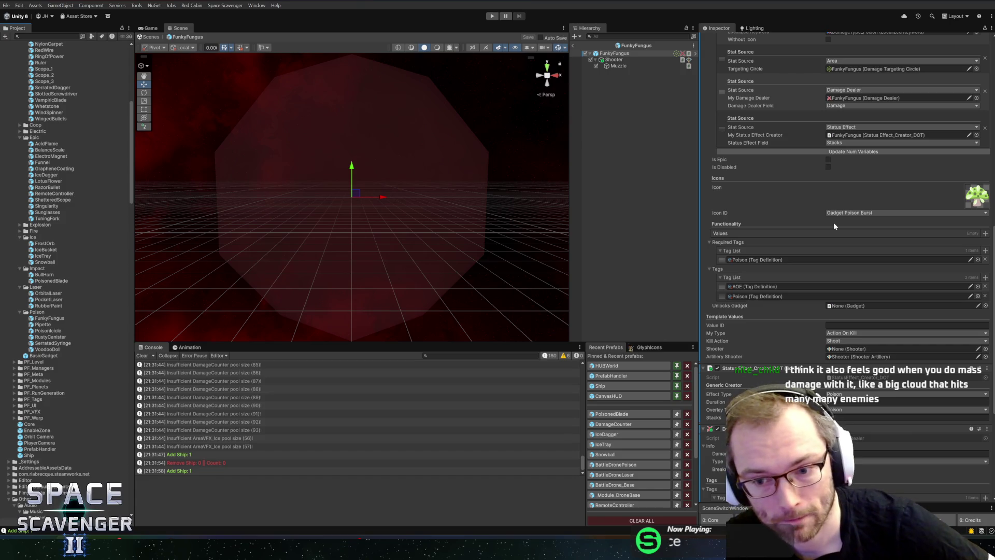
pyautogui.scroll(-6, 833, 223)
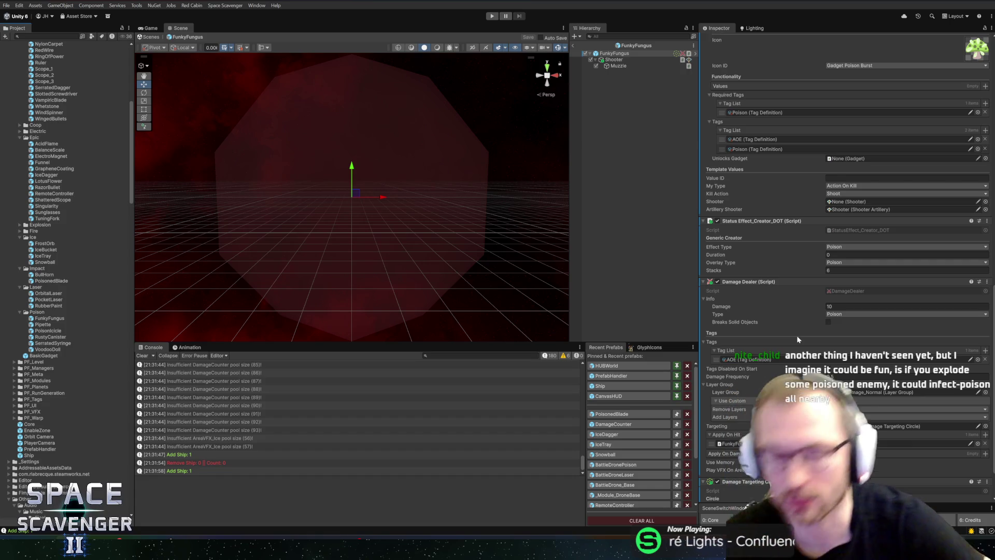
# Step: Review FunkyFungus's description variables, tags and poison damage, then return to PoisonedBlade
pyautogui.scroll(10, 869, 271)
pyautogui.scroll(-6, 822, 306)
pyautogui.scroll(-3, 814, 216)
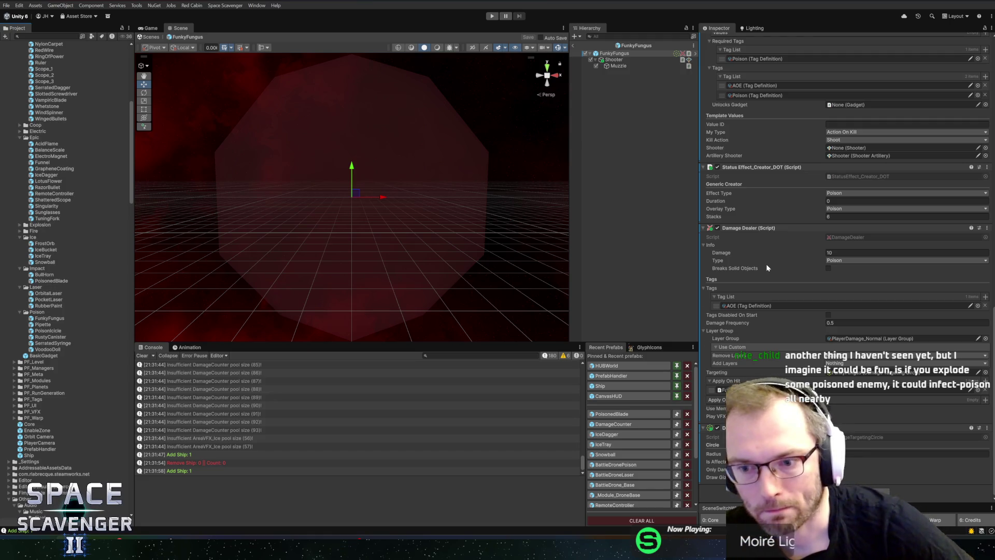
pyautogui.scroll(10, 766, 264)
pyautogui.scroll(10, 790, 265)
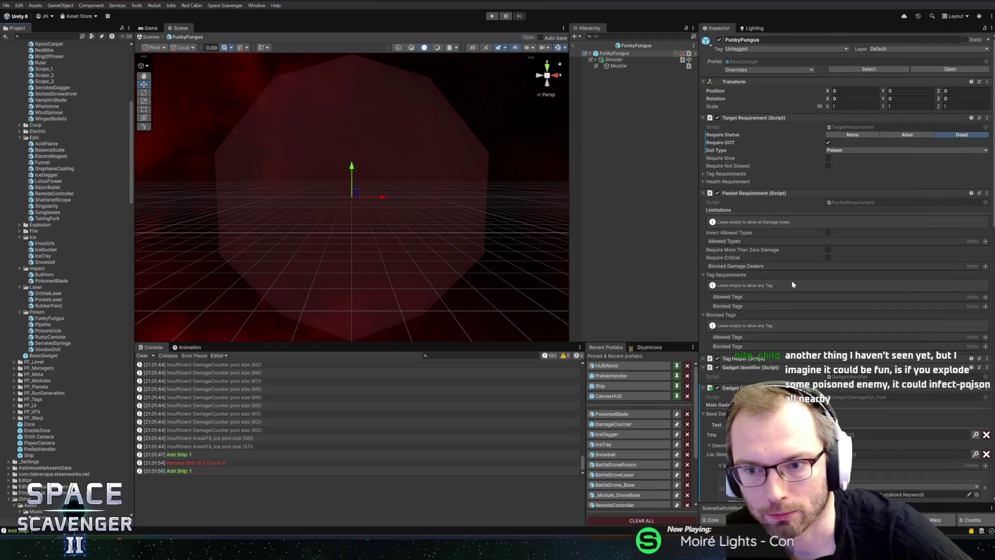
pyautogui.scroll(-20, 782, 287)
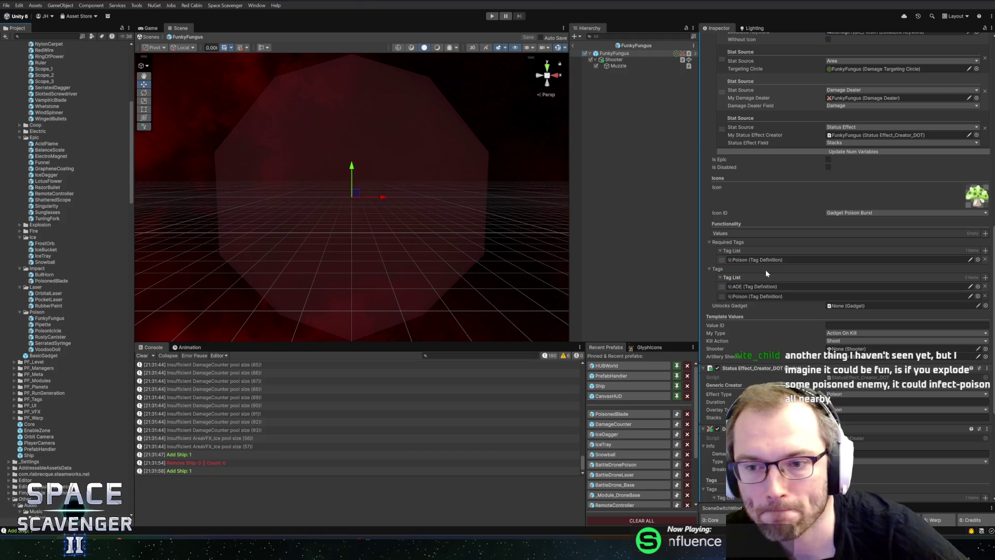
pyautogui.click(612, 414)
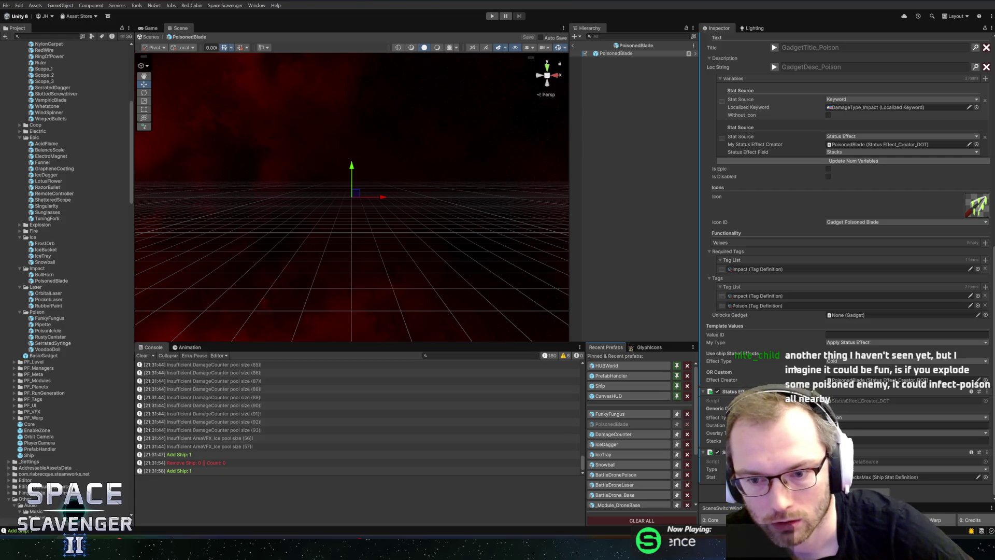
# Step: Change PoisonedBlade's status effect type from Cold to Poison
pyautogui.scroll(5, 795, 368)
pyautogui.scroll(-3, 795, 368)
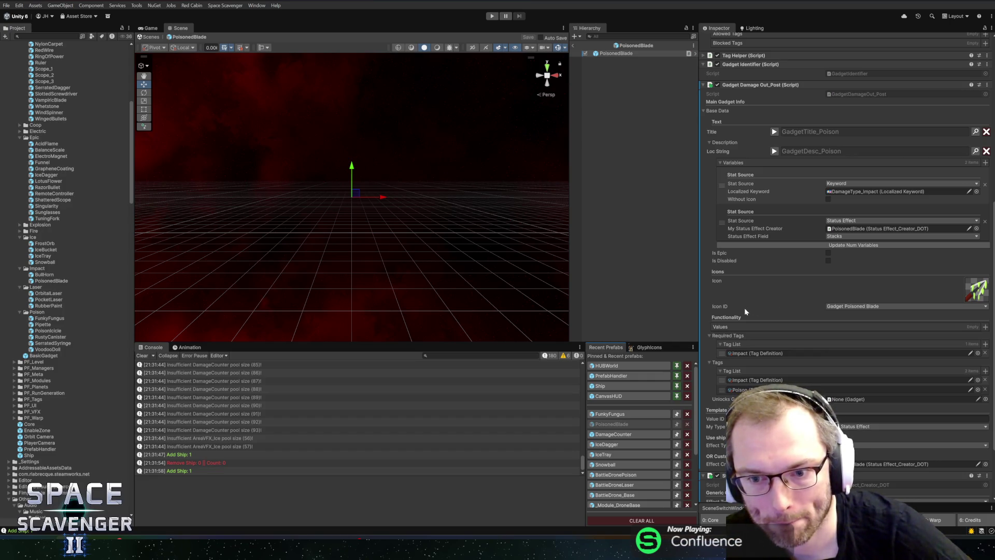
pyautogui.scroll(-1, 803, 130)
pyautogui.scroll(-3, 804, 130)
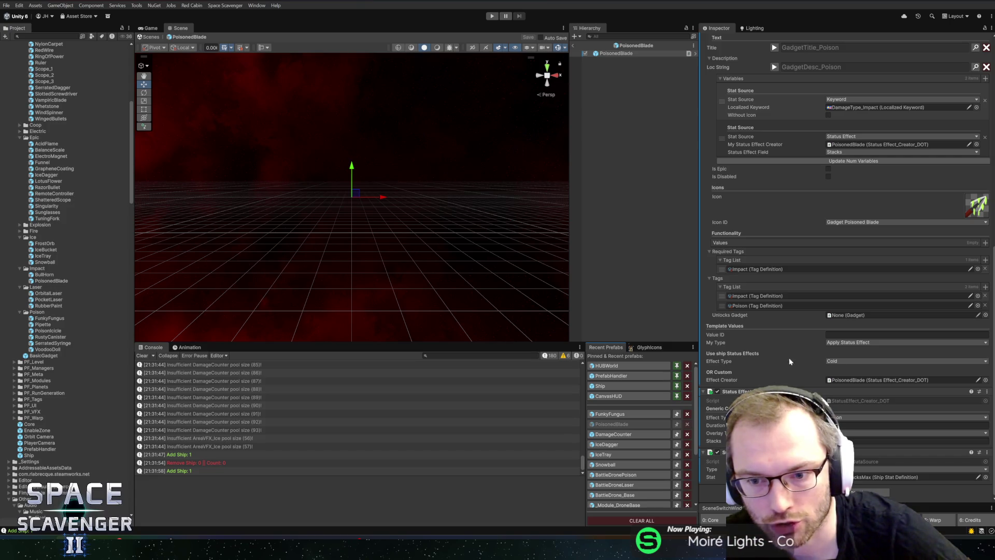
pyautogui.click(842, 361)
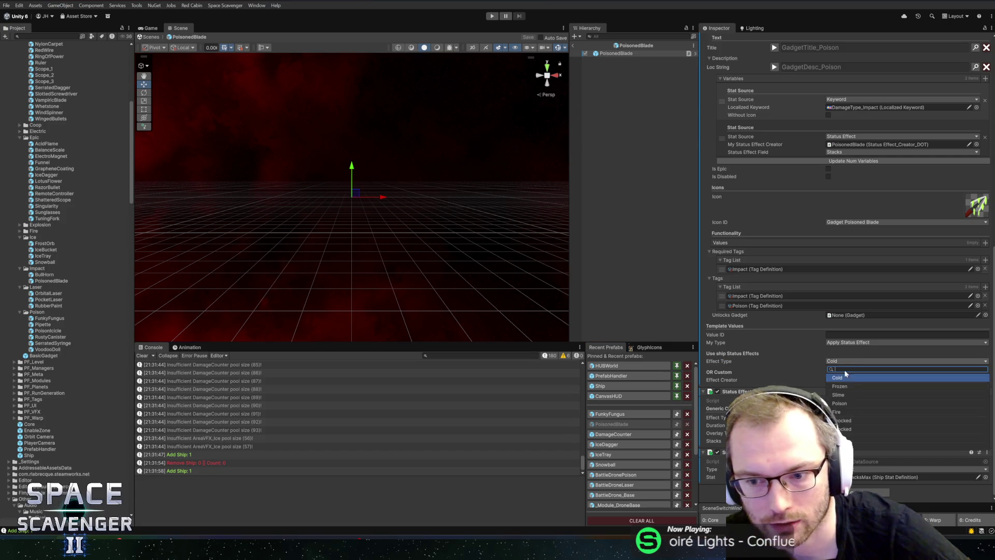
pyautogui.click(844, 404)
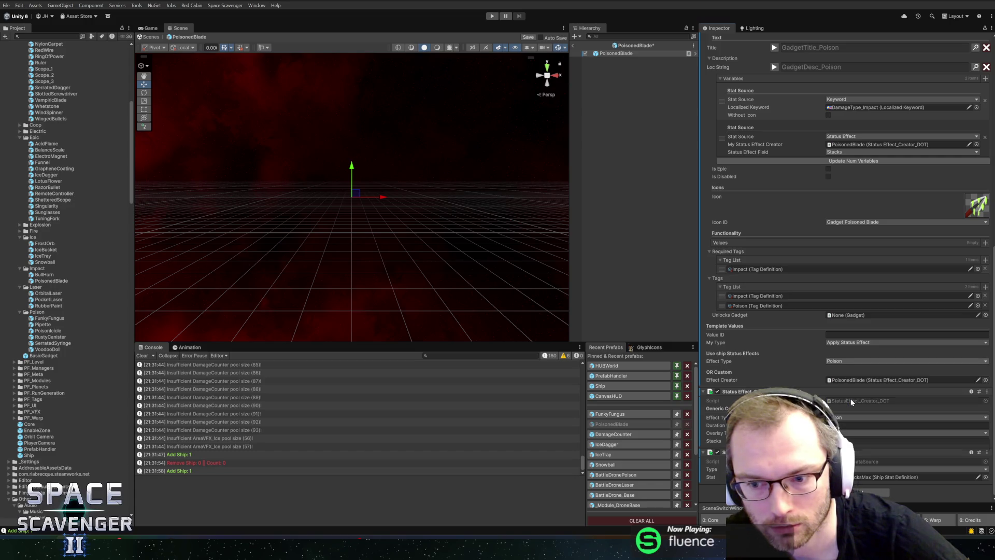
# Step: Clear the Effect Creator reference with Paste and save the prefab
pyautogui.rightClick(726, 382)
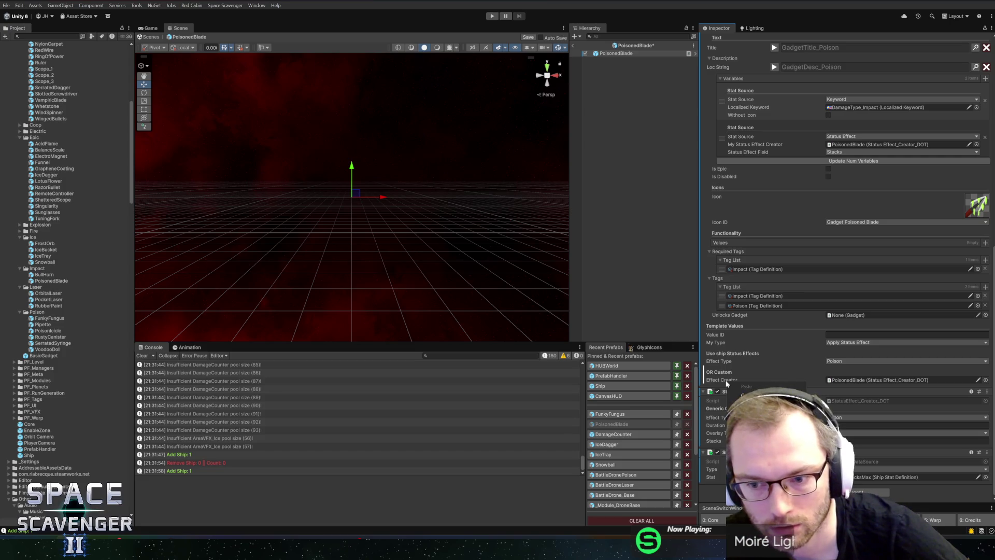
pyautogui.click(746, 386)
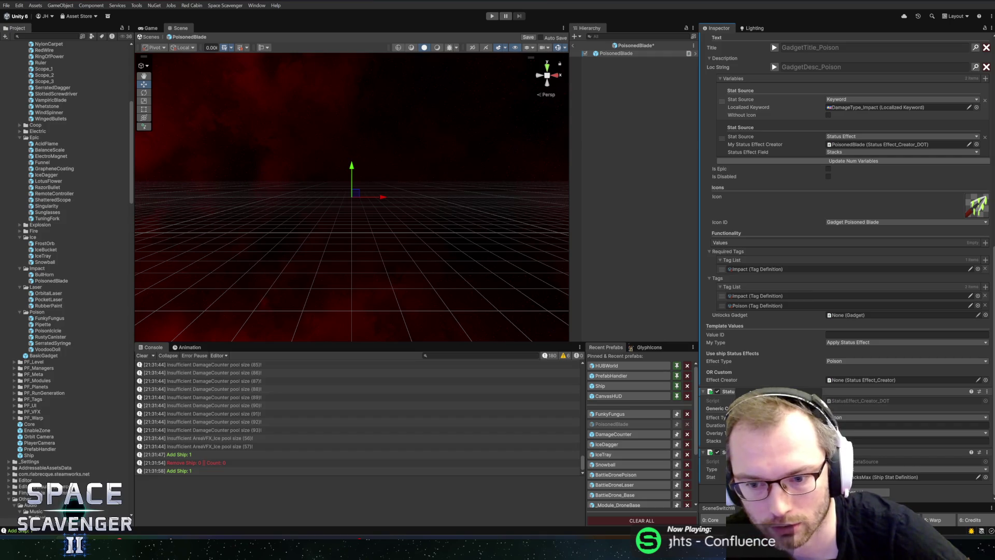
pyautogui.hotkey('ctrl', 's')
# Step: Switch the second description variable's source to Stat
pyautogui.scroll(4, 812, 283)
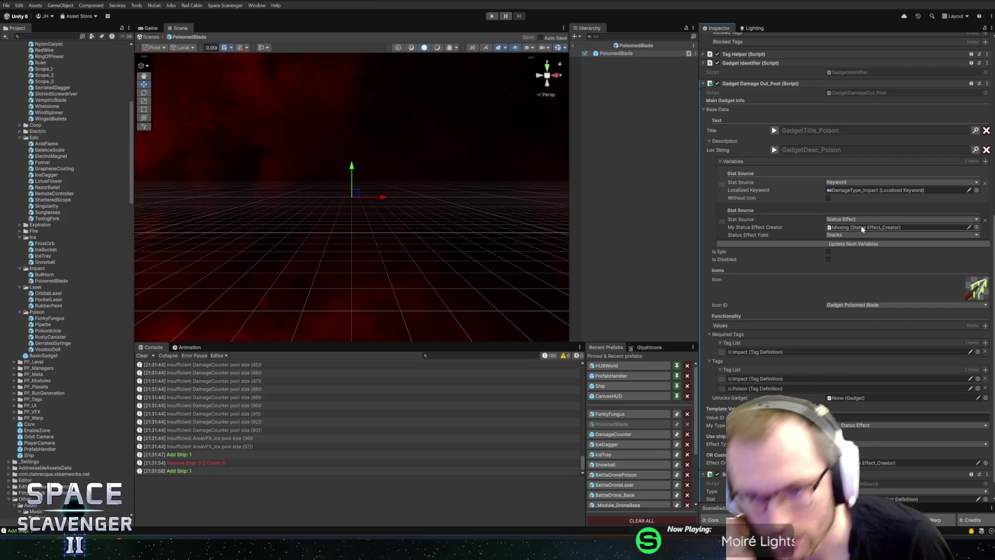
pyautogui.scroll(3, 829, 226)
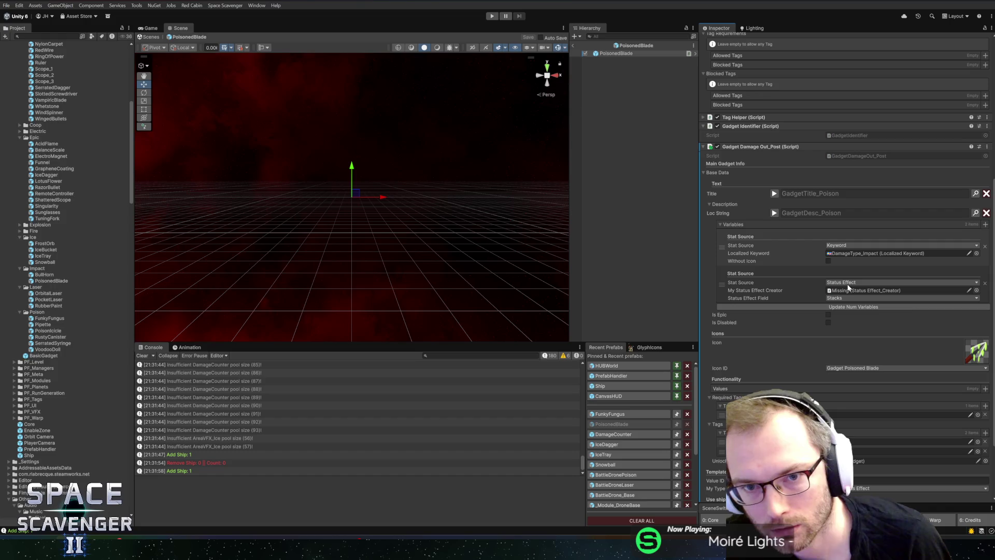
pyautogui.click(846, 284)
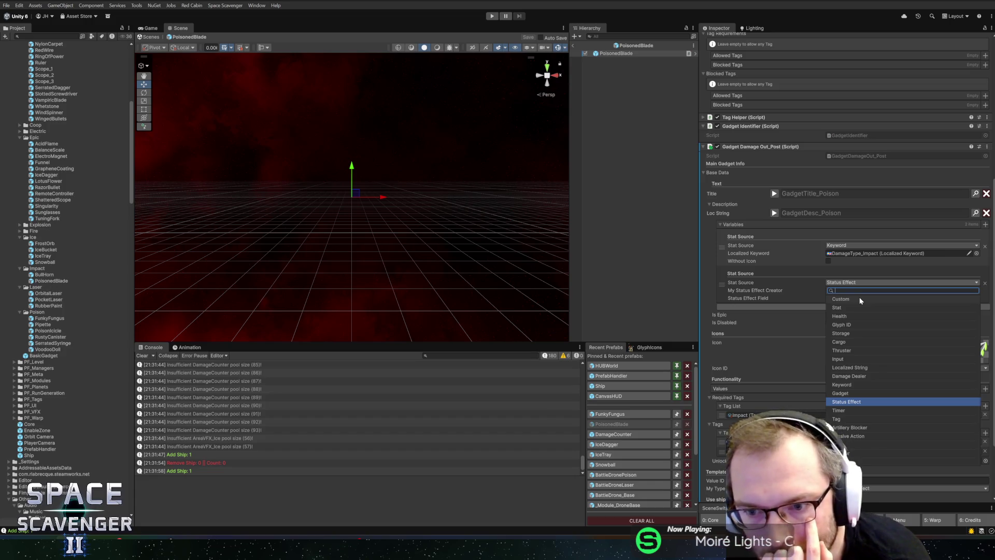
pyautogui.click(854, 306)
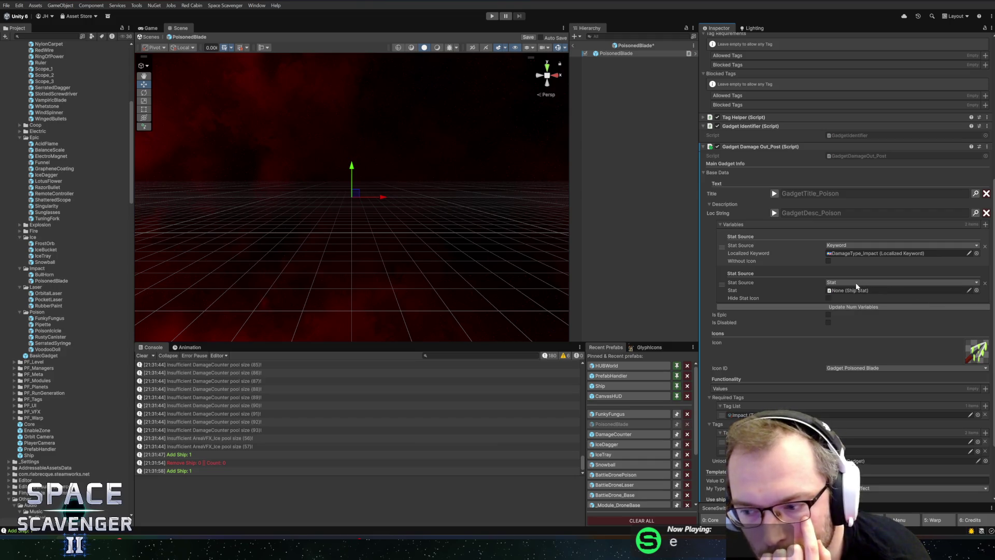
# Step: Open the sub-panel component's script for editing
pyautogui.scroll(-4, 838, 290)
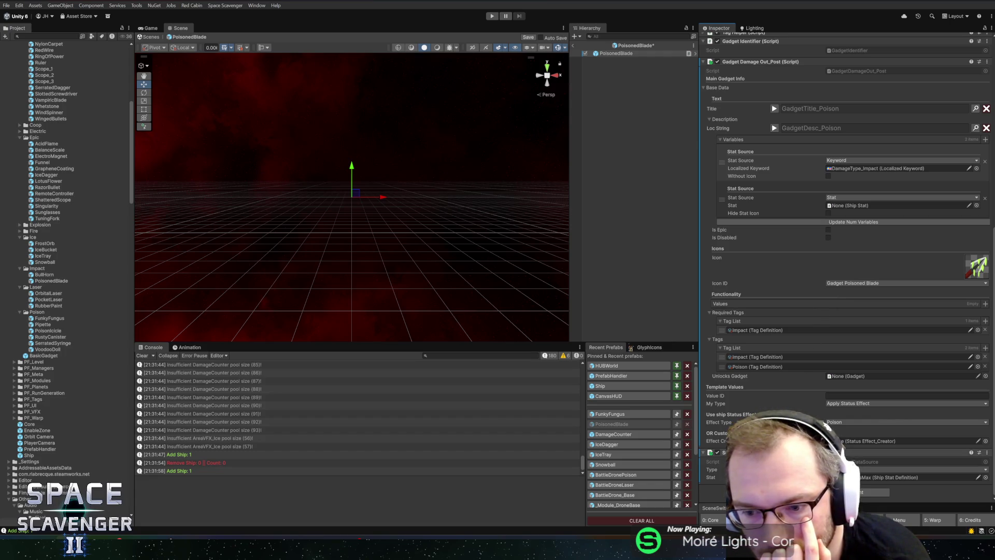
pyautogui.rightClick(803, 452)
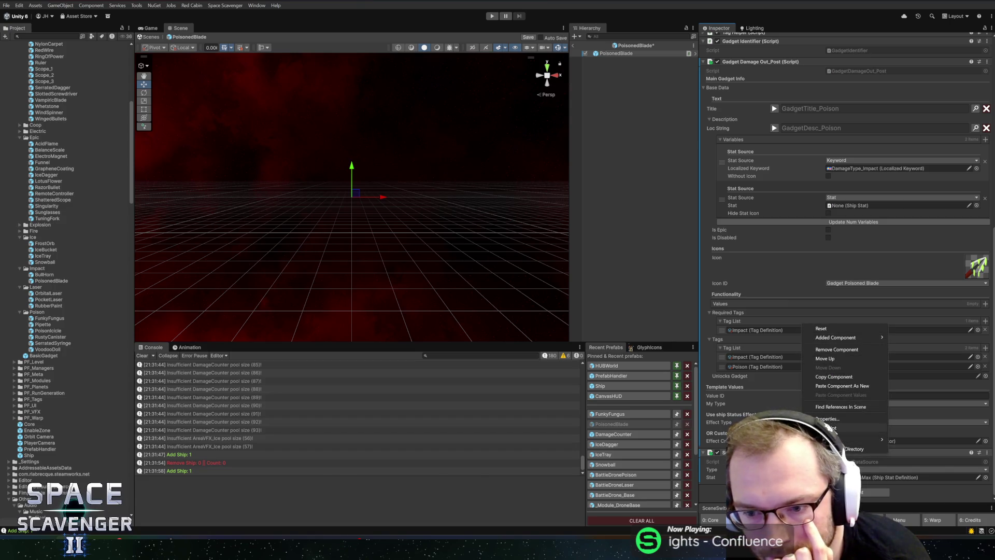
pyautogui.click(829, 427)
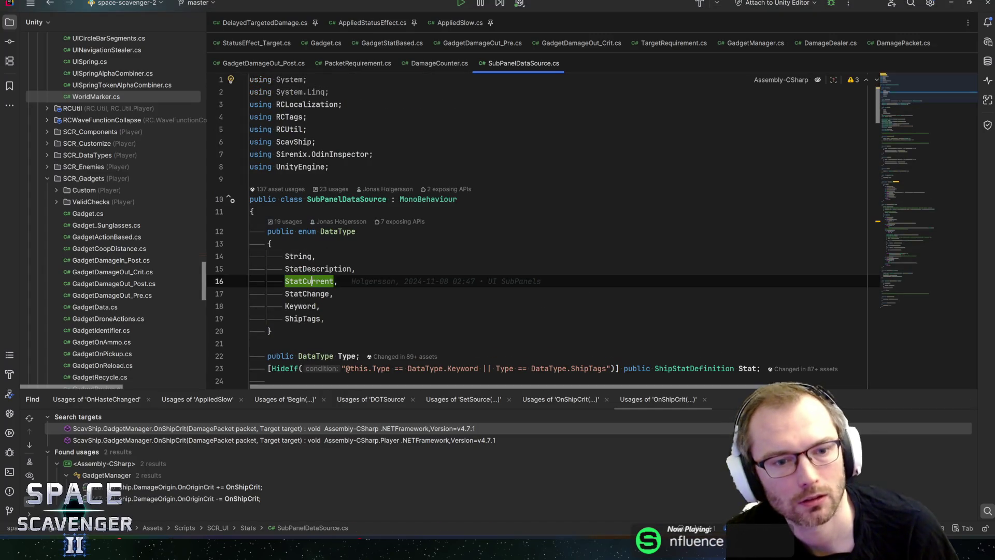
# Step: Search SubPanelDataSource.cs for StatCurrent and read through GetTitle and GetDescription
pyautogui.hotkey('ctrl', 'f')
pyautogui.scroll(-10, 539, 244)
pyautogui.scroll(-15, 451, 228)
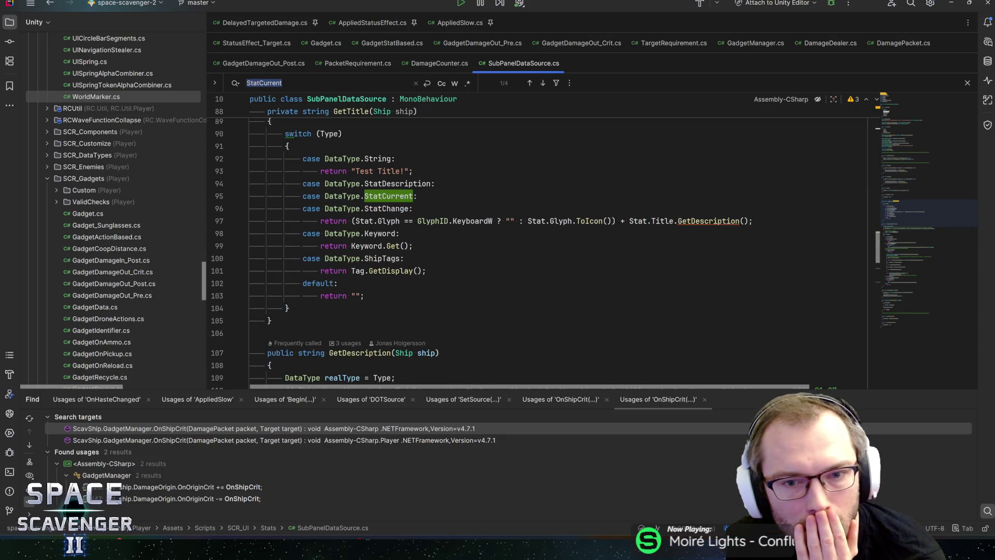
pyautogui.scroll(2, 539, 243)
pyautogui.scroll(-5, 539, 244)
pyautogui.scroll(6, 538, 244)
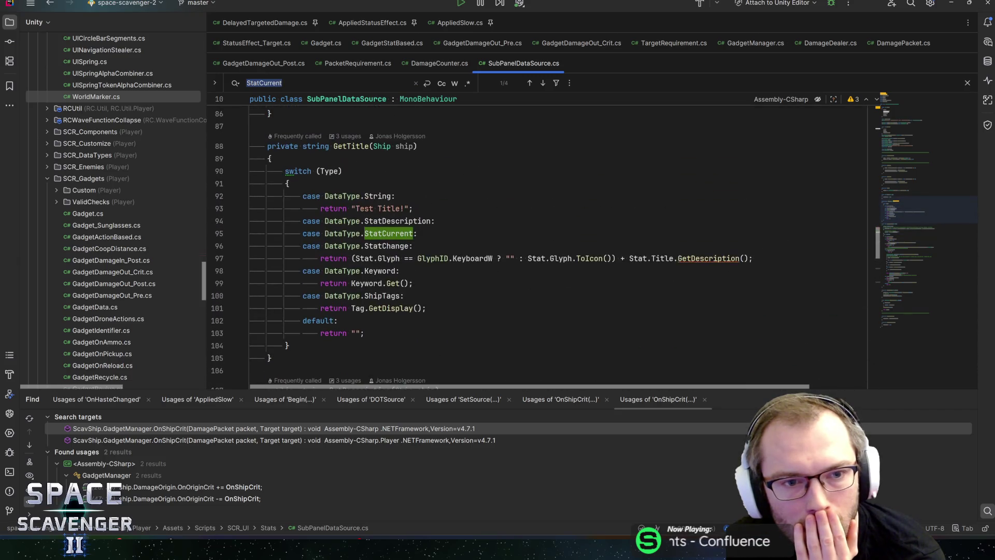
pyautogui.scroll(1, 539, 243)
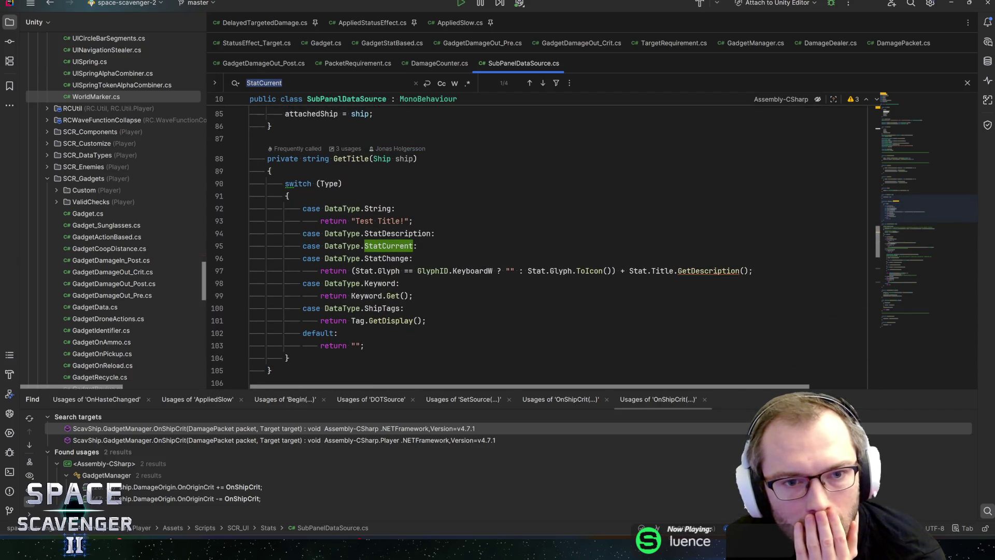
pyautogui.scroll(-5, 539, 243)
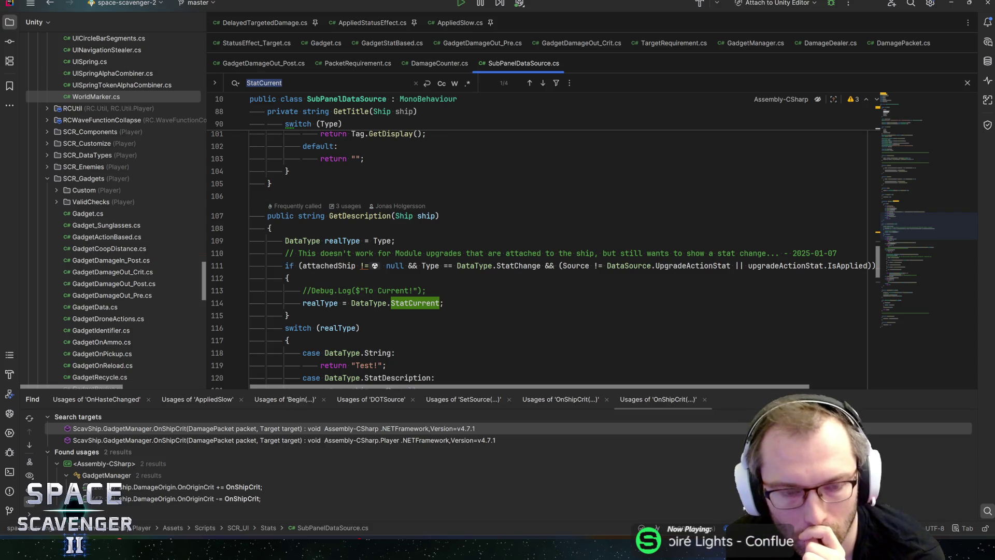
# Step: Inspect GetDescription's StatCurrent assignment and ship parameter usage, then return to Unity
pyautogui.click(425, 290)
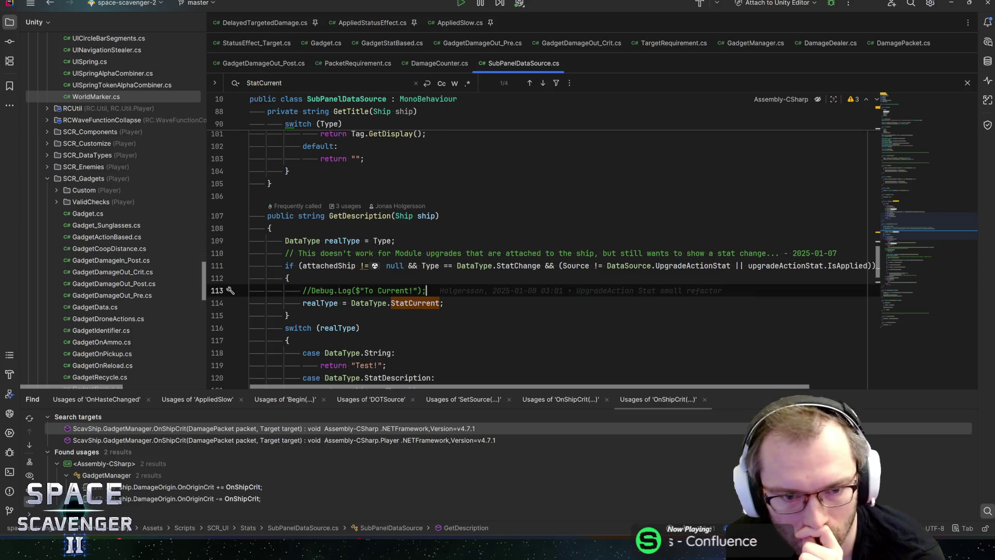
pyautogui.click(444, 302)
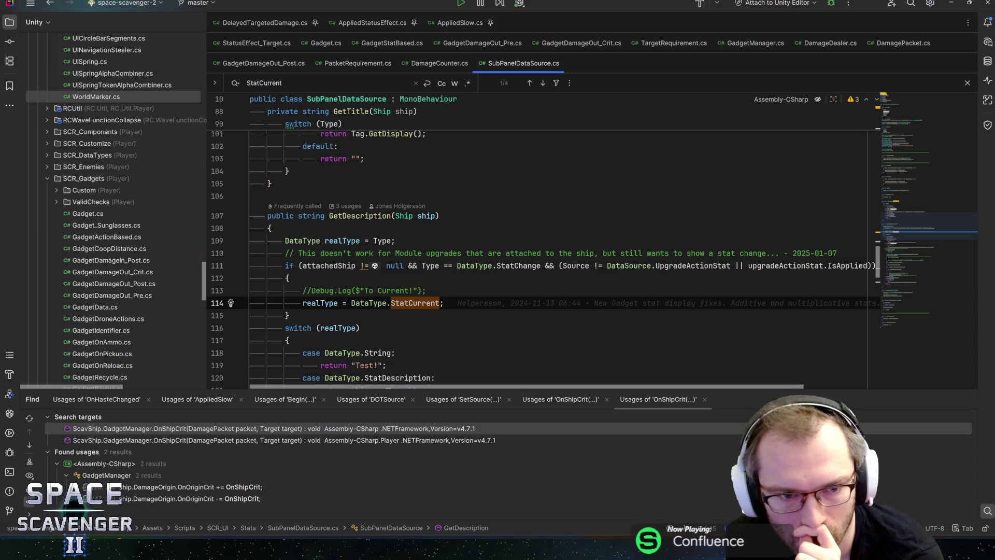
pyautogui.click(373, 215)
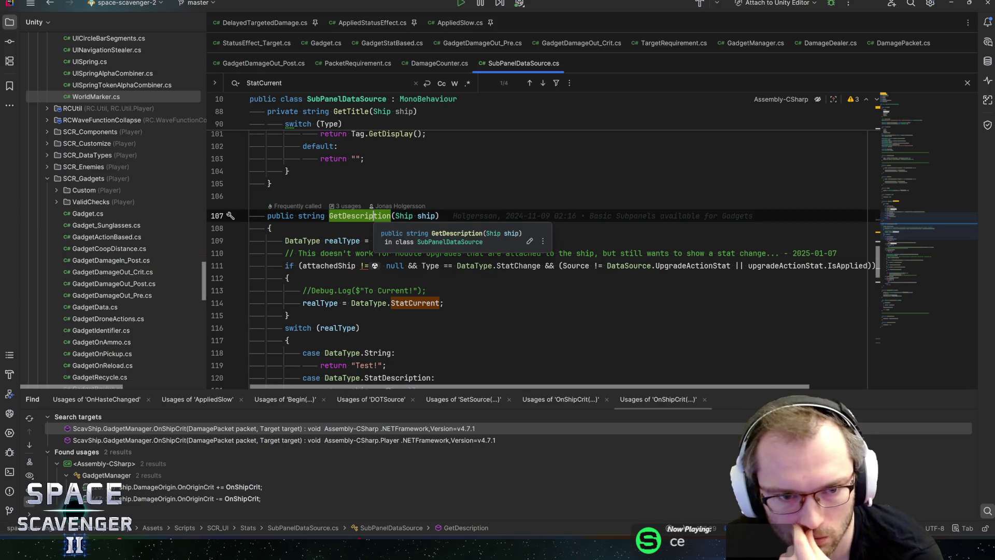
pyautogui.click(397, 215)
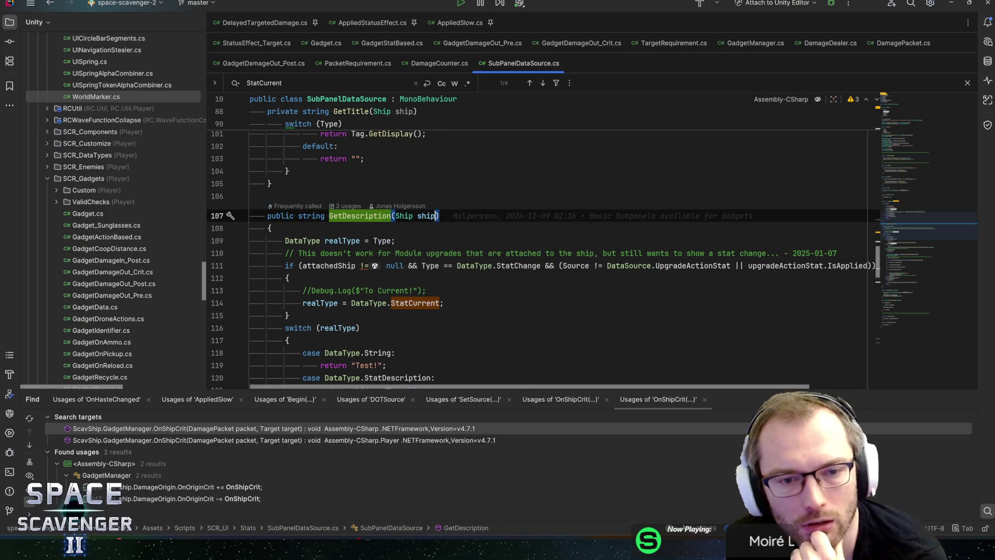
pyautogui.hotkey('ctrl', 'w')
pyautogui.hotkey('ctrl', 'w')
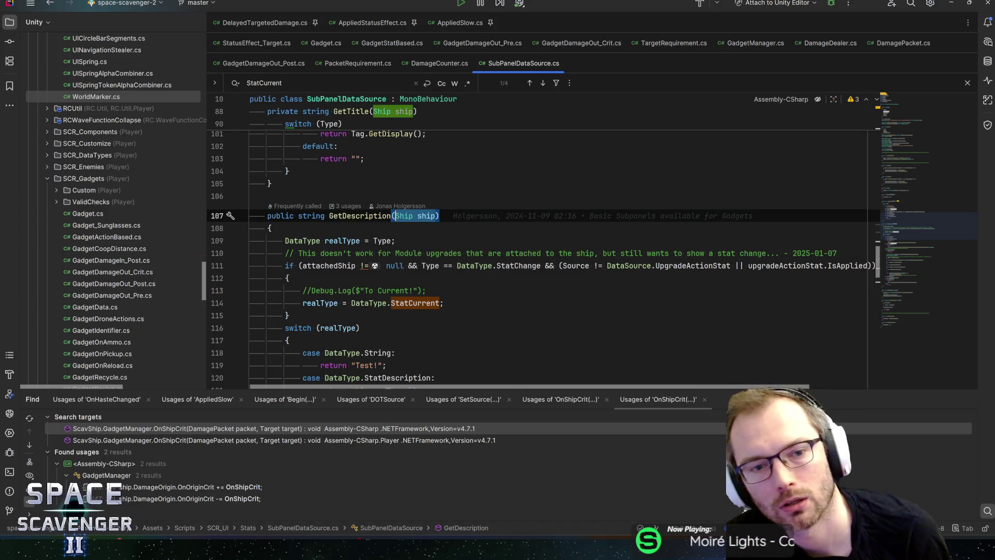
pyautogui.click(395, 215)
pyautogui.hotkey('alt', 'Tab')
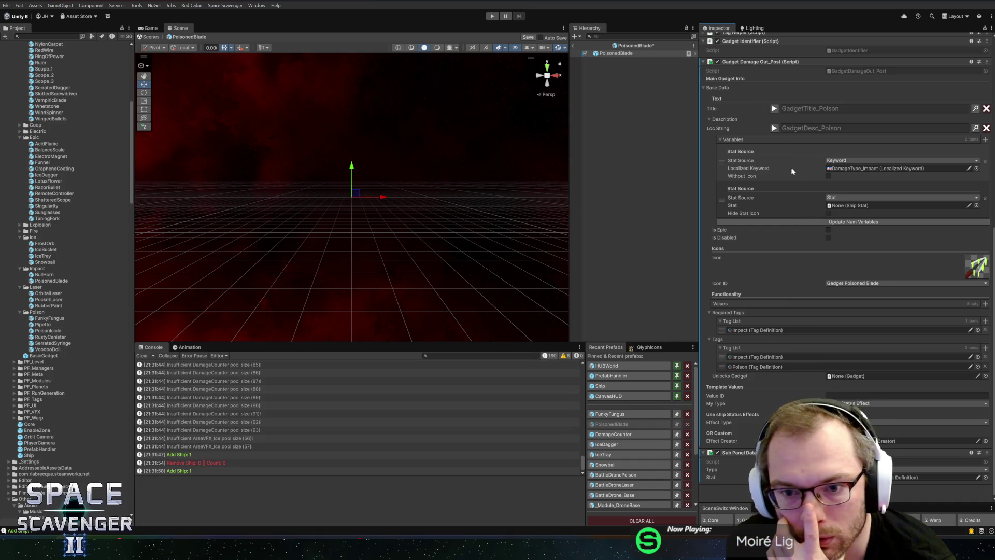
pyautogui.rightClick(769, 62)
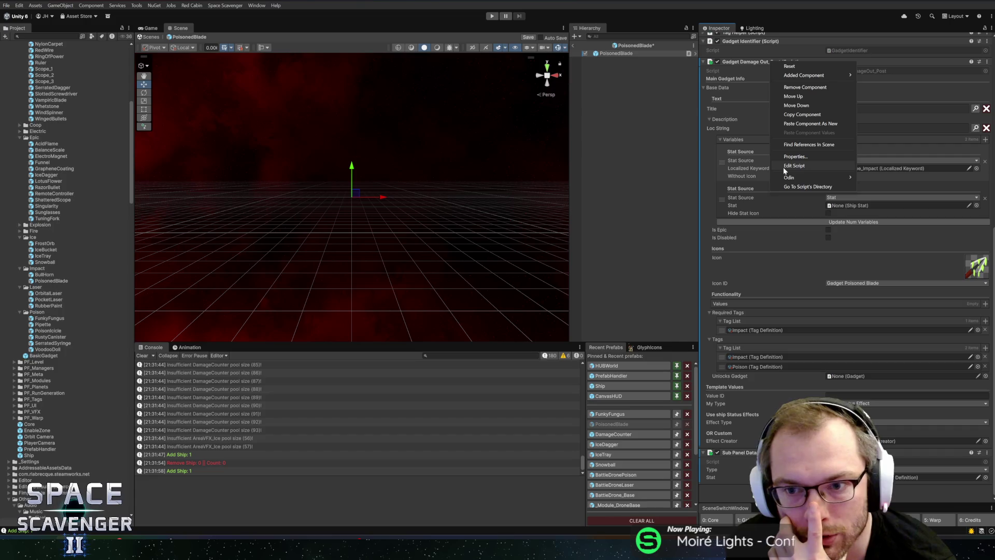
pyautogui.click(794, 166)
pyautogui.hotkey('ctrl', 'f')
pyautogui.write('getdesc')
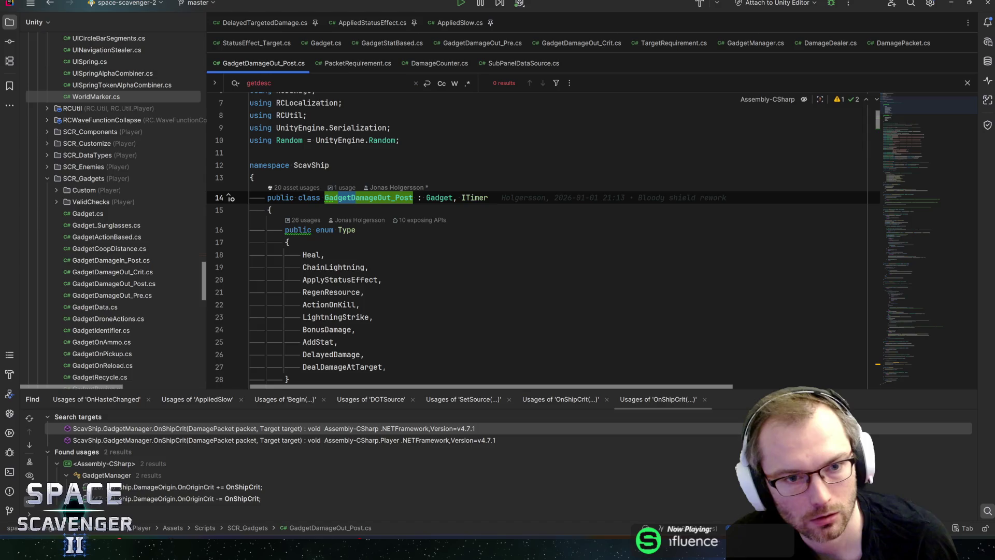
pyautogui.keyDown('ctrl'); pyautogui.click(440, 198); pyautogui.keyUp('ctrl')
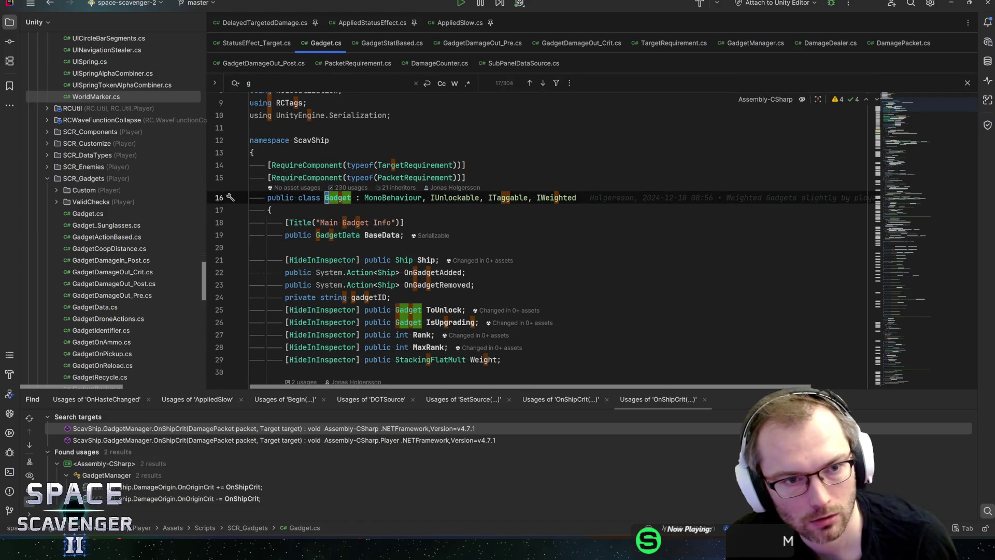
pyautogui.press('BackSpace')
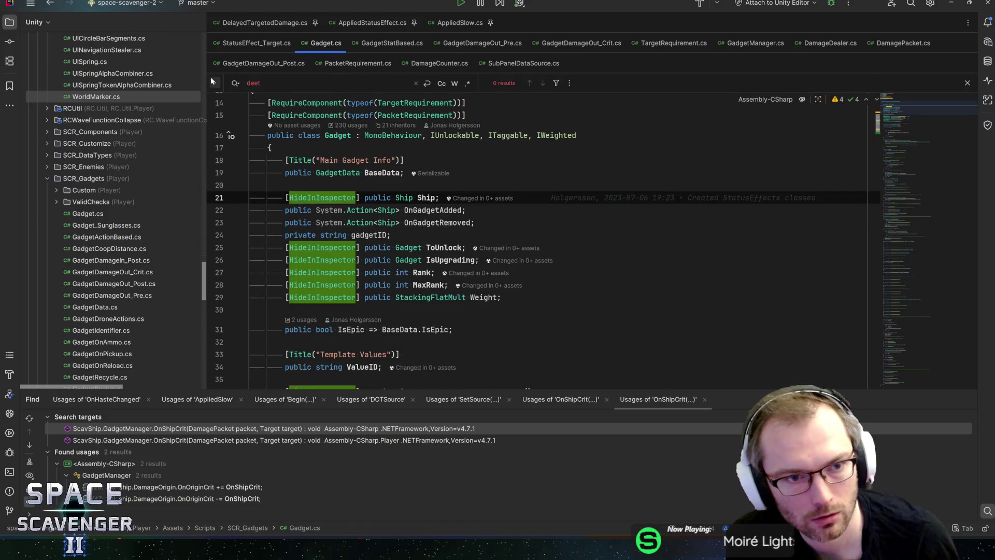
pyautogui.write('descr')
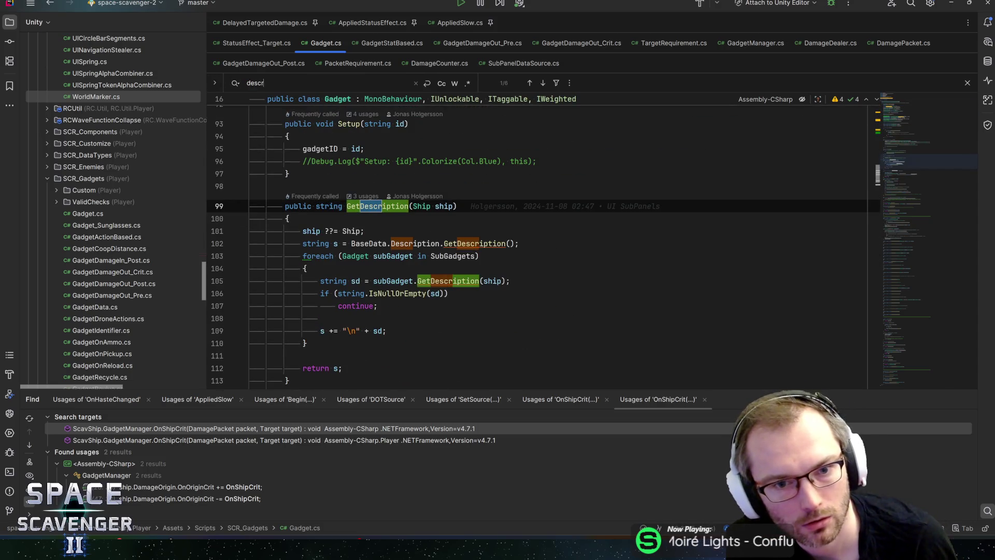
pyautogui.click(439, 207)
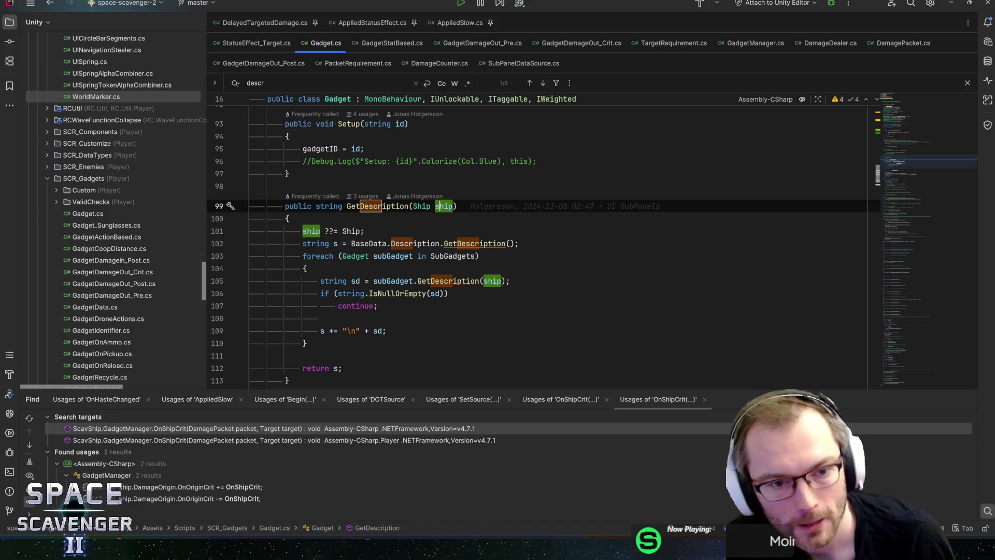
pyautogui.click(365, 231)
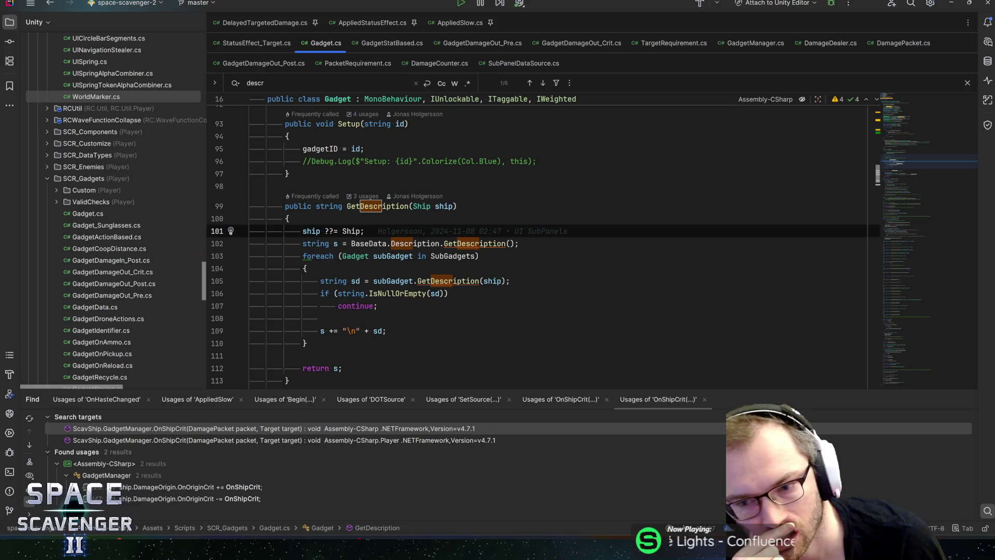
pyautogui.hotkey('alt', 'Tab')
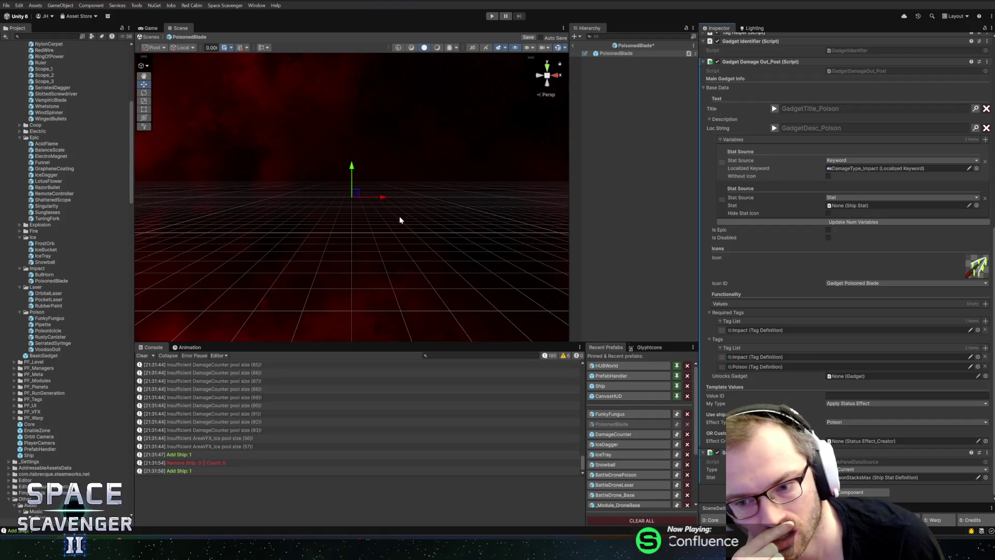
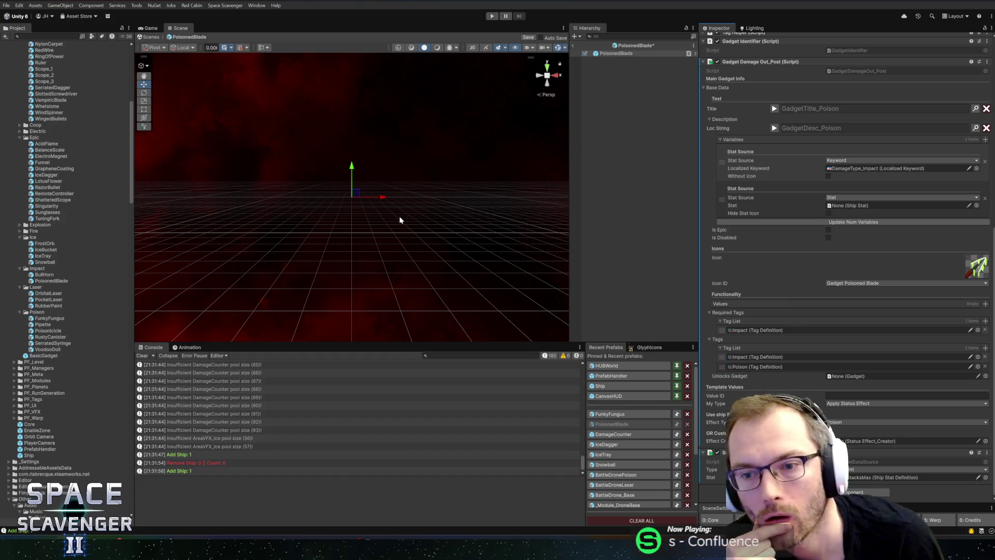
# Step: Set the second description variable's source to Keyword with DamageType_Poison
pyautogui.click(774, 128)
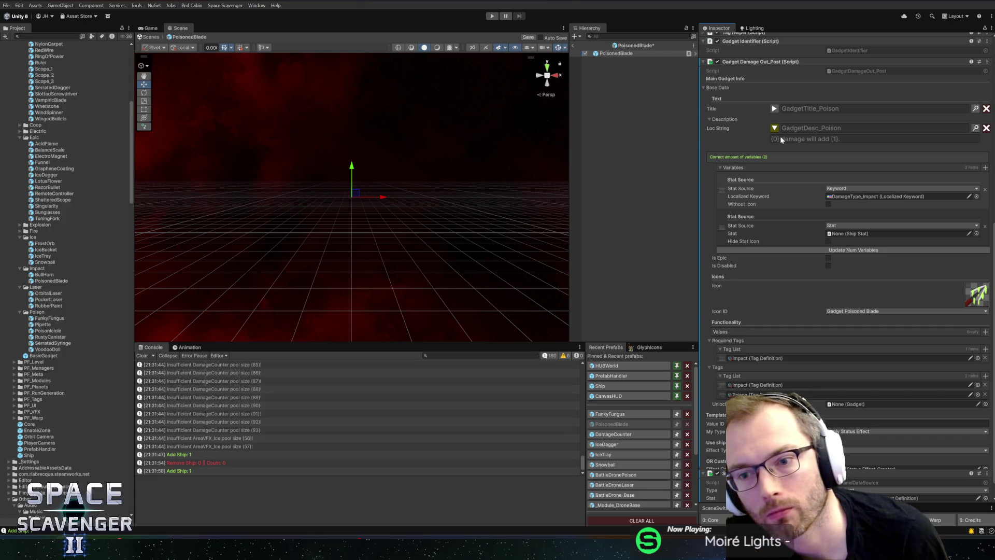
pyautogui.click(846, 226)
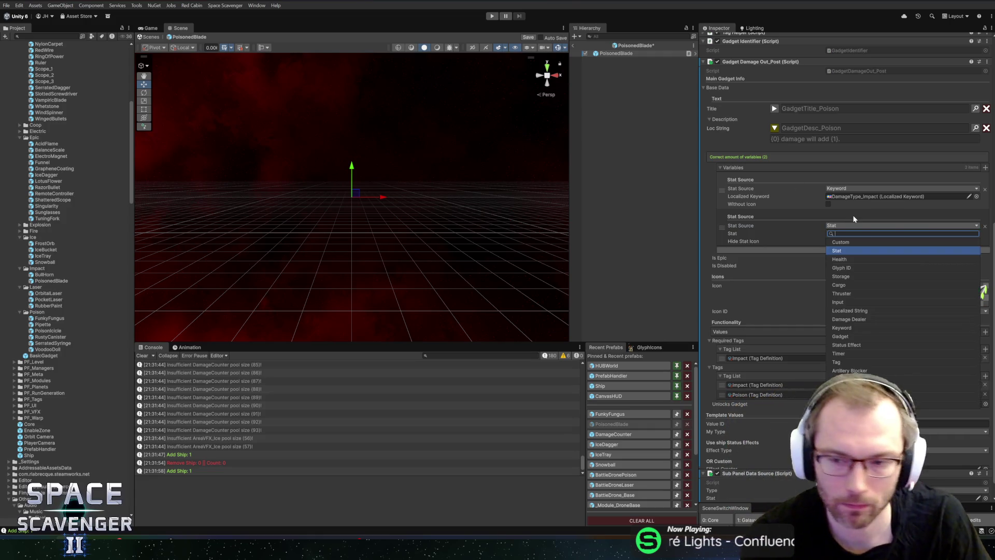
pyautogui.write('key')
pyautogui.click(828, 241)
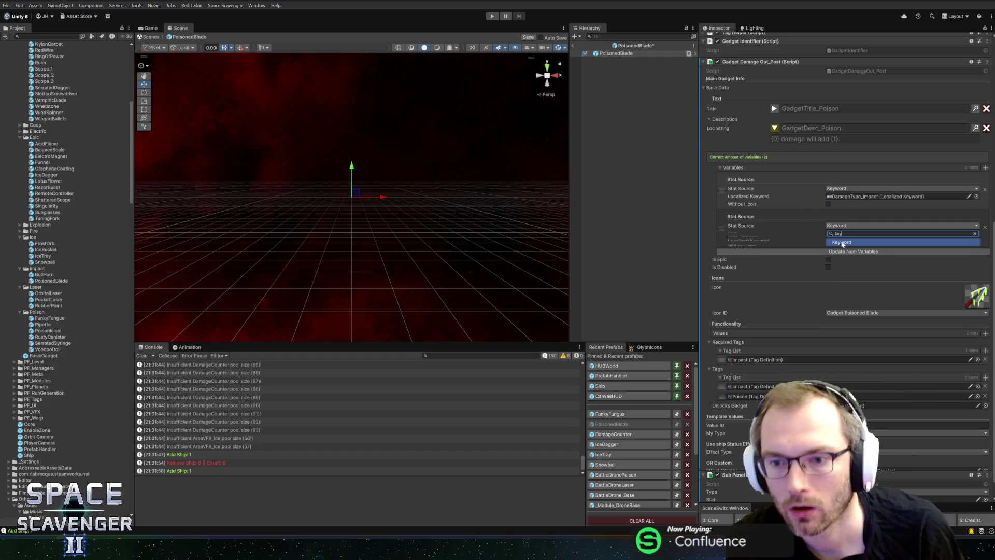
pyautogui.click(976, 234)
pyautogui.write('sta')
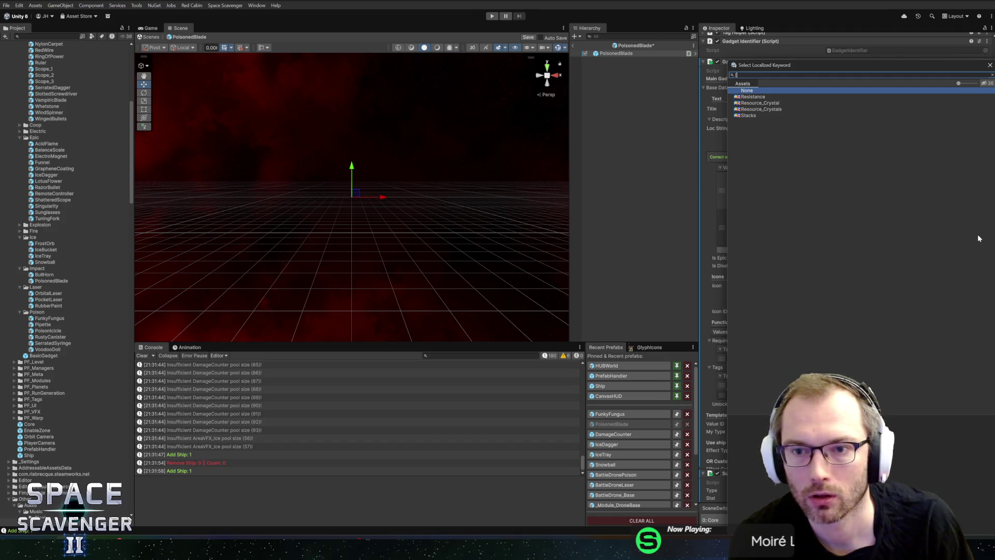
pyautogui.press('BackSpace')
pyautogui.press('BackSpace')
pyautogui.press('BackSpace')
pyautogui.write('poi')
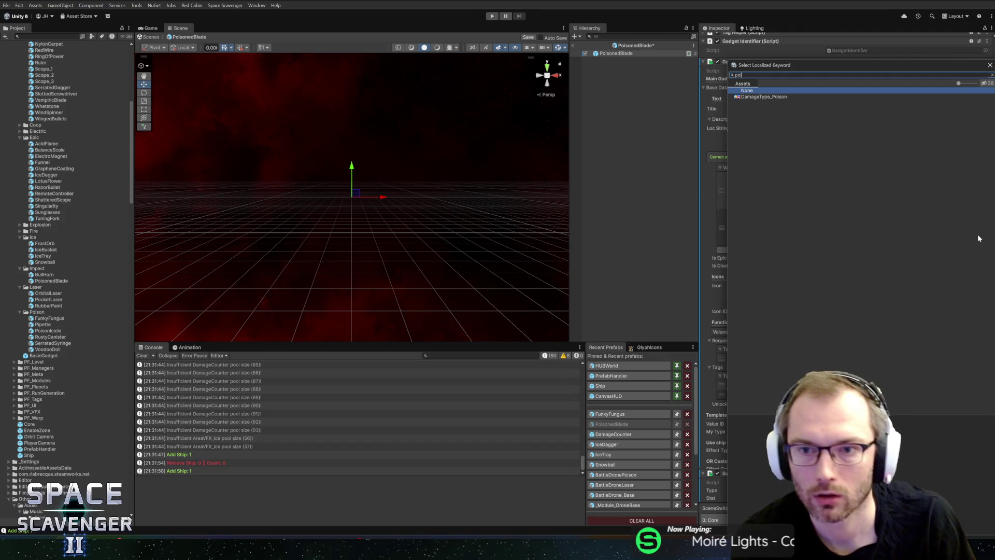
pyautogui.doubleClick(754, 97)
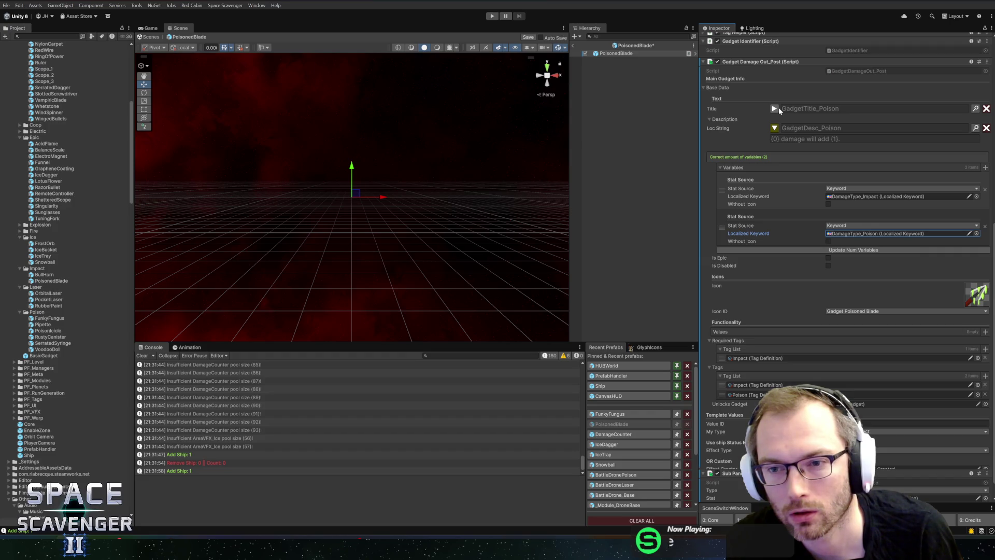
# Step: Try the Stacks keyword, close the chooser, save the prefab and open the Localization Editor
pyautogui.click(976, 233)
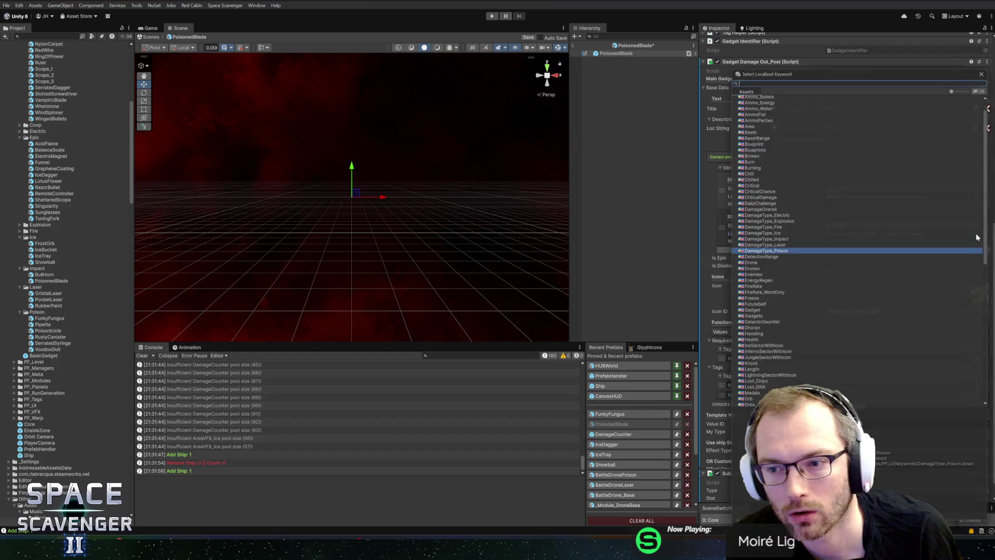
pyautogui.write('sta')
pyautogui.click(752, 116)
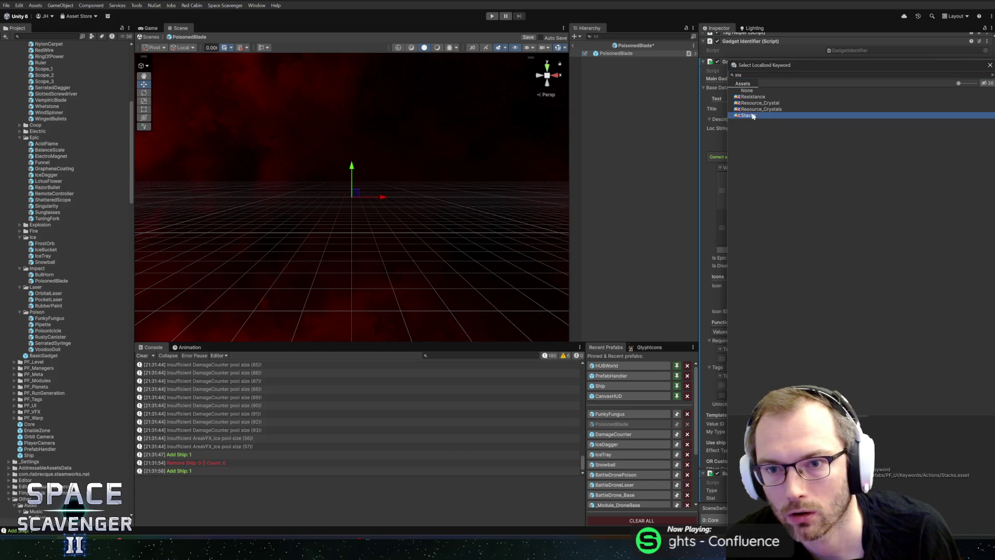
pyautogui.click(989, 66)
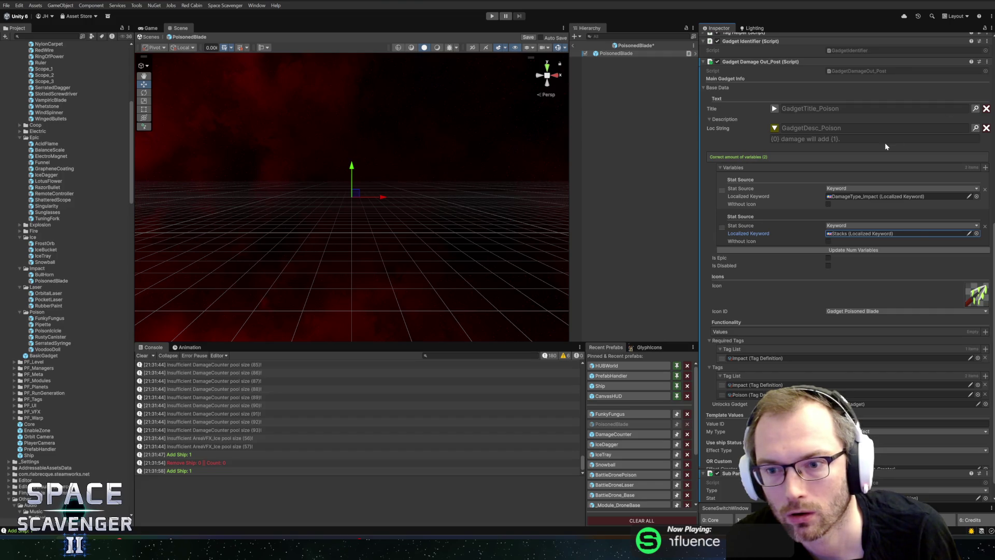
pyautogui.hotkey('ctrl', 's')
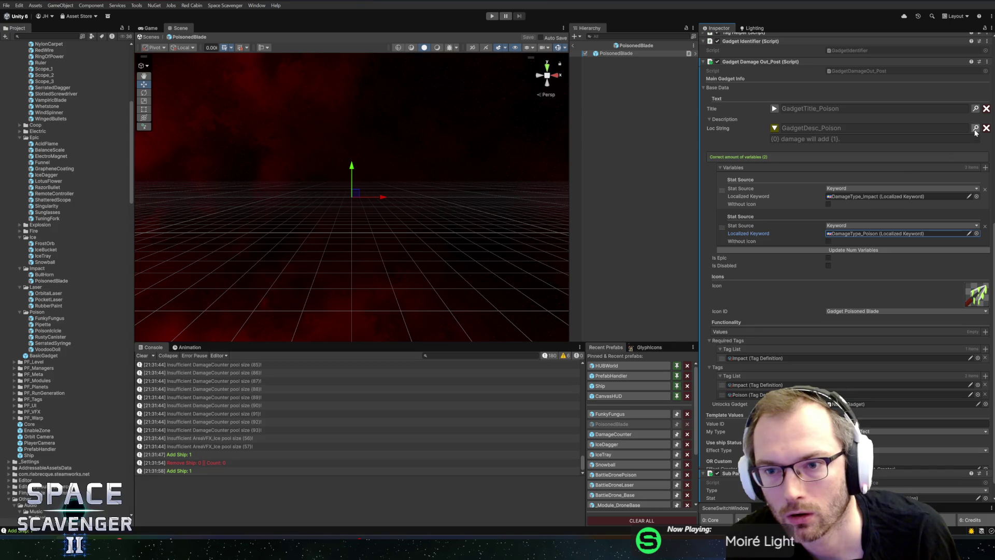
pyautogui.hotkey('ctrl', 'l')
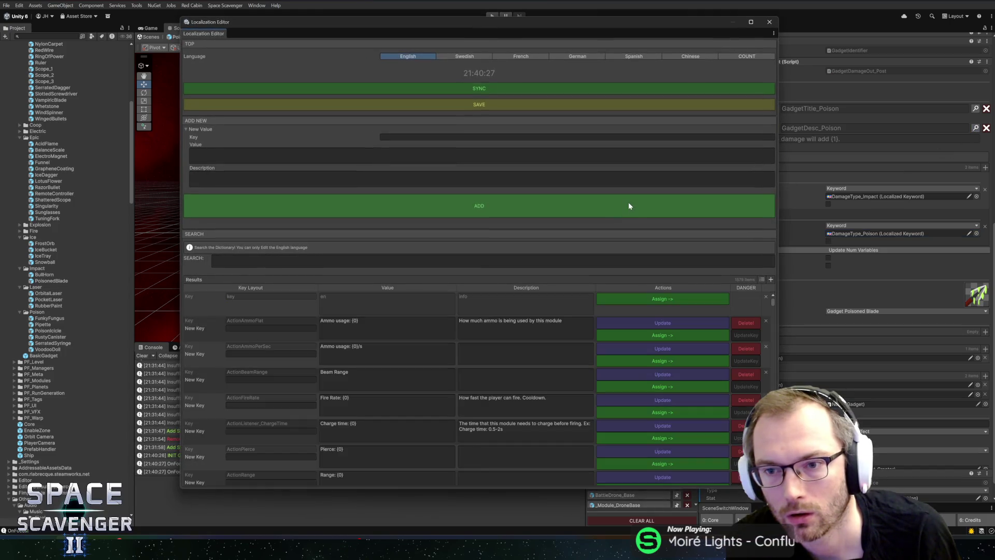
# Step: Search the localization dictionary for 'gadgetdesc_poi' to review the existing poison descriptions
pyautogui.click(479, 260)
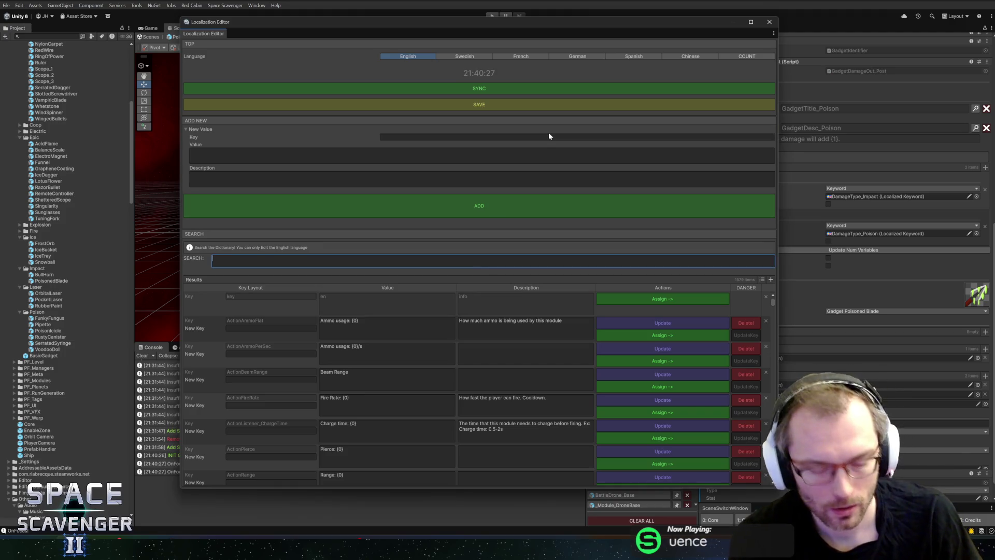
pyautogui.moveTo(598, 31)
pyautogui.mouseDown()
pyautogui.moveTo(521, 35)
pyautogui.moveTo(546, 33)
pyautogui.mouseUp()
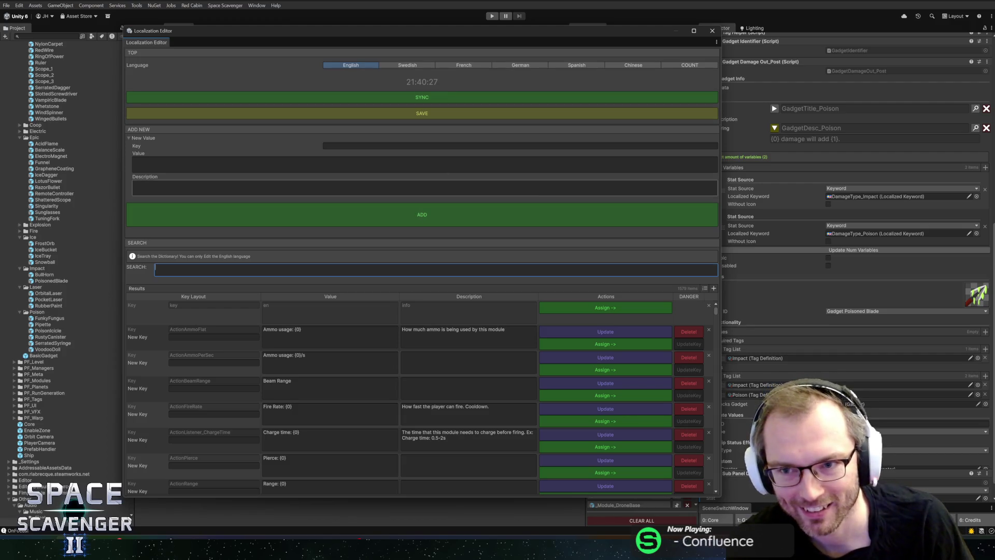
pyautogui.scroll(10, 818, 175)
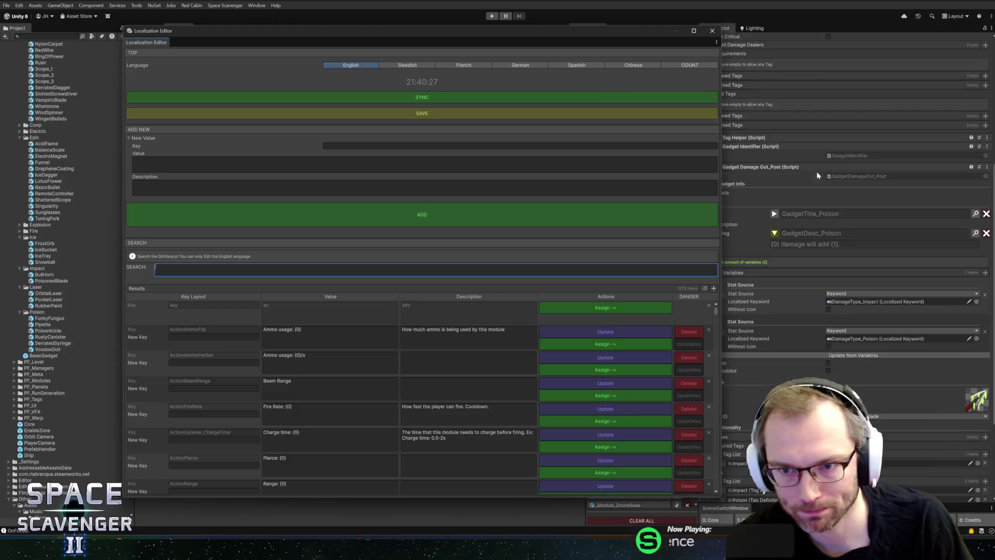
pyautogui.scroll(-5, 817, 175)
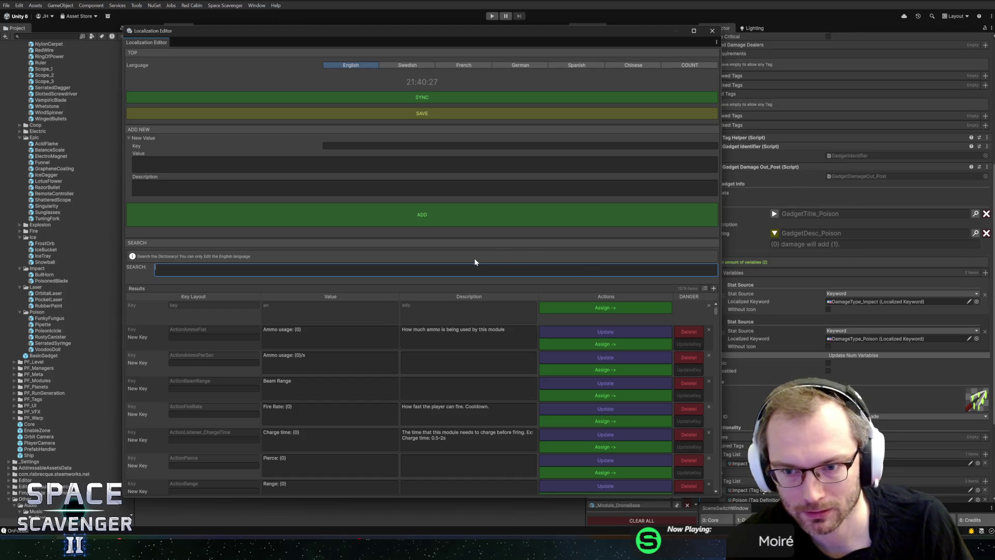
pyautogui.write('gadgetdesc')
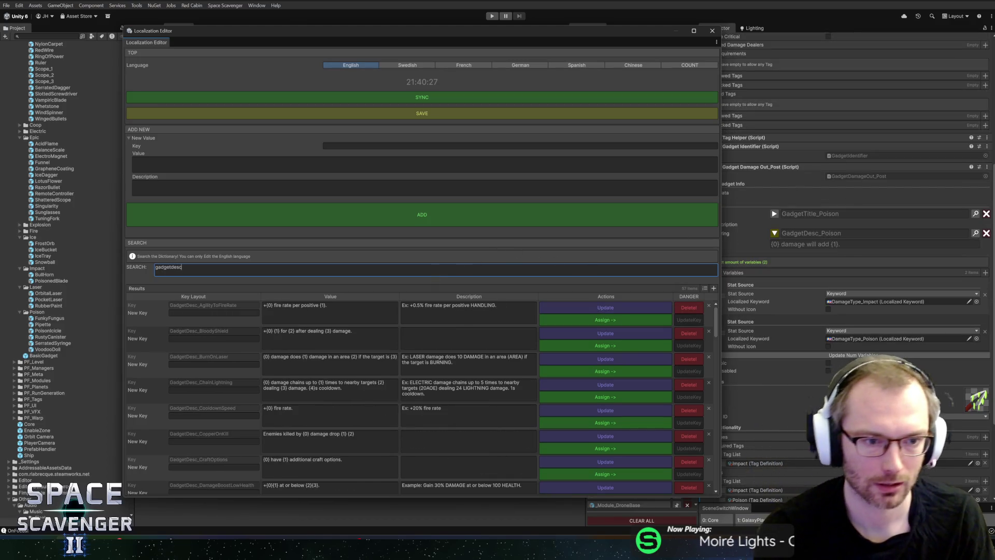
pyautogui.write('_poi')
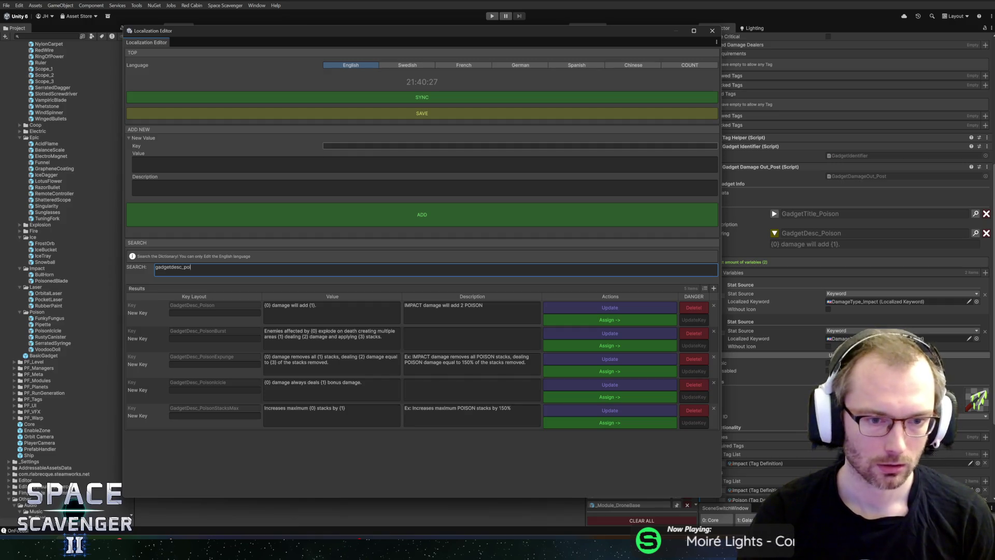
# Step: Enter Gadget_PoisonedBlade as the new entry's key in the Add New section
pyautogui.click(363, 146)
pyautogui.write('G')
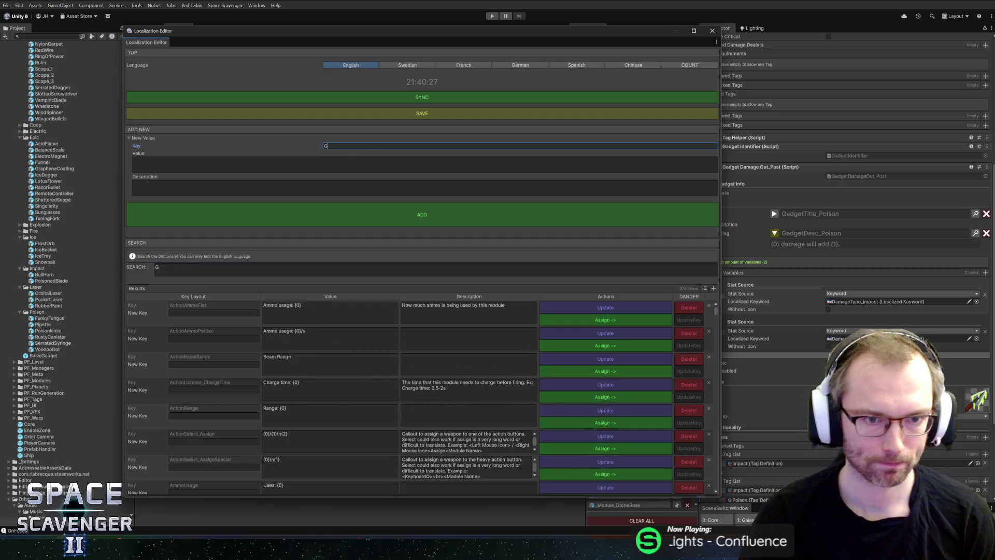
pyautogui.write('adget_')
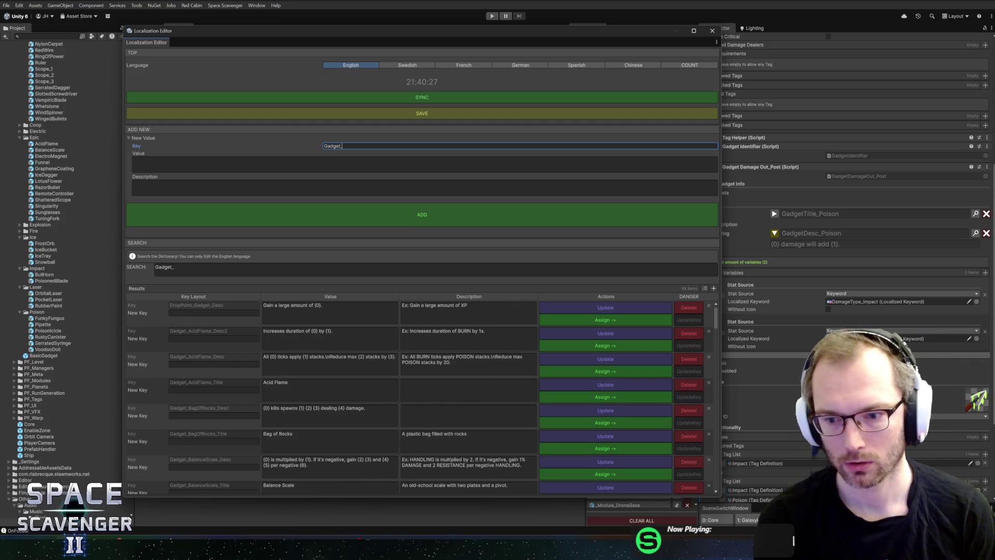
pyautogui.moveTo(662, 35)
pyautogui.mouseDown()
pyautogui.moveTo(638, 56)
pyautogui.moveTo(634, 45)
pyautogui.mouseUp()
pyautogui.write('PoisonedBlade')
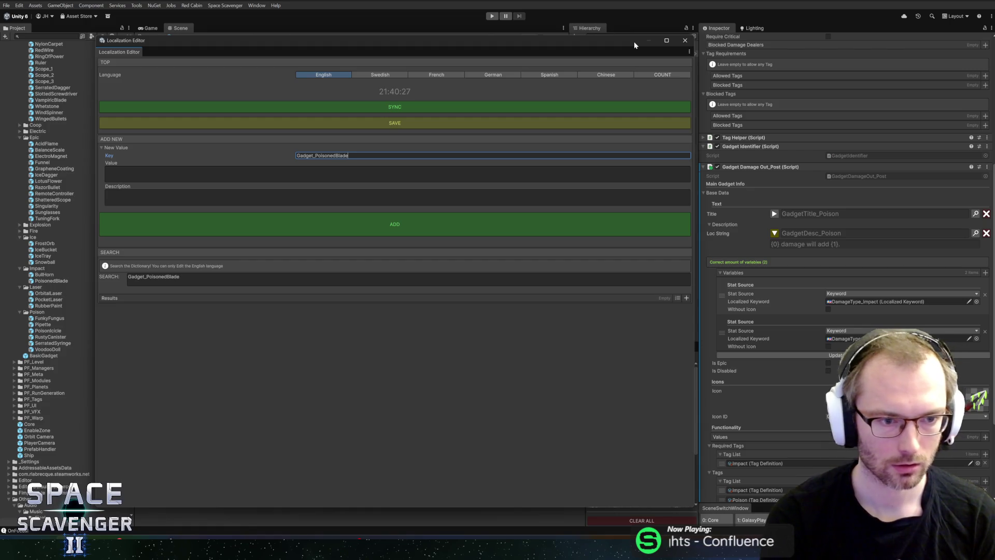
pyautogui.write('_Desc')
# Step: Add Gadget_PoisonedBlade_Desc with value '{0} damage applies {1} stacks.' and assign it to the gadget
pyautogui.press('Tab')
pyautogui.write('{')
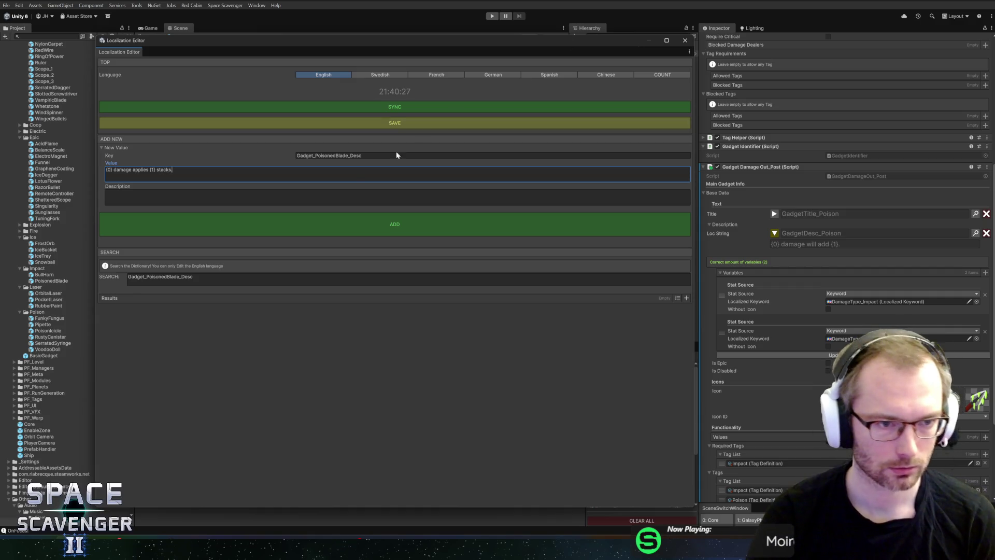
pyautogui.click(394, 197)
pyautogui.write('Exl')
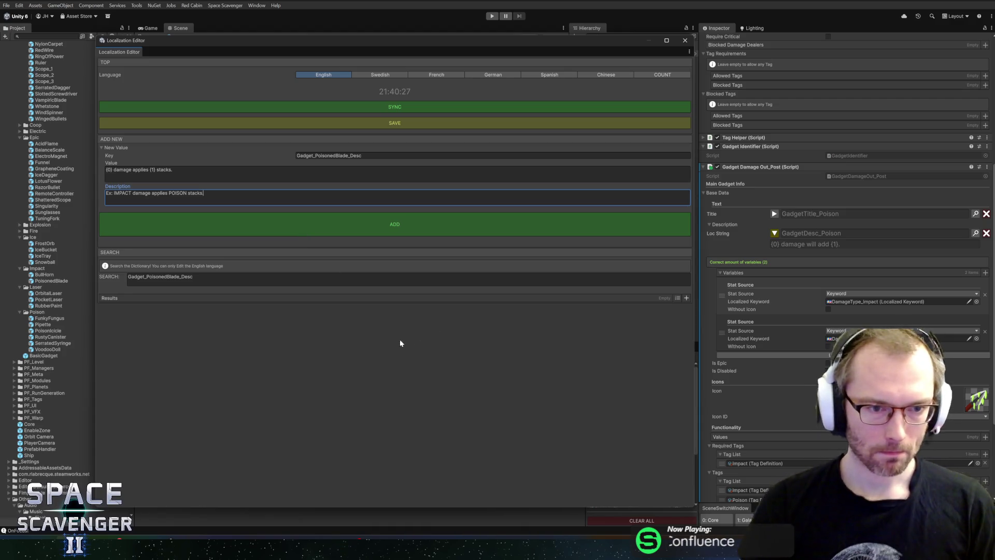
pyautogui.click(372, 371)
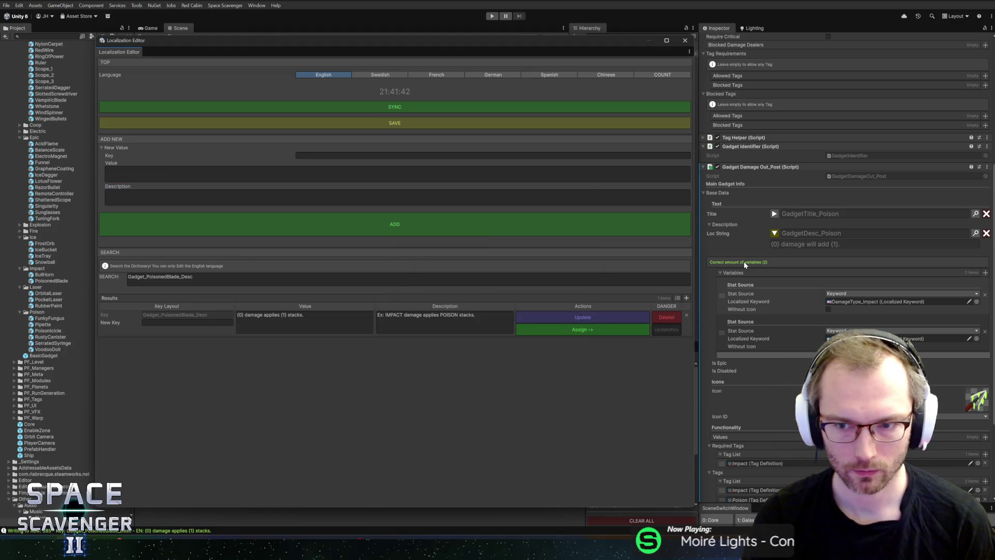
pyautogui.click(774, 214)
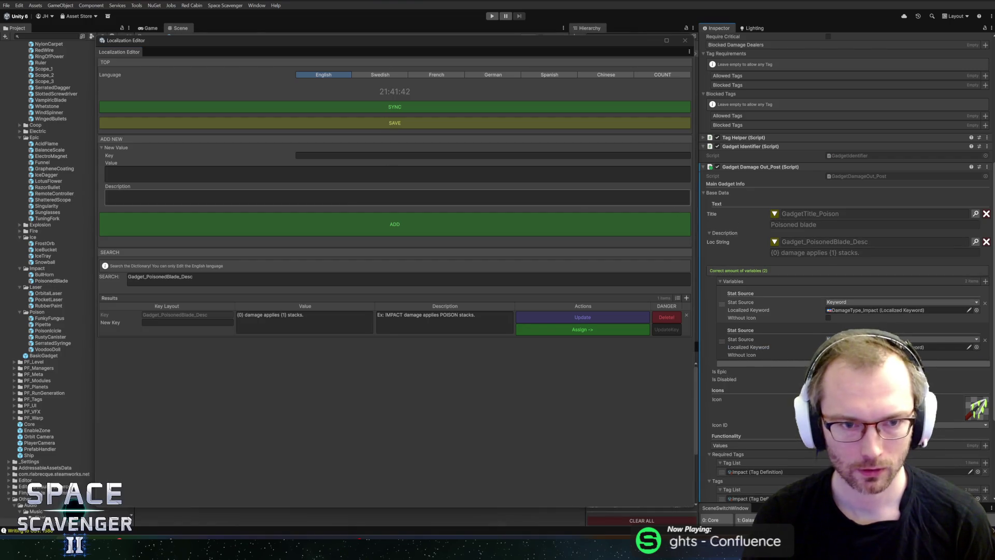
# Step: Search 'poisoned' and rename the title entry's key to Gadget_PoisonedBlade_Title, then assign it
pyautogui.hotkey('ctrl', 'a')
pyautogui.write('poisoned')
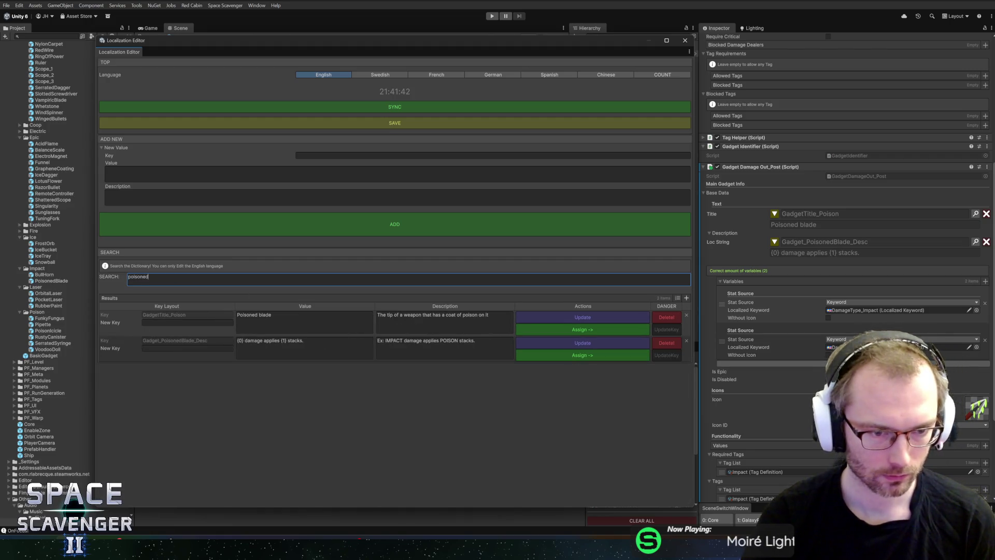
pyautogui.click(208, 322)
pyautogui.write('Gadget_Poi')
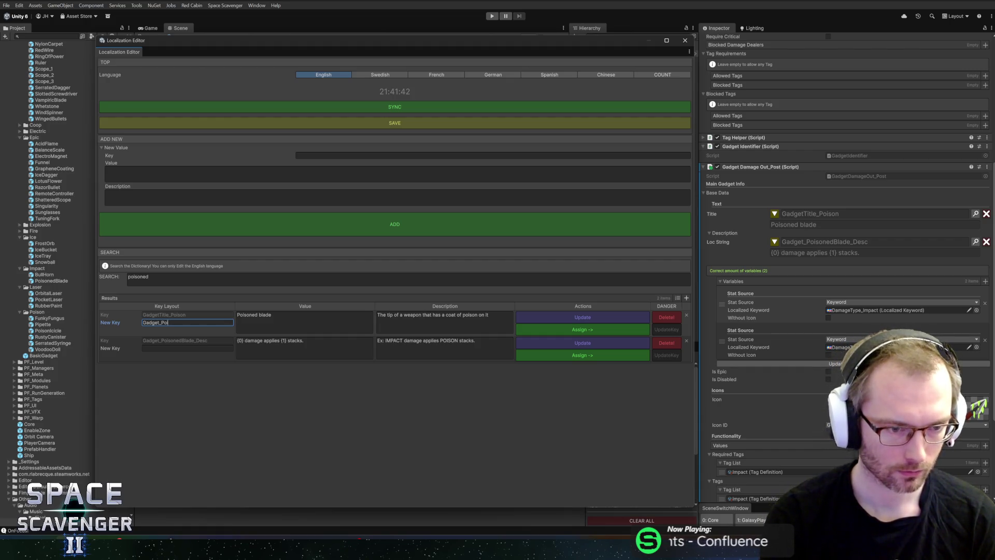
pyautogui.write('sonedBlade_Title')
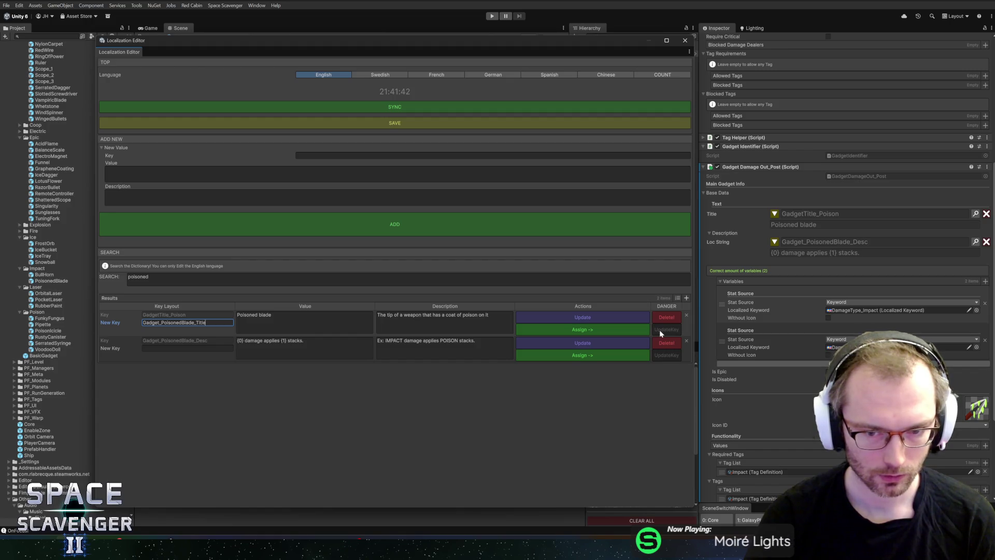
pyautogui.click(185, 274)
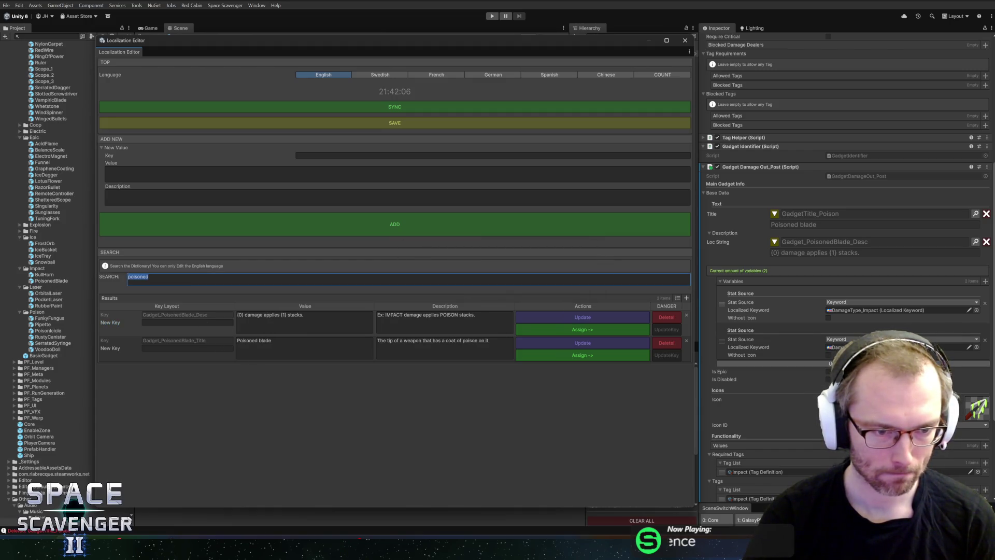
pyautogui.click(544, 358)
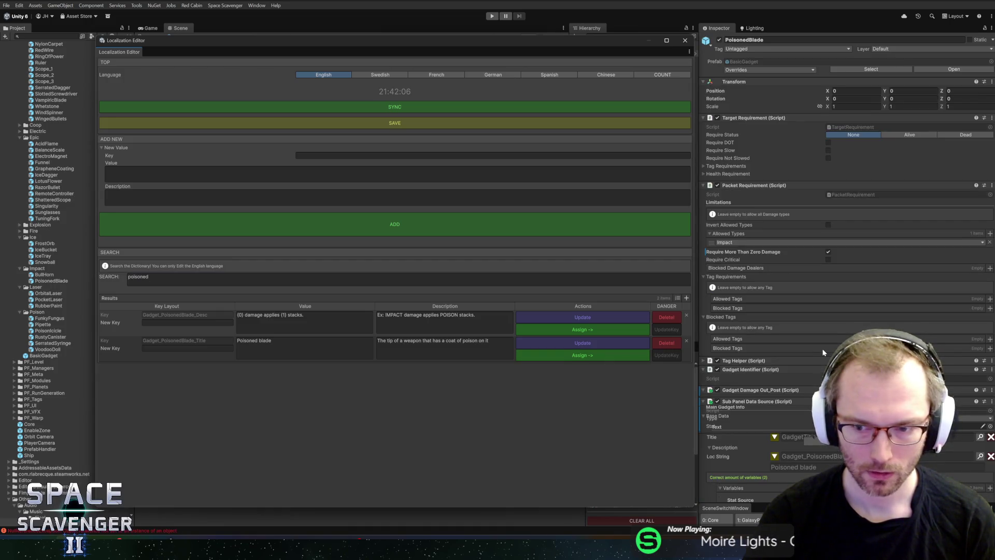
# Step: Select the PoisonedBlade object, assign it the title key, and close the Localization Editor
pyautogui.click(788, 117)
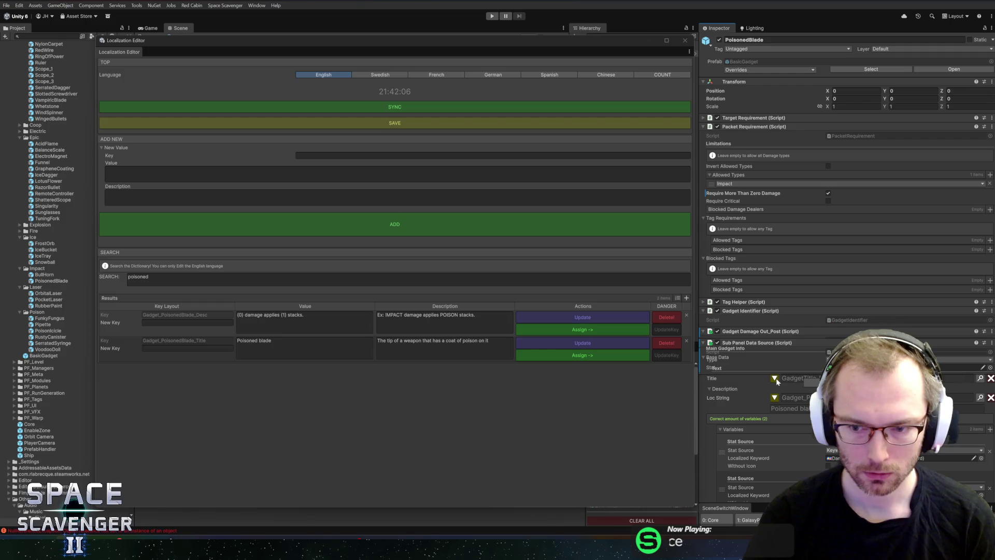
pyautogui.moveTo(608, 45); pyautogui.dragTo(596, 110)
pyautogui.click(613, 54)
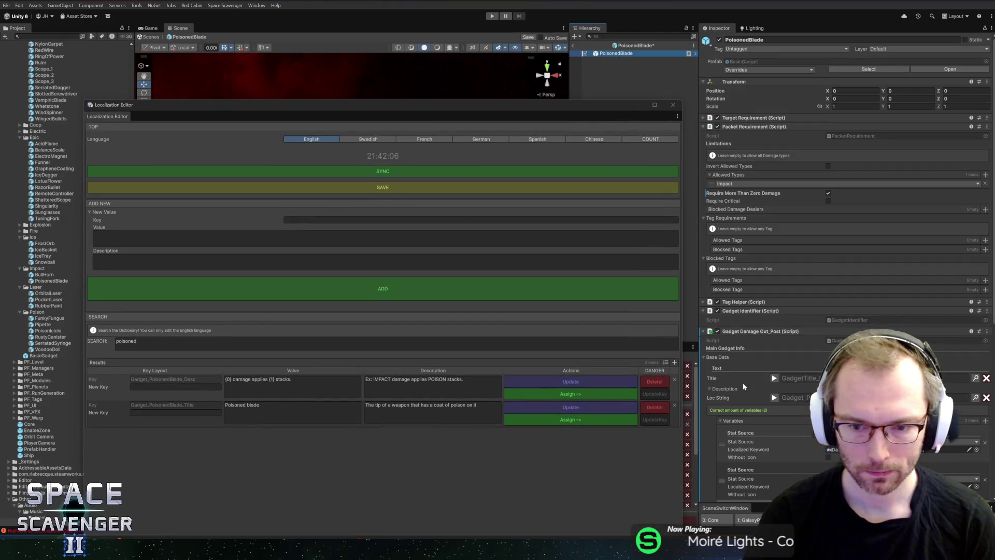
pyautogui.click(976, 379)
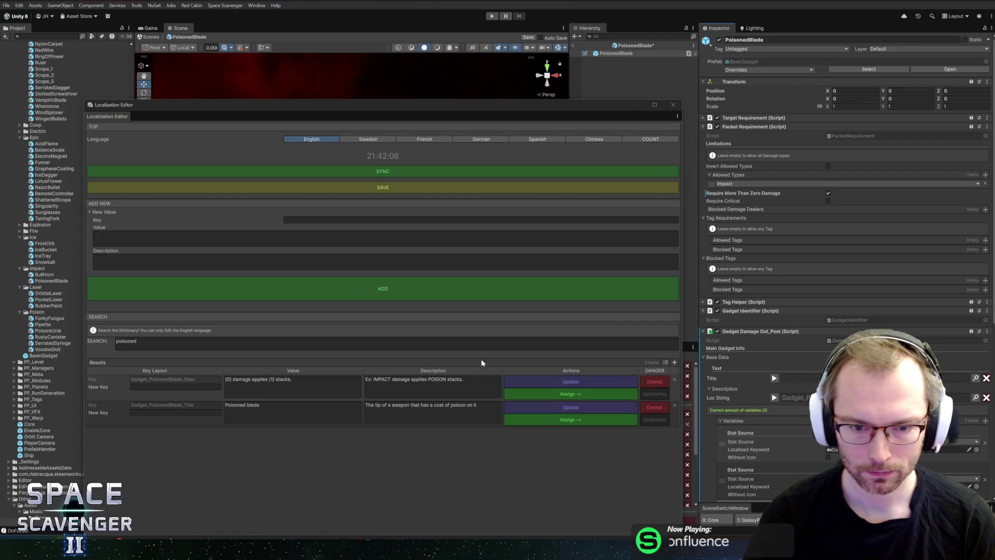
pyautogui.click(517, 417)
pyautogui.click(673, 105)
# Step: Search 'poisonedbl' and assign Gadget_PoisonedBlade_Title to PoisonedBlade's Title field, then close the editor
pyautogui.click(633, 54)
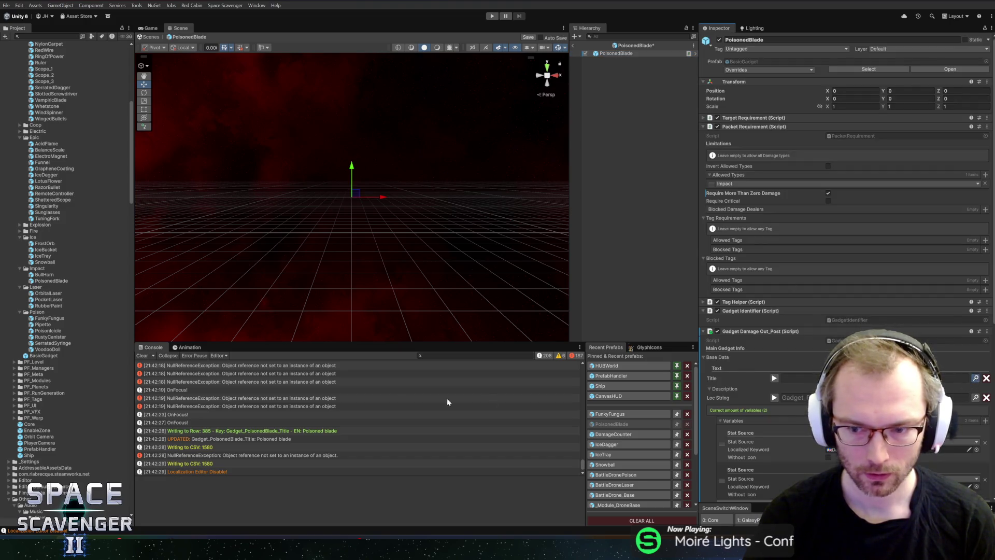
pyautogui.hotkey('ctrl', 'l')
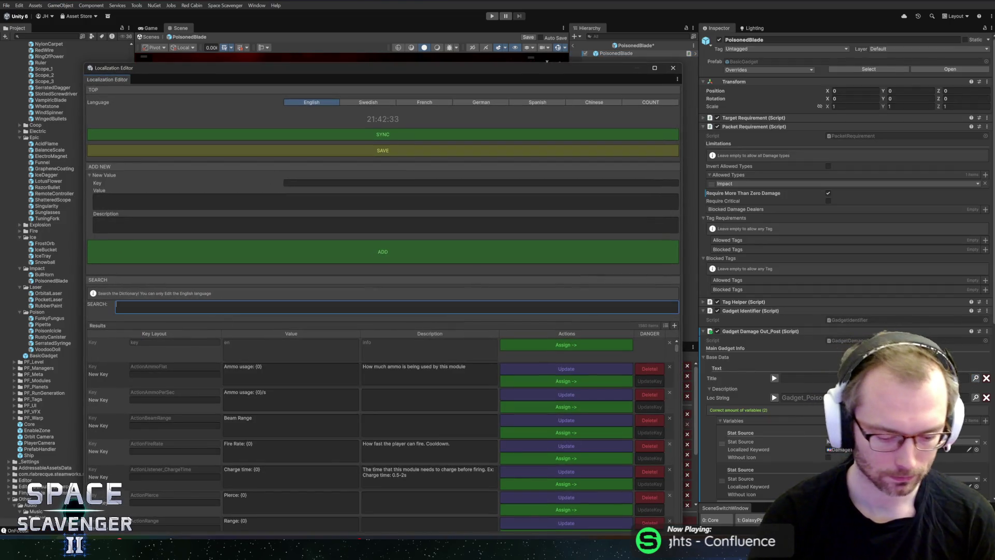
pyautogui.write('poisonedbl')
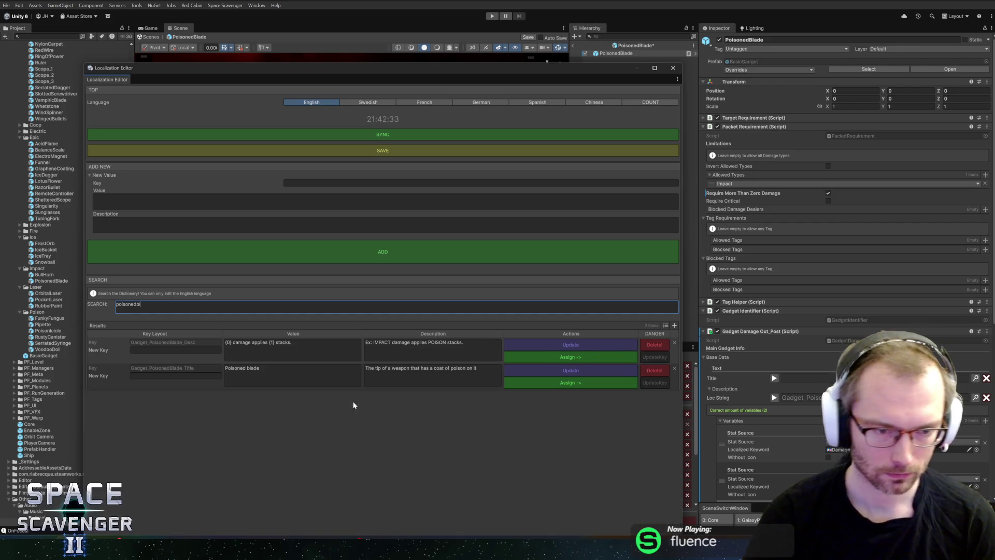
pyautogui.click(555, 381)
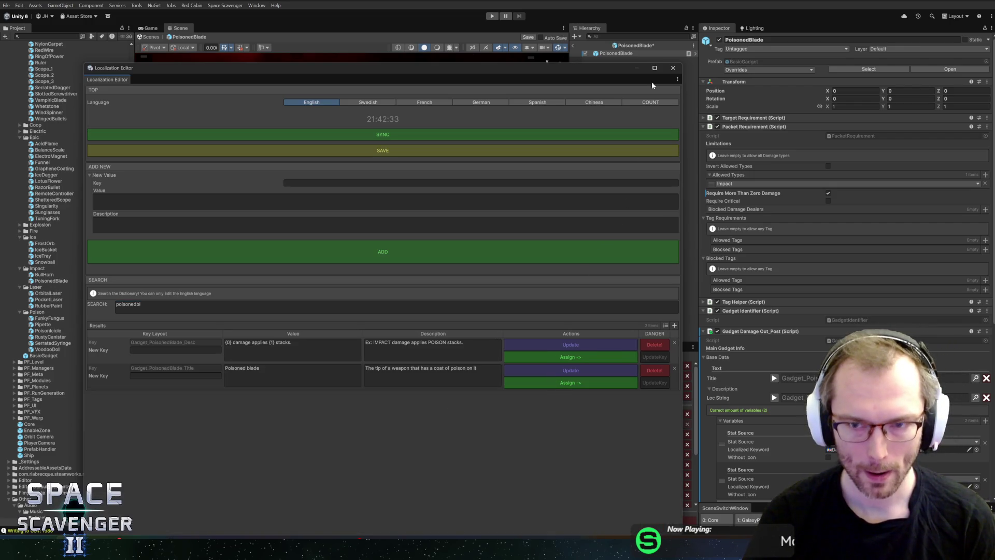
pyautogui.click(673, 68)
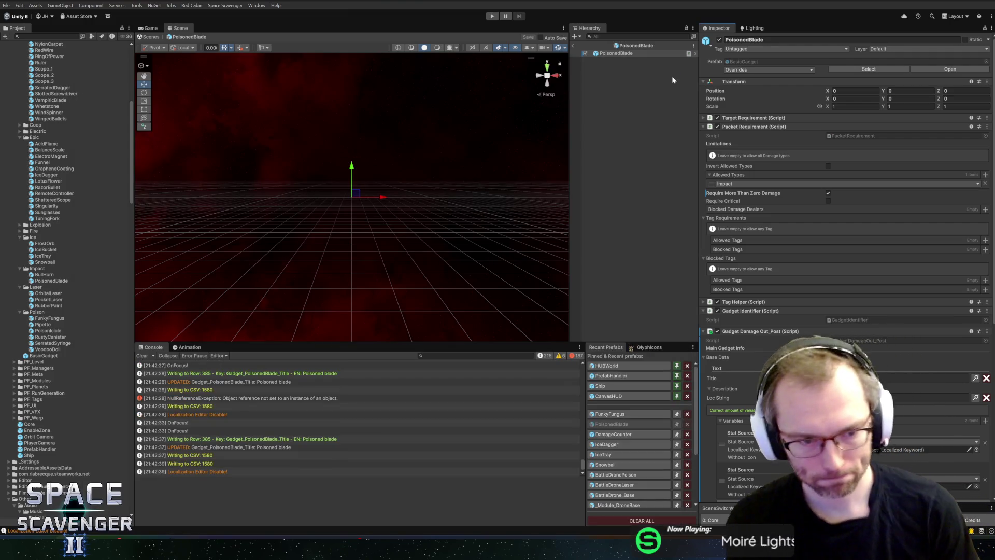
pyautogui.scroll(-10, 848, 263)
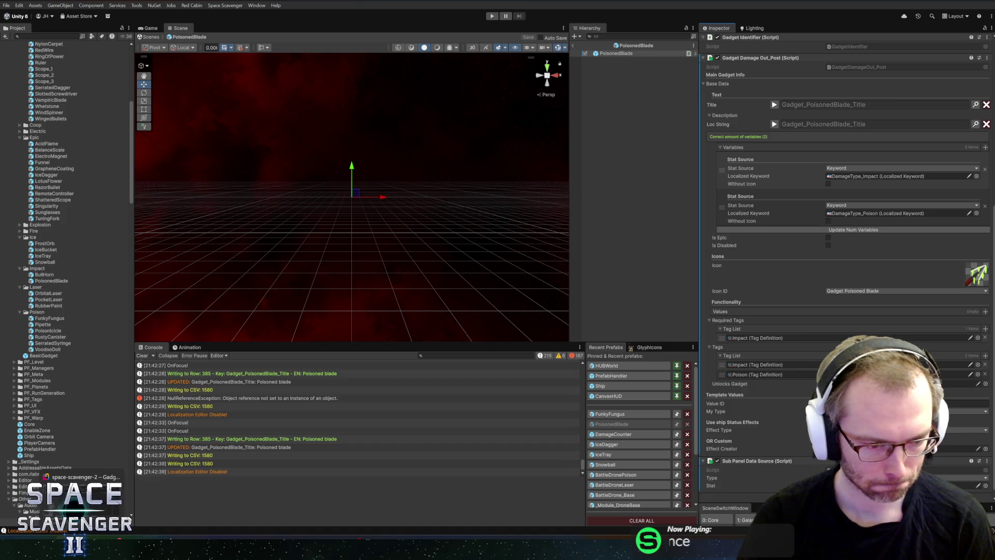
# Step: In the Localization sheet, search 'impact damage' and step back through matches to GadgetDesc_Poison
pyautogui.moveTo(202, 549)
pyautogui.click(355, 505)
pyautogui.hotkey('ctrl', 'f')
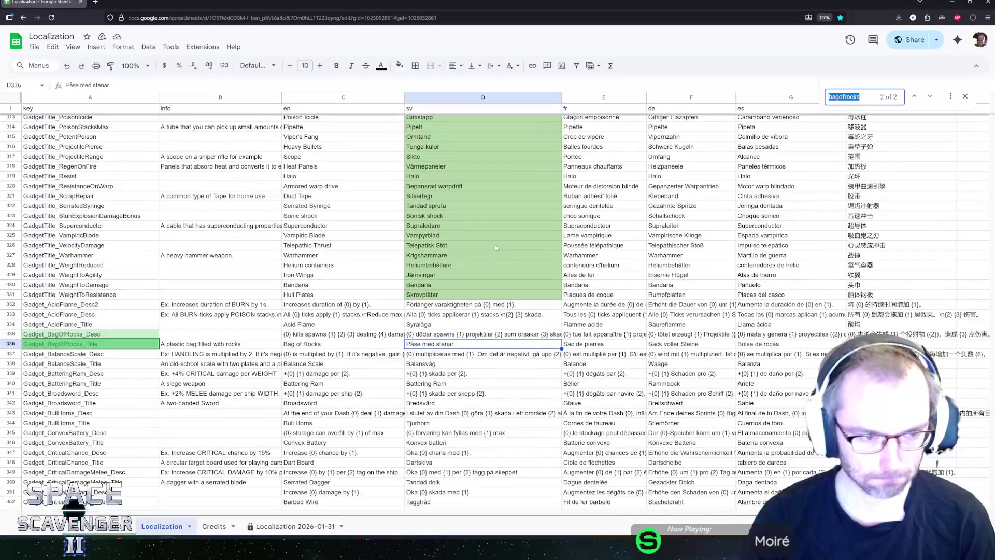
pyautogui.write('impact')
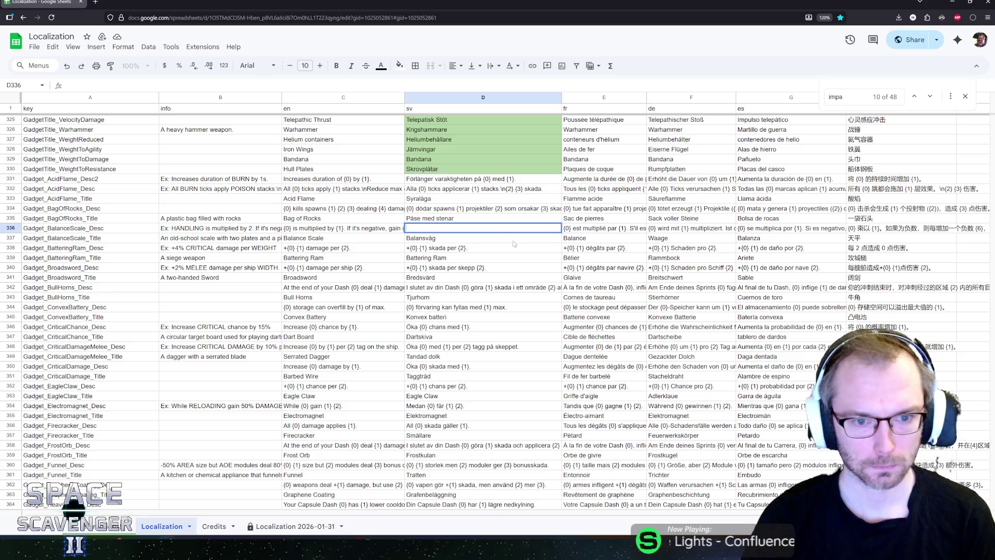
pyautogui.press('Escape')
pyautogui.hotkey('ctrl', 'f')
pyautogui.write('im')
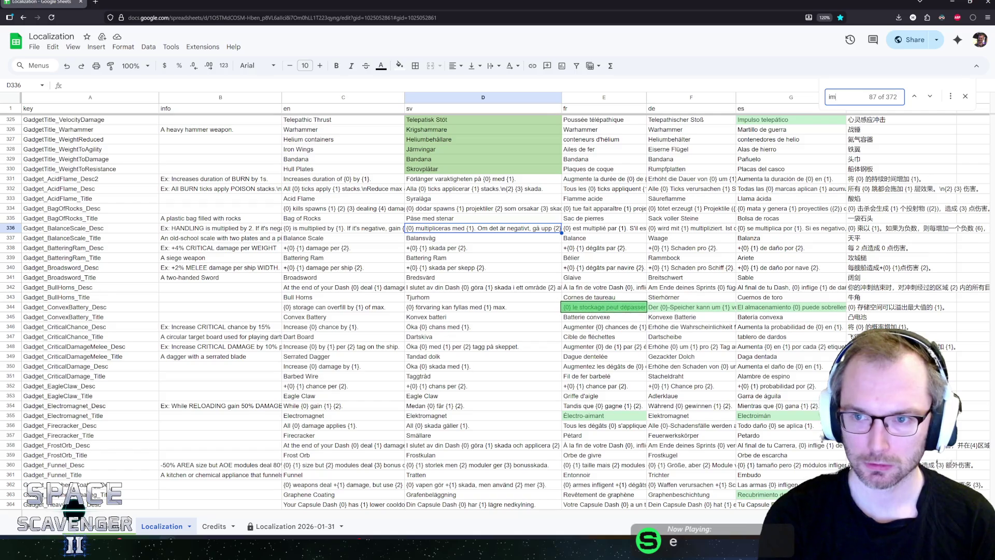
pyautogui.write('pact damage')
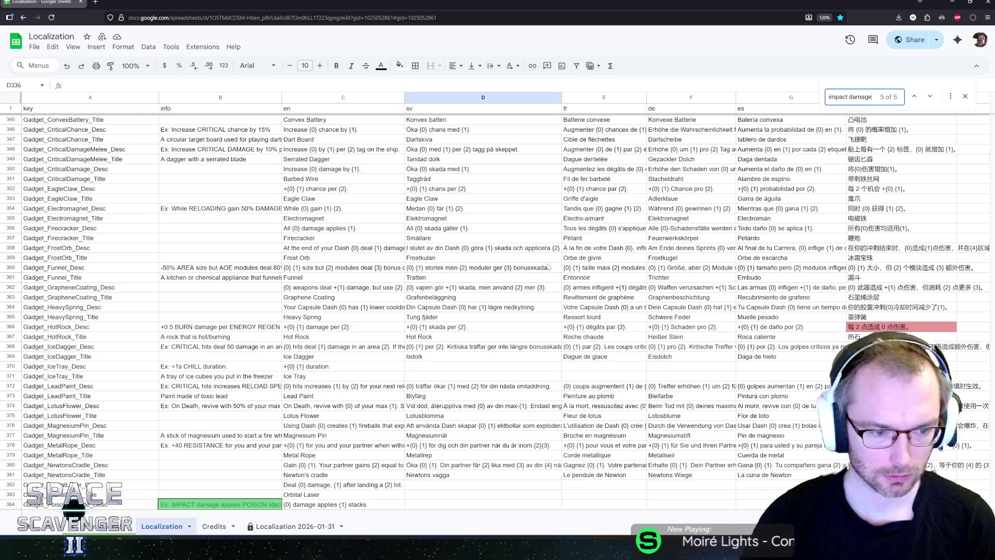
pyautogui.scroll(-2, 181, 436)
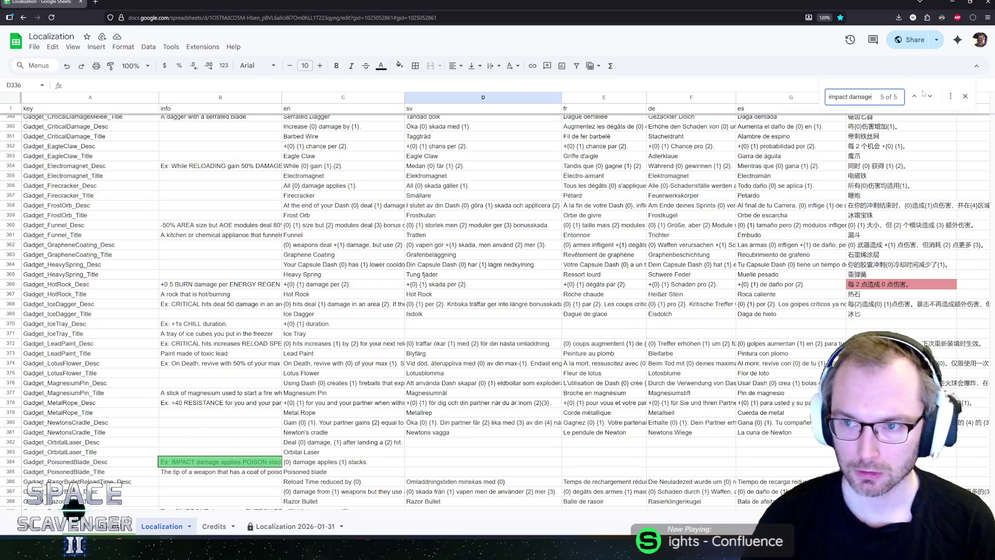
pyautogui.click(915, 96)
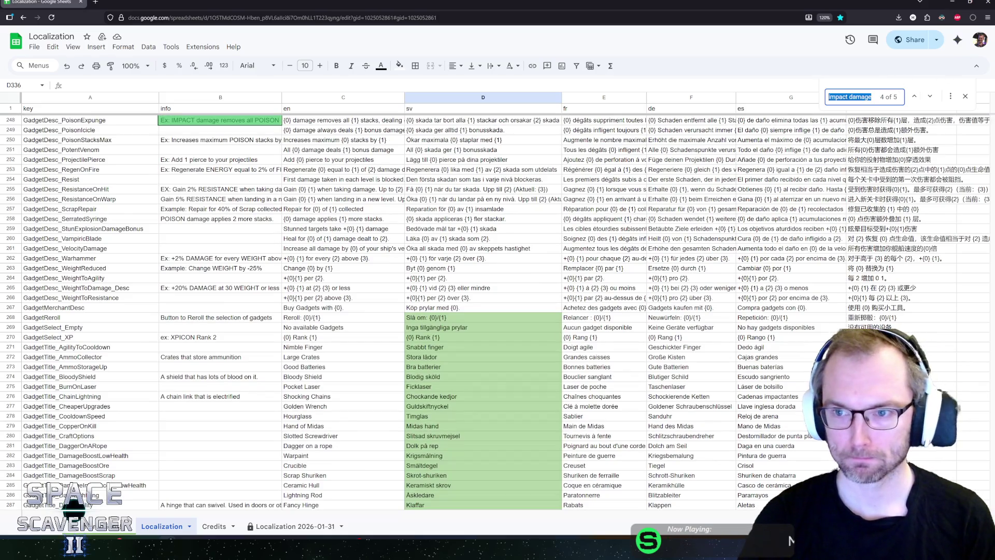
pyautogui.click(915, 96)
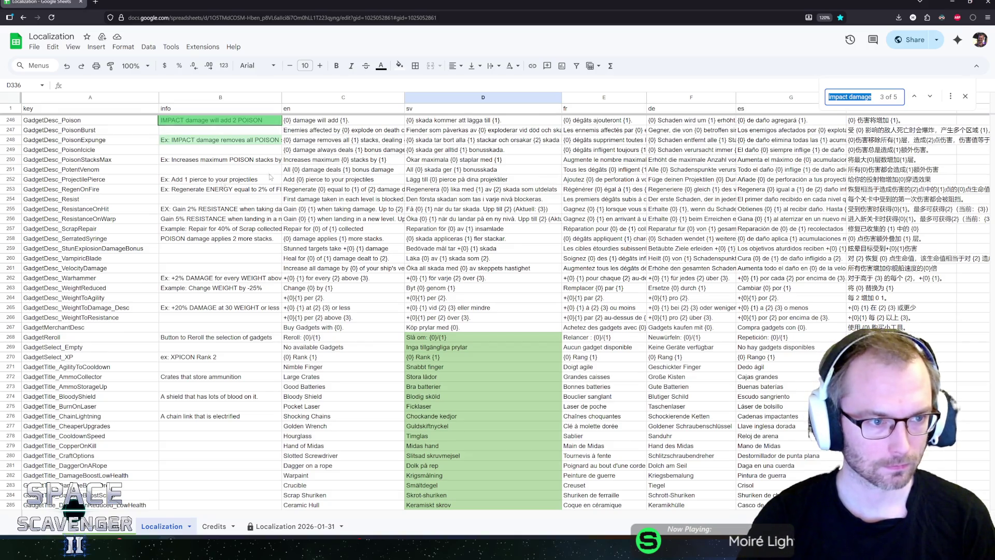
pyautogui.scroll(4, 160, 215)
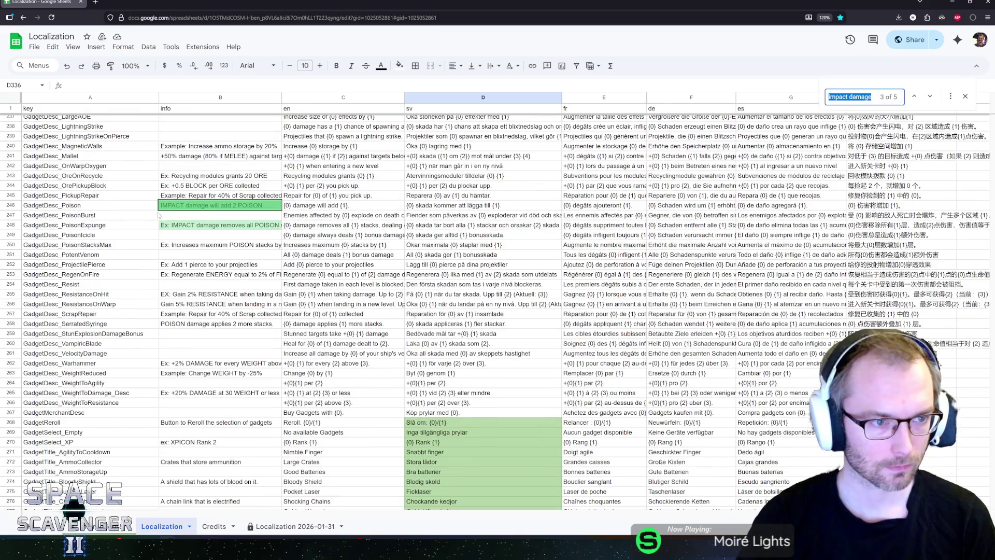
# Step: Delete row 246, the GadgetDesc_Poison entry, from the sheet
pyautogui.click(95, 208)
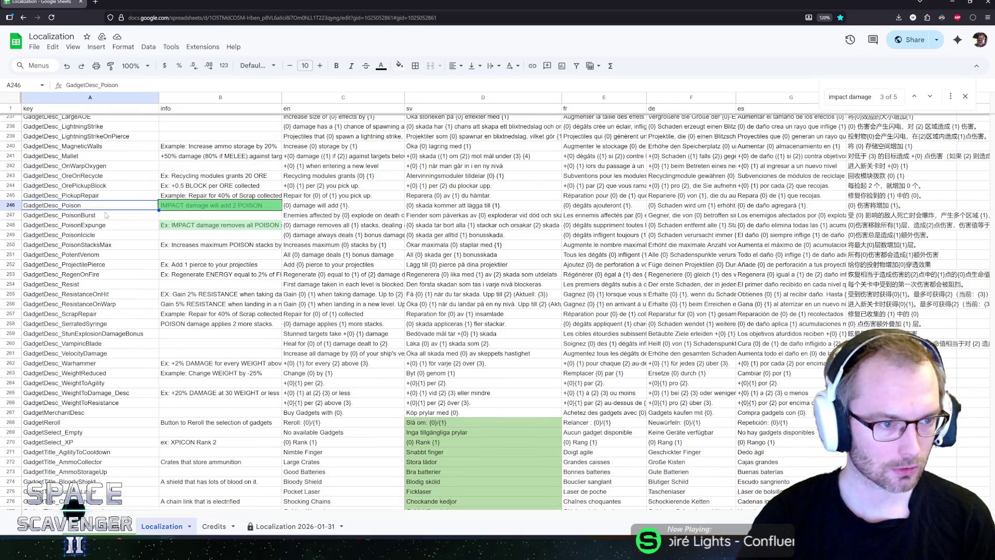
pyautogui.click(10, 205)
pyautogui.press('Delete')
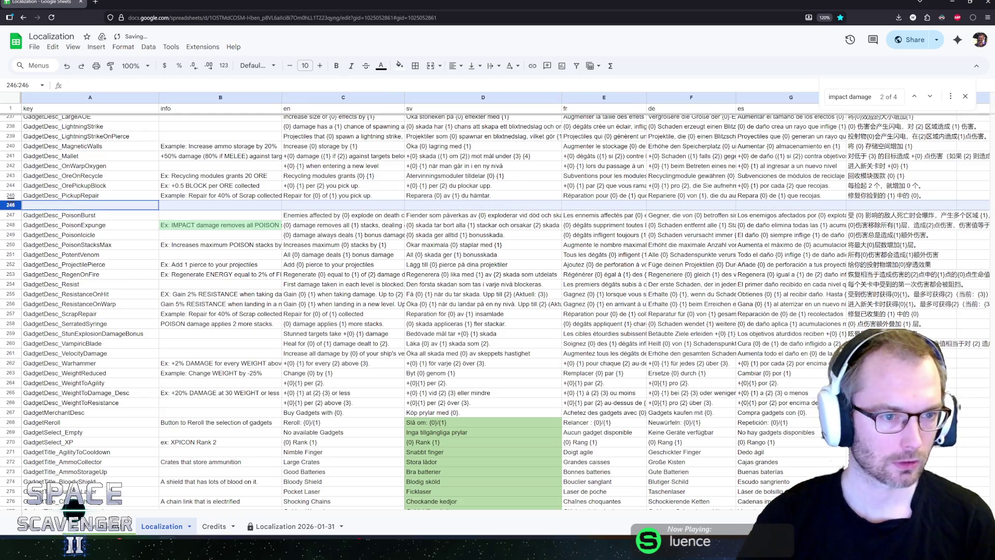
pyautogui.hotkey('ctrl', 'z')
pyautogui.rightClick(11, 206)
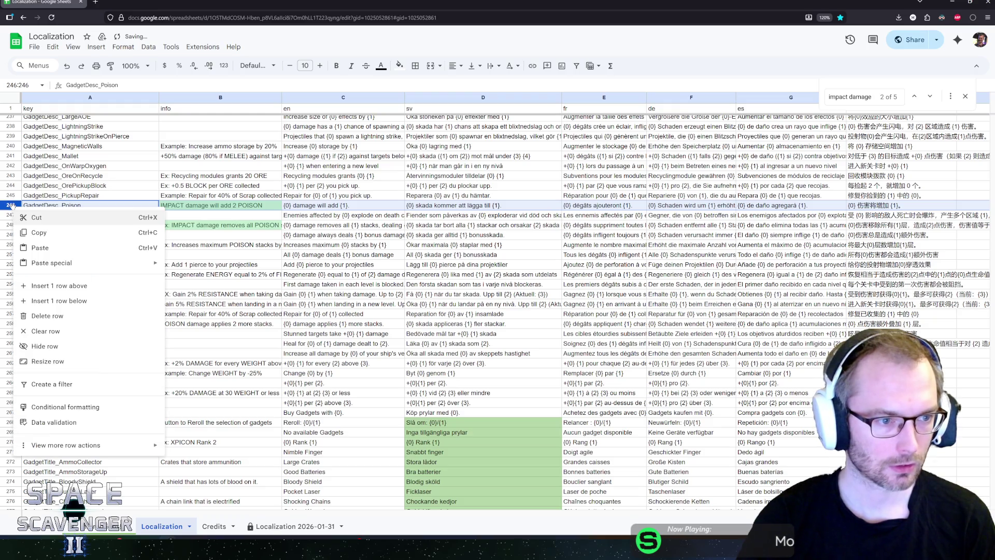
pyautogui.click(44, 316)
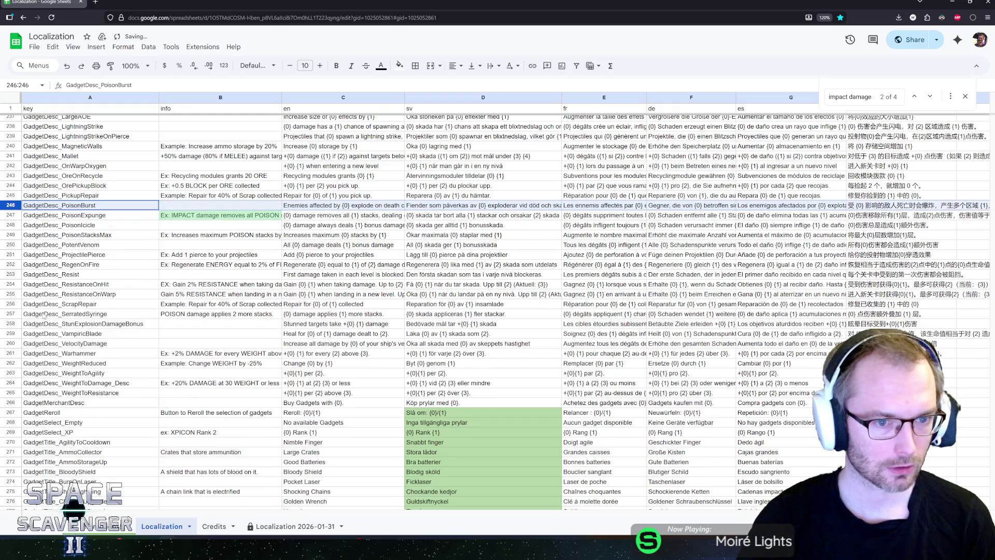
# Step: Check the neighbouring column B cells, then switch back to Unity
pyautogui.click(189, 238)
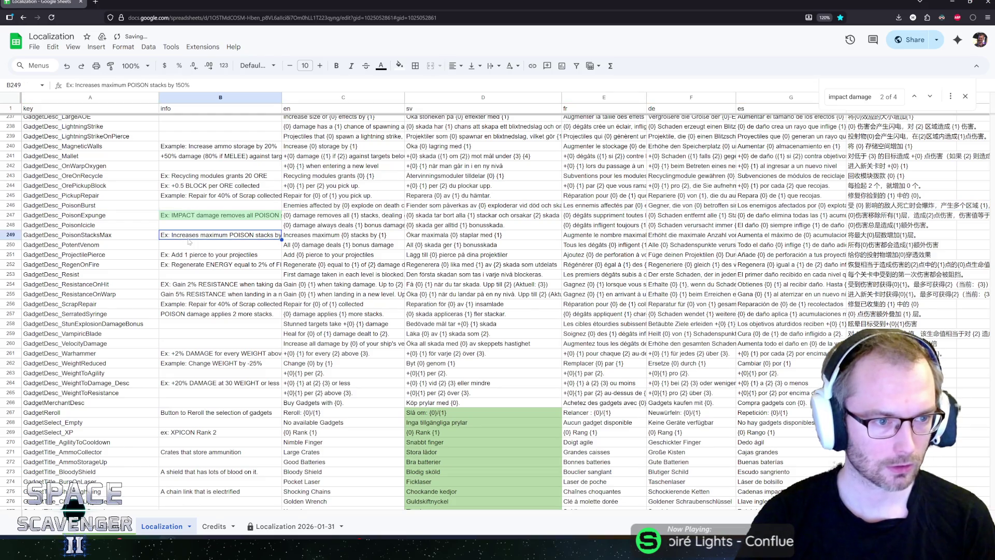
pyautogui.click(181, 197)
pyautogui.click(183, 206)
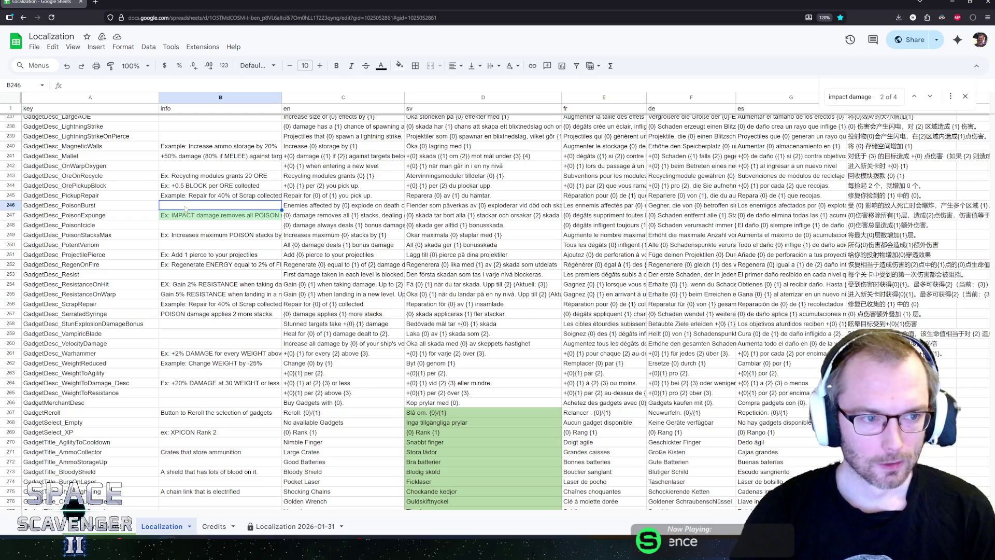
pyautogui.hotkey('alt', 'Tab')
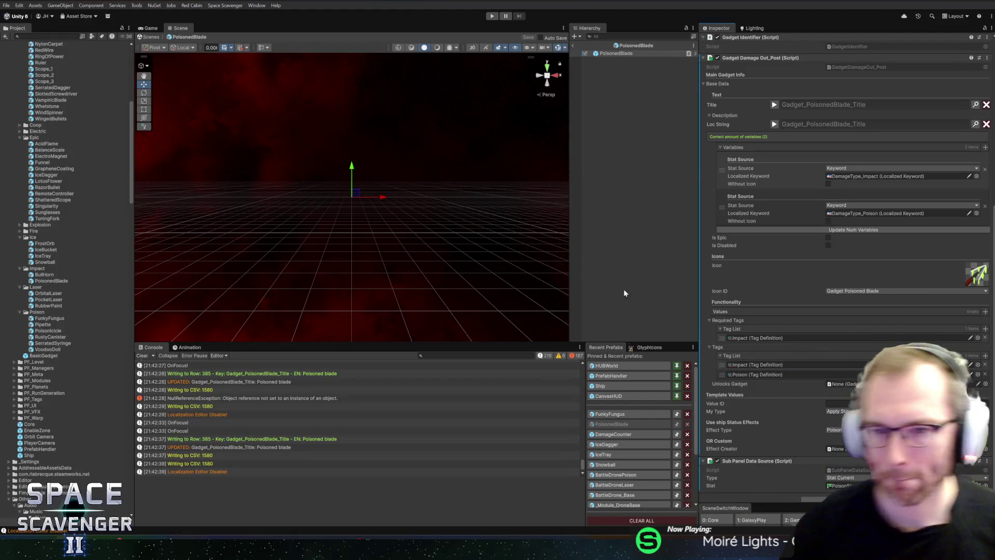
# Step: Leave the PoisonedBlade prefab and reopen it for editing
pyautogui.click(577, 47)
pyautogui.click(576, 47)
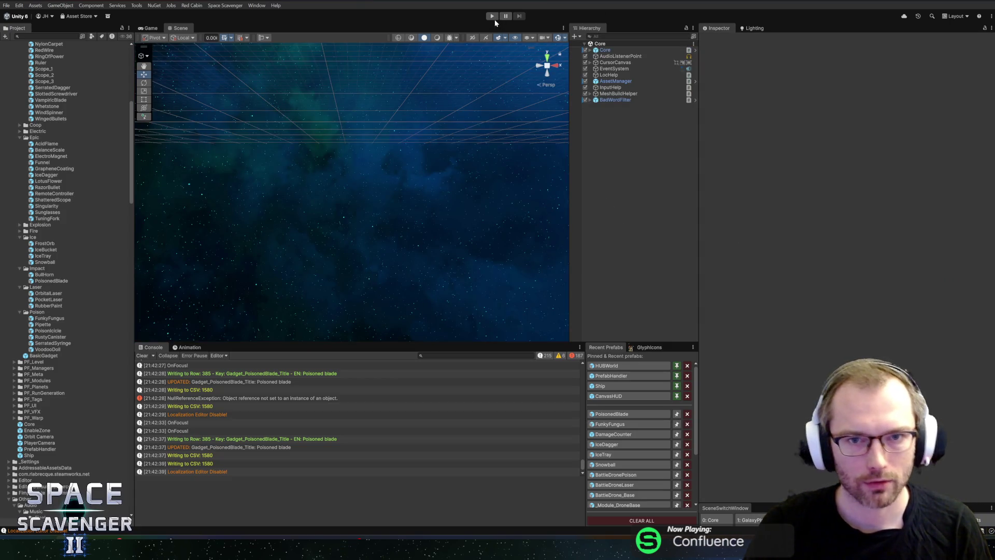
pyautogui.click(621, 413)
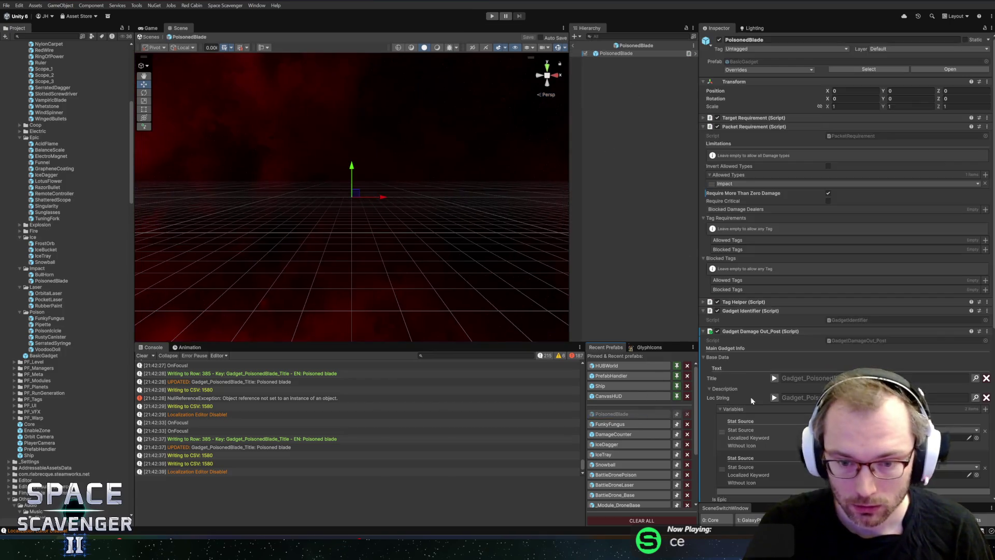
pyautogui.scroll(-10, 752, 400)
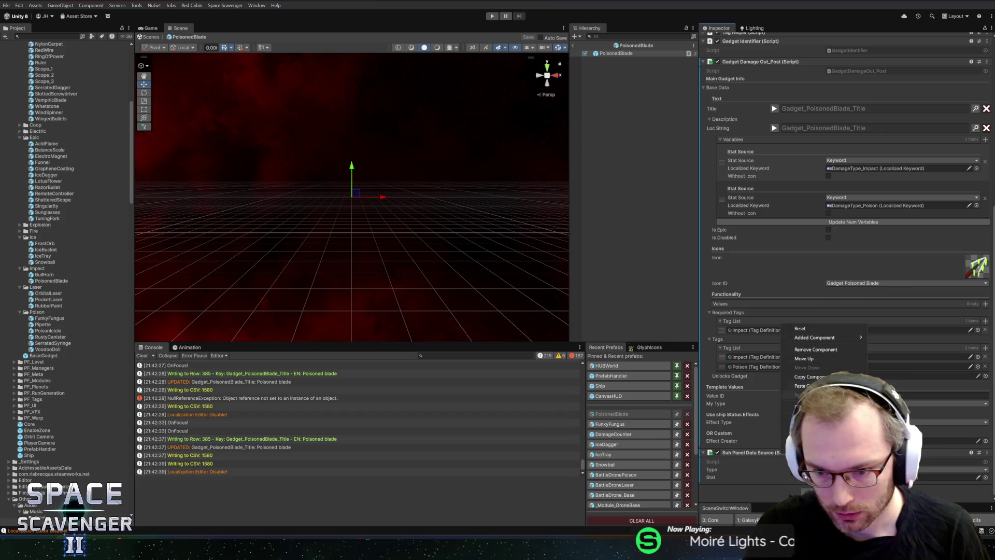
# Step: Add a second Sub Panel Data Source with Stat PoisonStackDamage, then start play mode
pyautogui.rightClick(768, 454)
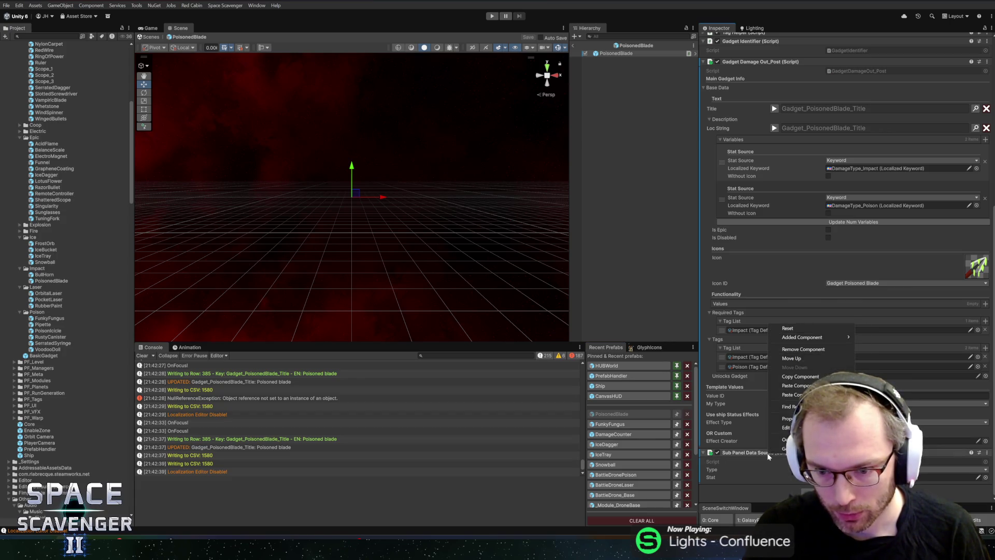
pyautogui.click(795, 385)
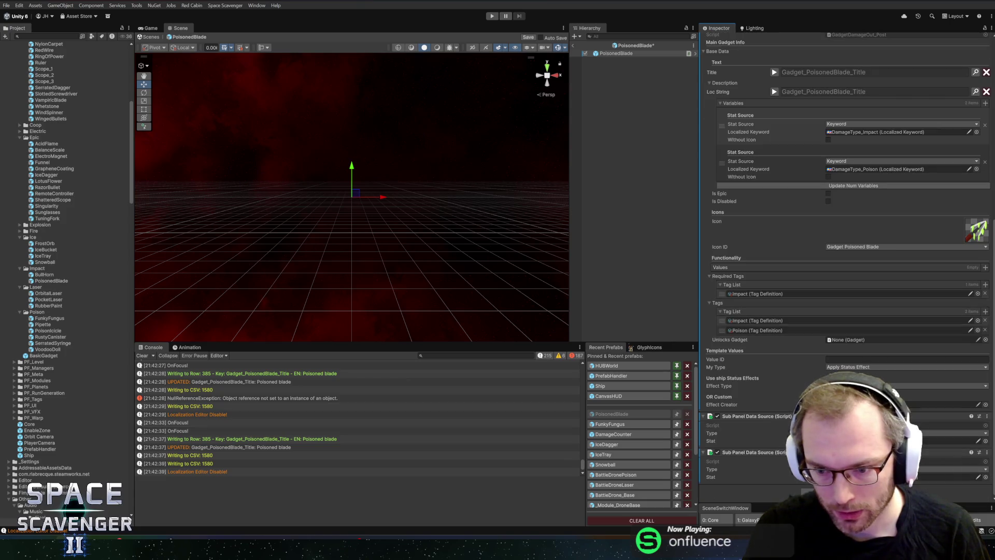
pyautogui.click(985, 477)
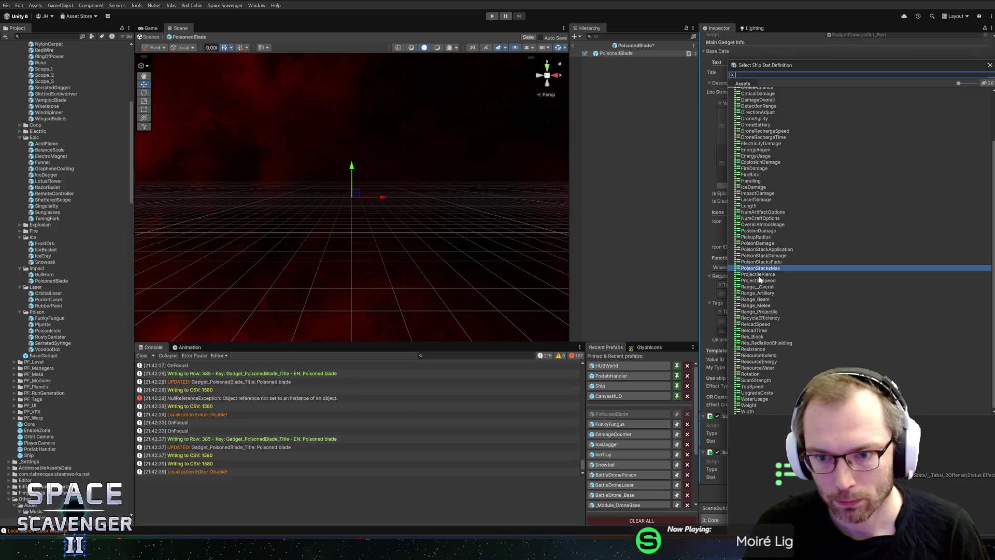
pyautogui.doubleClick(758, 256)
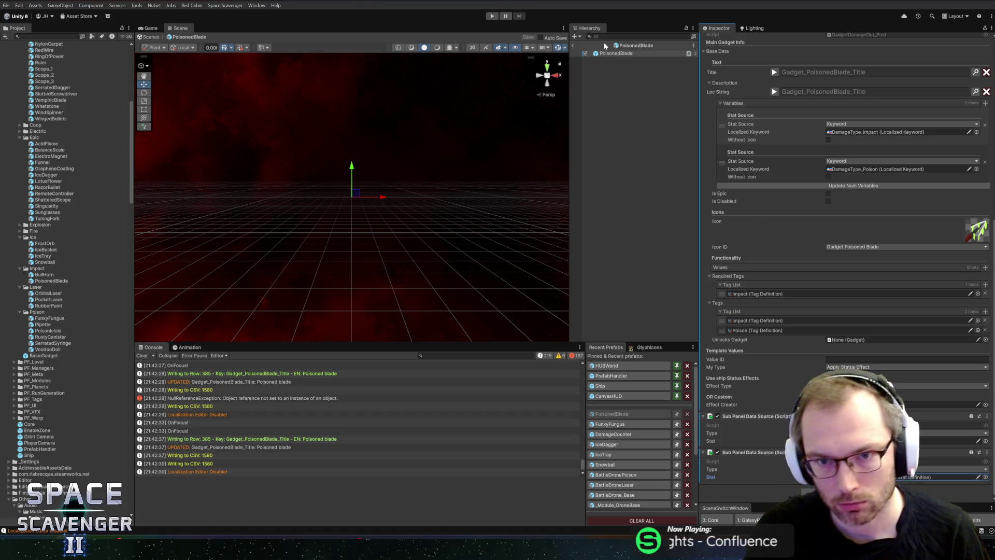
pyautogui.click(492, 17)
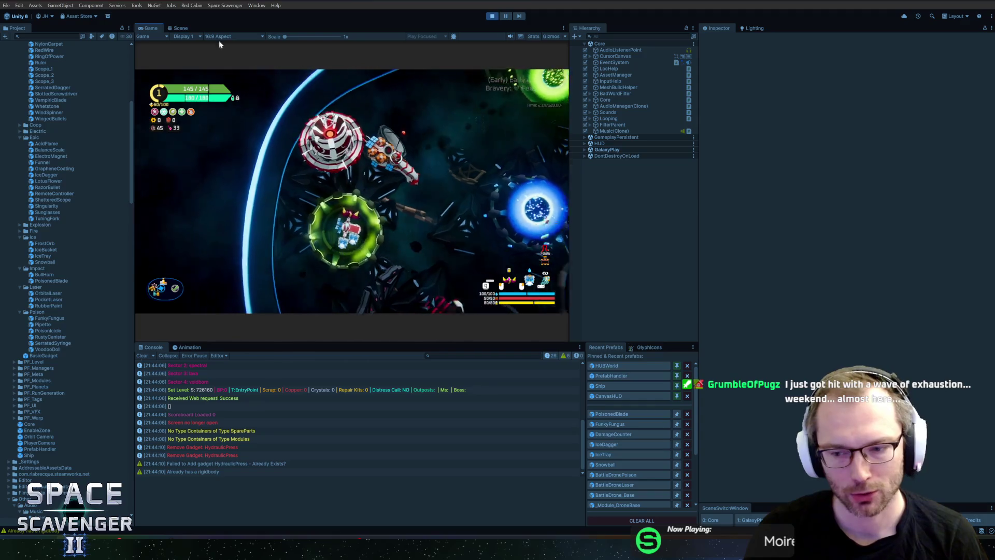
# Step: Once the hub with the Daily Challenge board loads, maximize the Game view
pyautogui.doubleClick(151, 28)
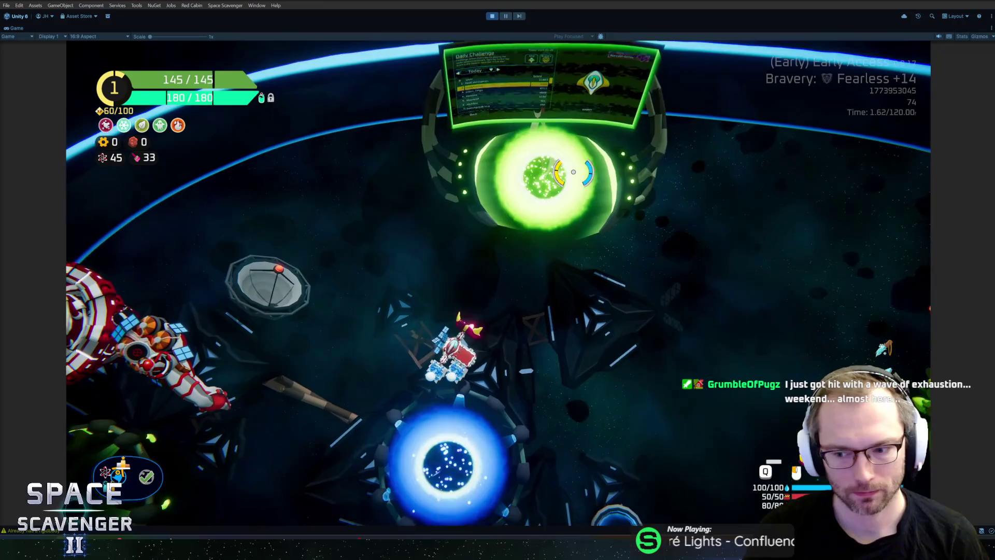
# Step: Spawn a Rifle with the debug console command 'spawn Rifle'
pyautogui.press('`')
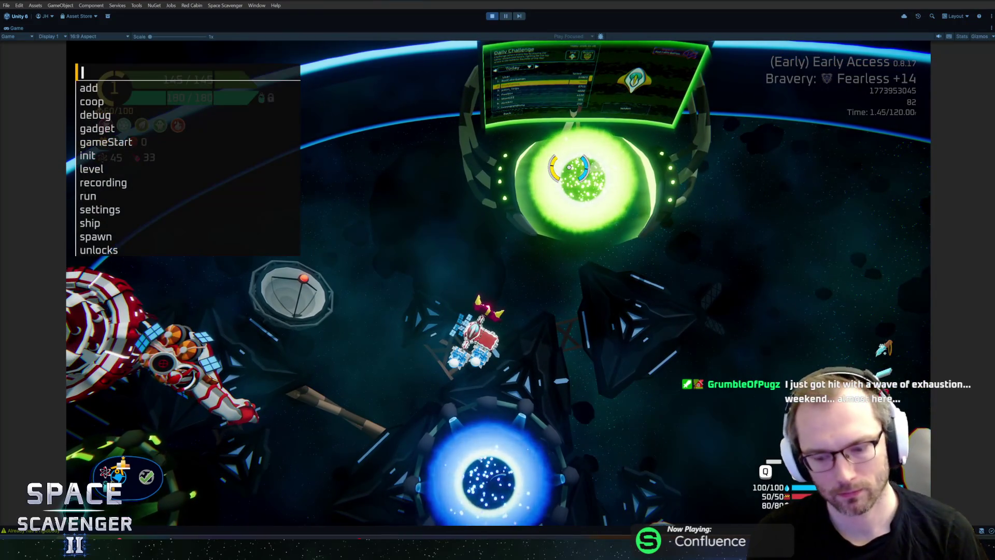
pyautogui.write('spawn ')
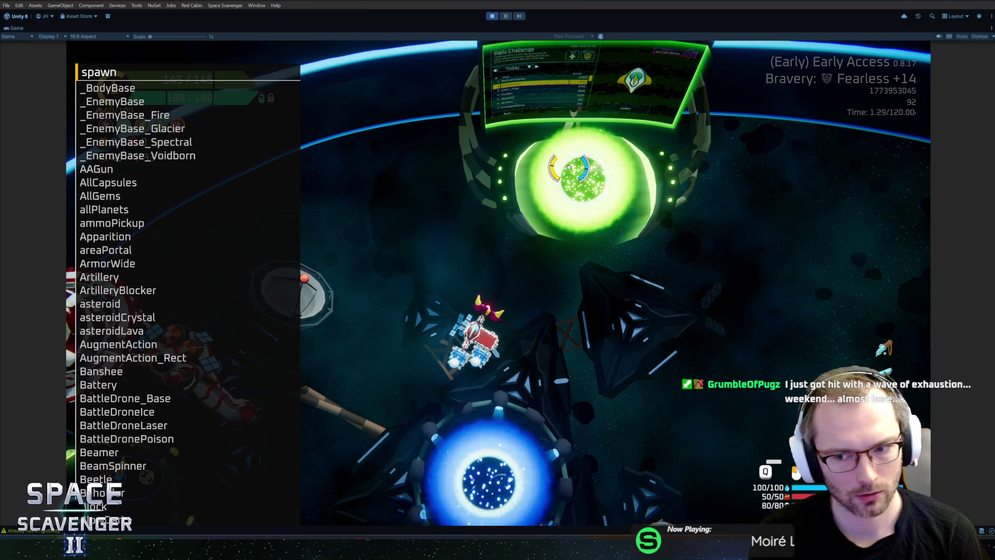
pyautogui.write('rifle')
pyautogui.press('Tab')
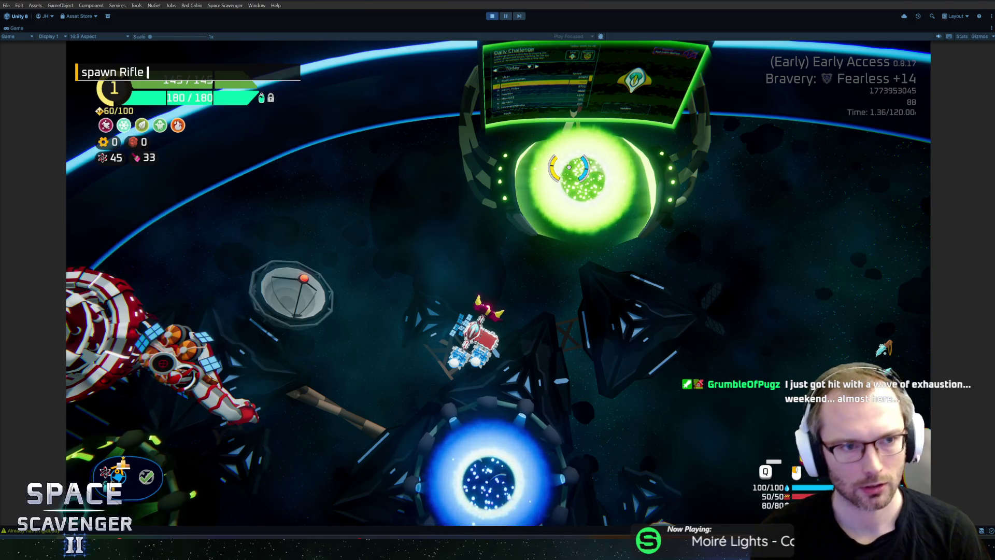
pyautogui.press('Return')
# Step: Spawn TrainingDummy_Invincible, enter build mode and attach the Rifle to the ship's left side
pyautogui.write('spawn tra')
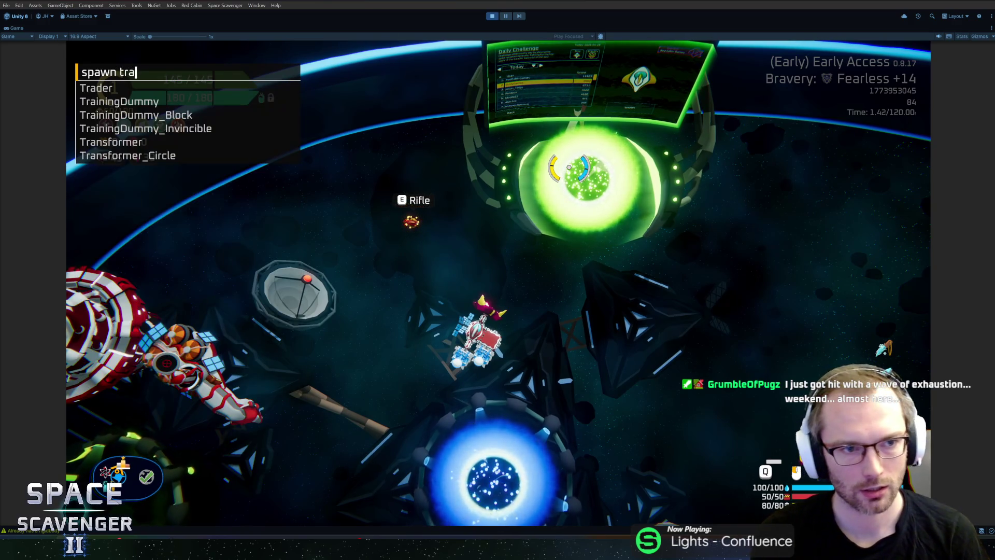
pyautogui.write('ining')
pyautogui.press('Down')
pyautogui.press('Down')
pyautogui.press('Tab')
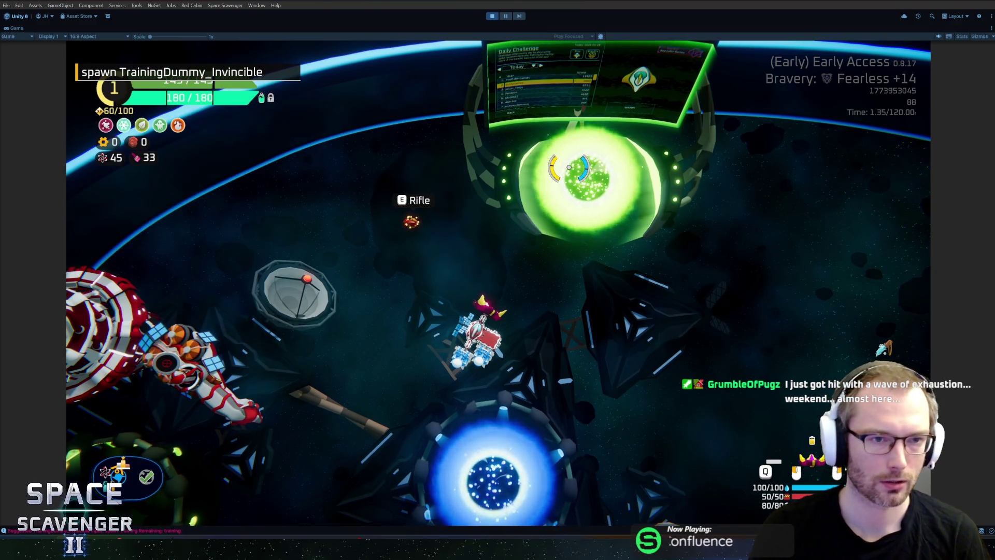
pyautogui.press('Return')
pyautogui.press('Tab')
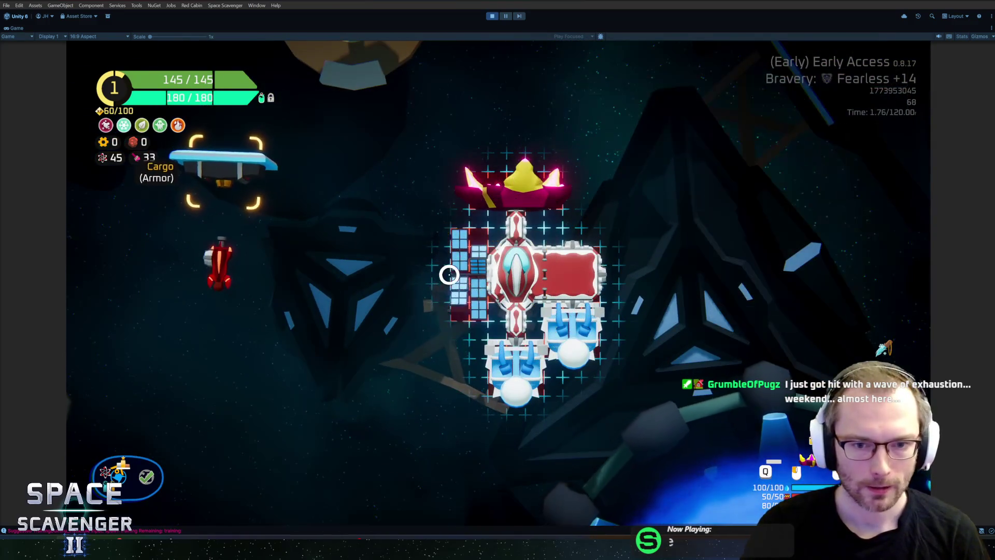
pyautogui.moveTo(230, 266); pyautogui.dragTo(412, 267)
# Step: Run 'gadget add PoisonedBlade' in the debug console and inspect its Impact and Poison tags
pyautogui.press('`')
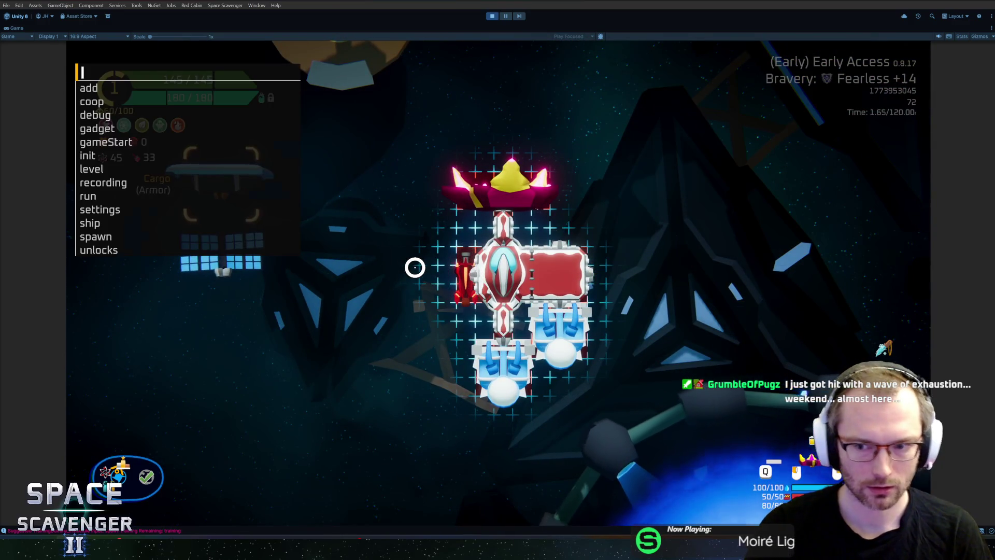
pyautogui.write('gadget add poisin')
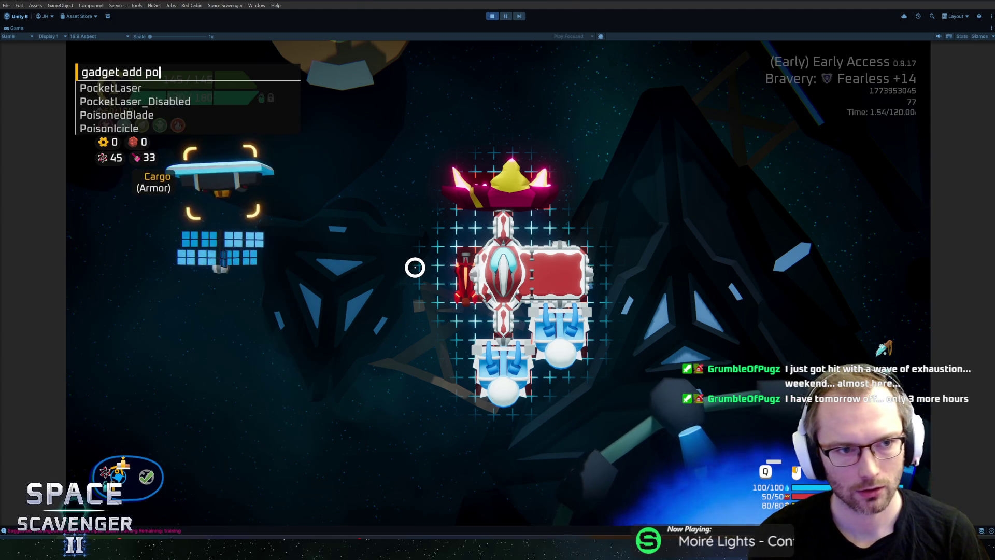
pyautogui.press('BackSpace')
pyautogui.press('BackSpace')
pyautogui.write('oned')
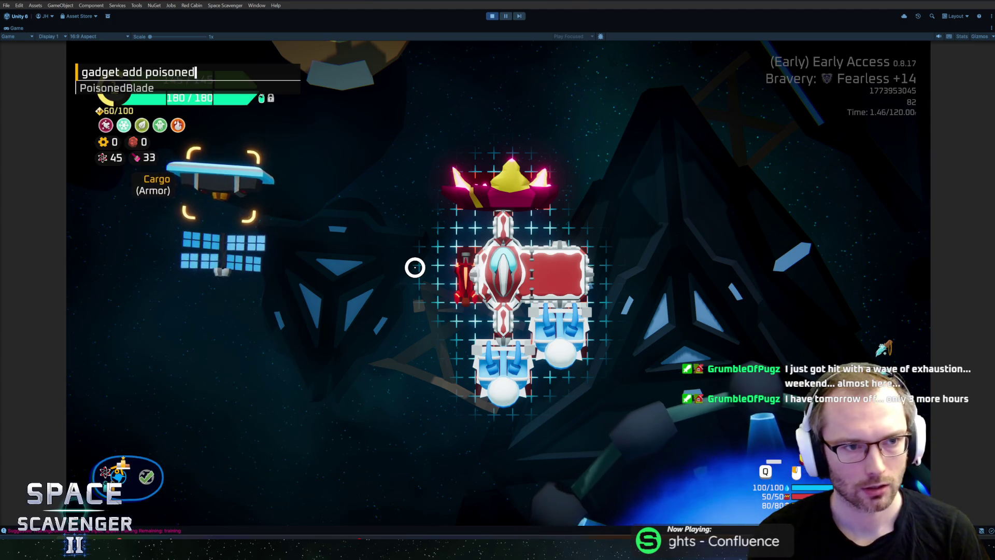
pyautogui.press('Return')
pyautogui.moveTo(884, 326)
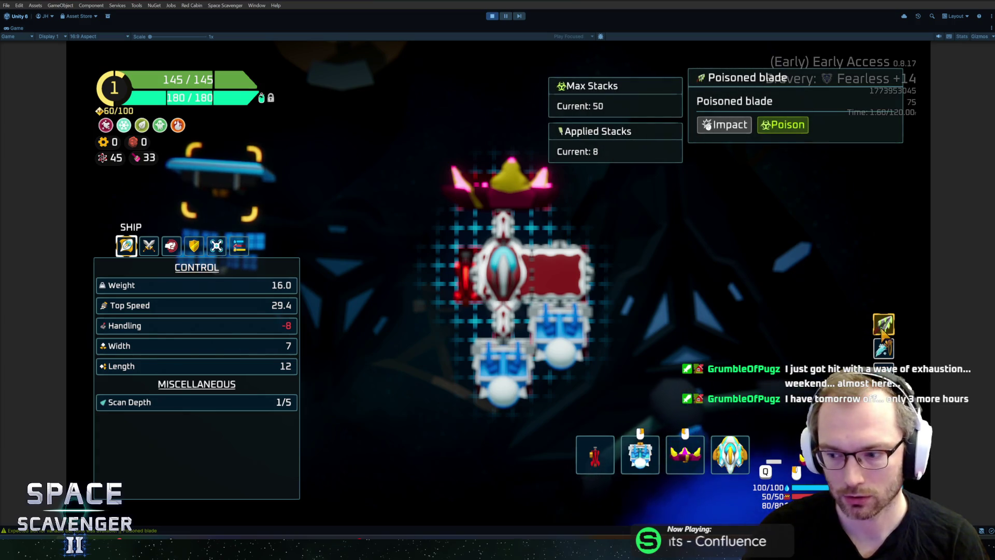
# Step: Close the ship stats panel and the build view to return to flight
pyautogui.press('Escape')
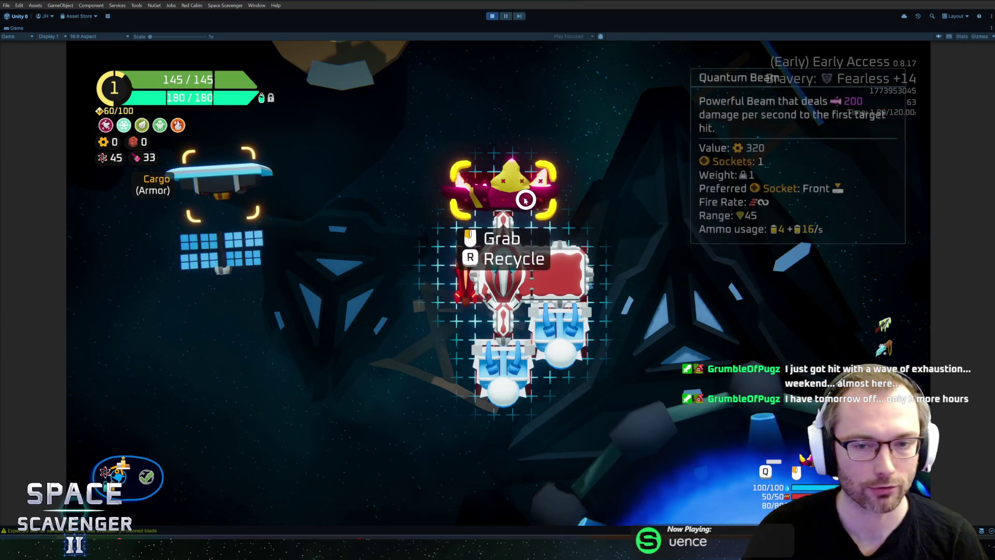
pyautogui.press('Escape')
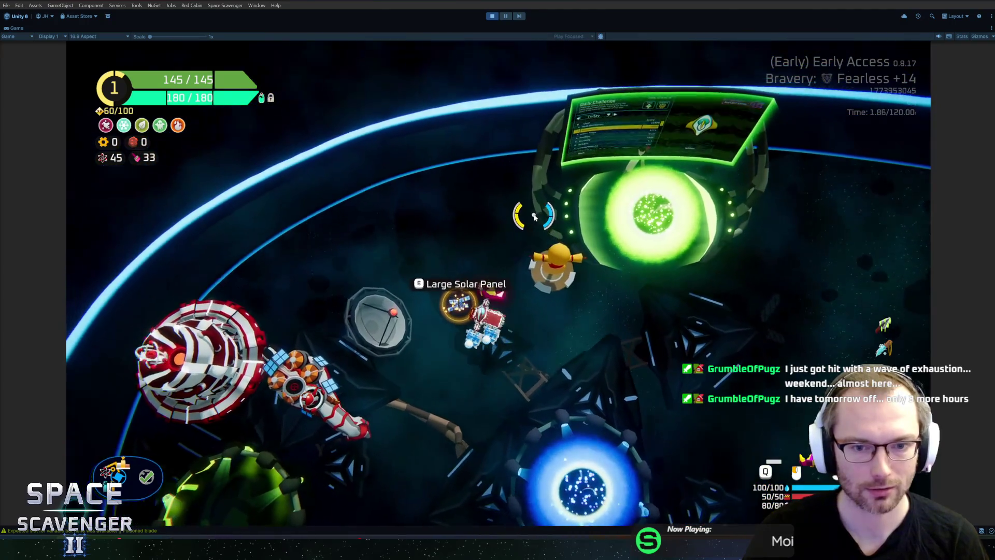
pyautogui.press('Tab')
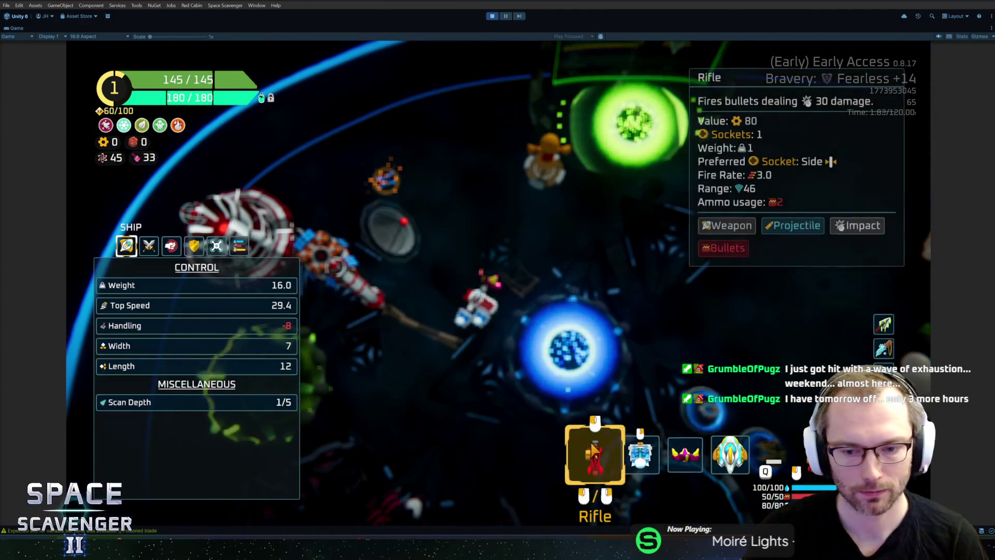
pyautogui.press('Escape')
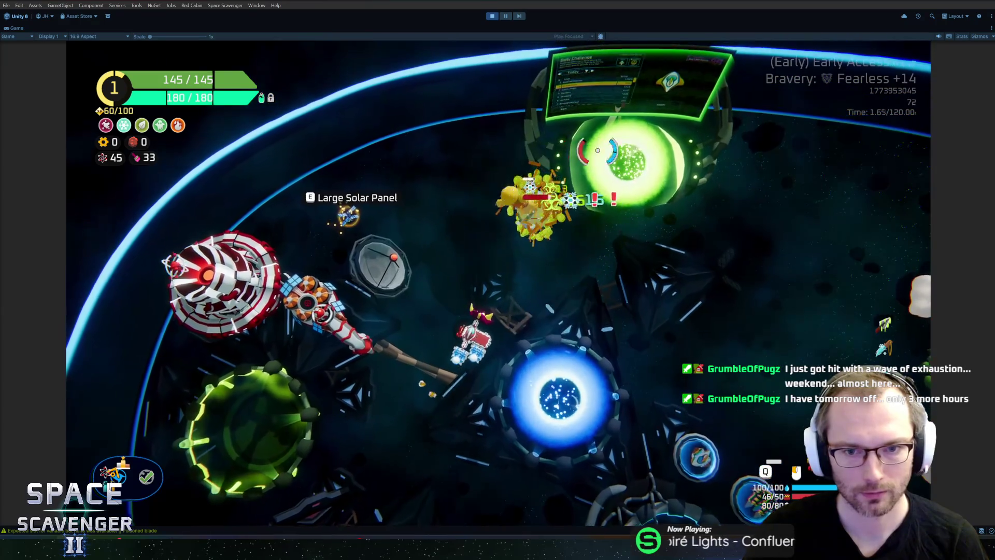
# Step: Fly past the portal back to the training dummy, then show the ship's DAMAGE stats
pyautogui.press('d')
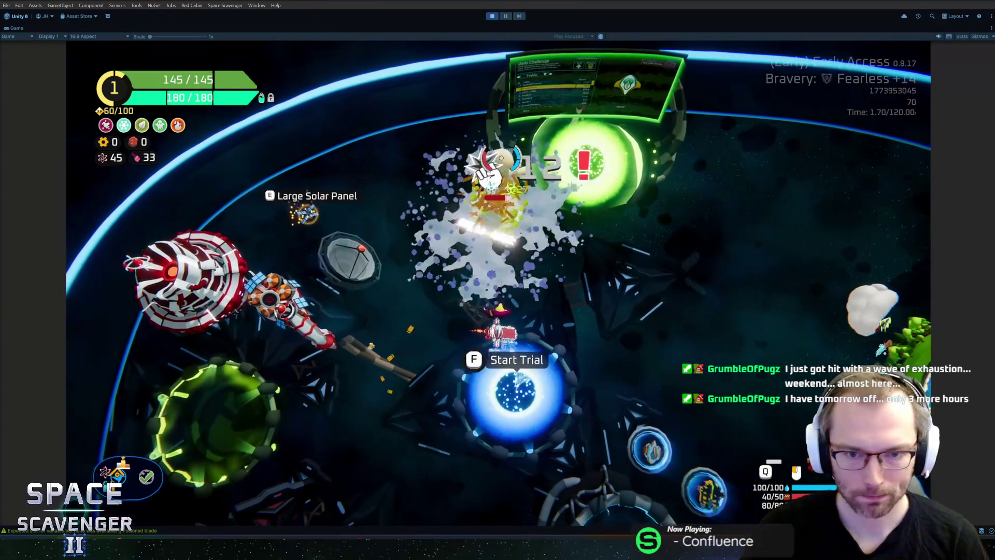
pyautogui.press('d')
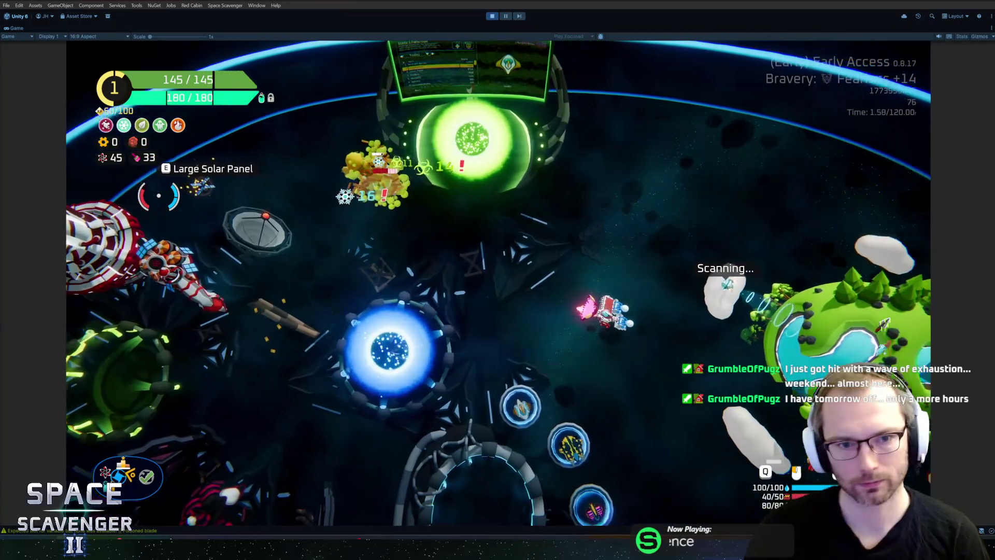
pyautogui.press('a')
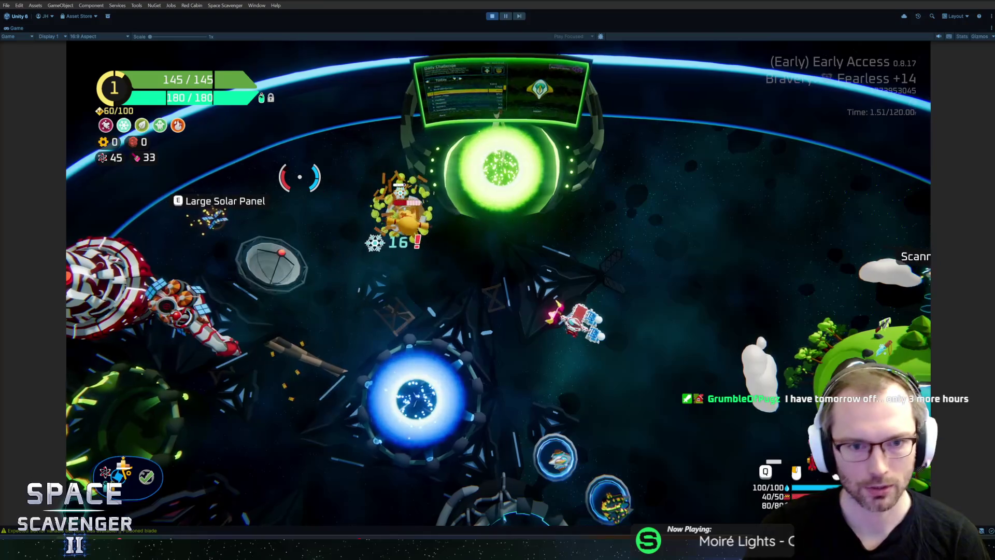
pyautogui.press('Tab')
pyautogui.click(149, 246)
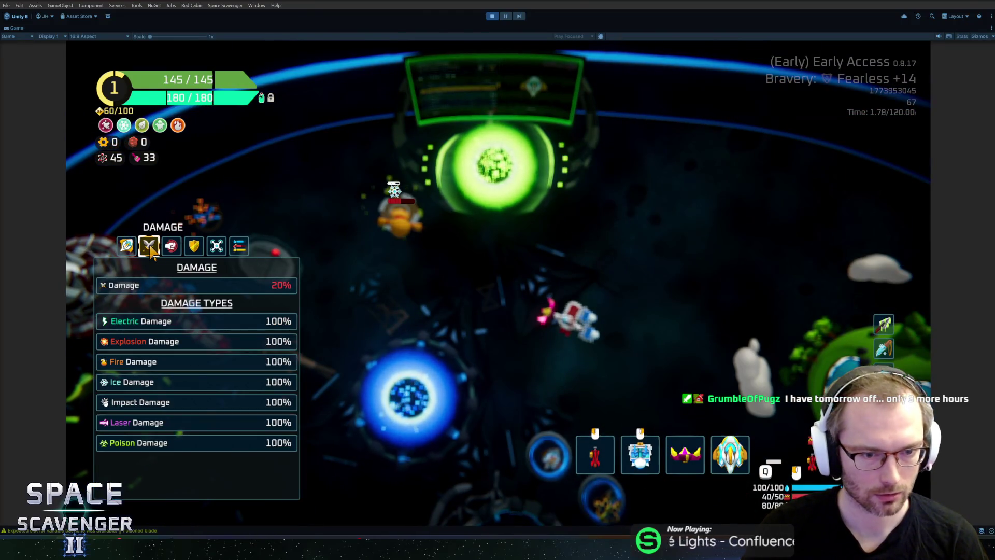
# Step: Browse the ship's DAMAGE and OFFENSE stats, then close the panel to resume play
pyautogui.click(171, 246)
pyautogui.click(148, 246)
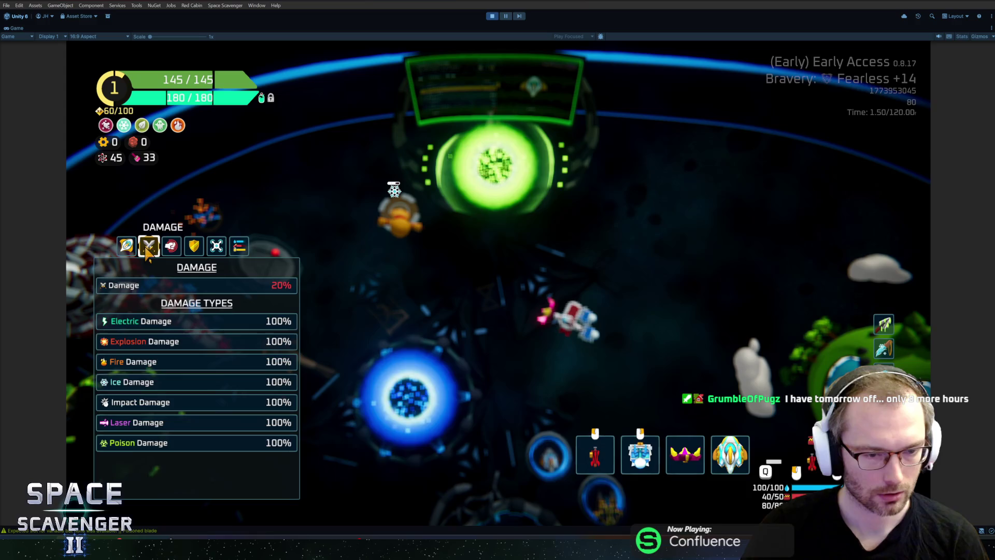
pyautogui.click(179, 247)
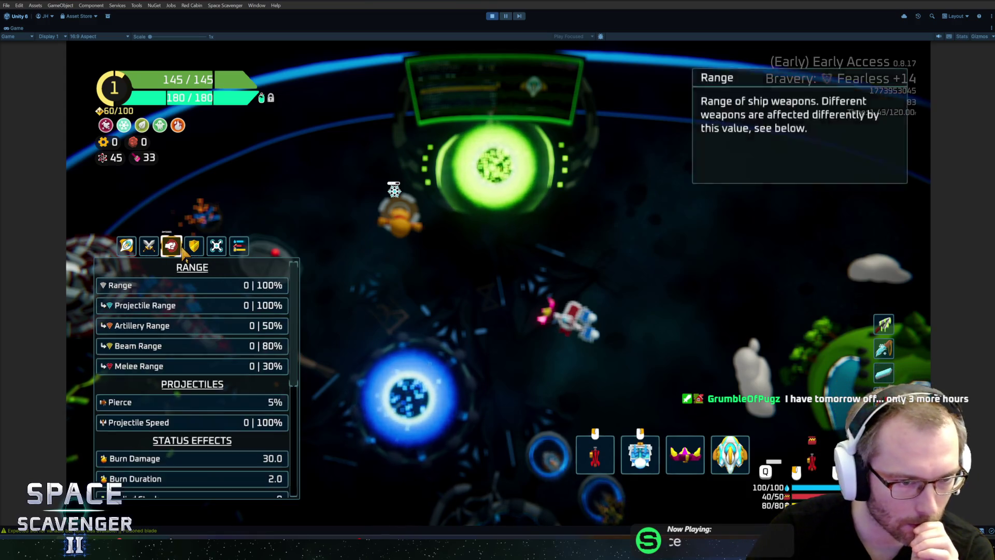
pyautogui.scroll(-3, 153, 341)
pyautogui.scroll(-5, 153, 355)
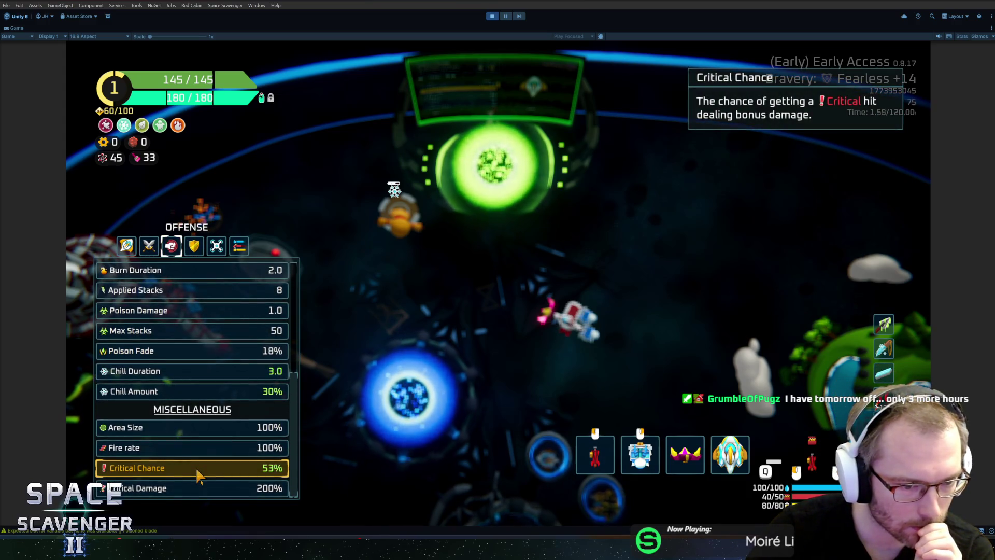
pyautogui.press('Tab')
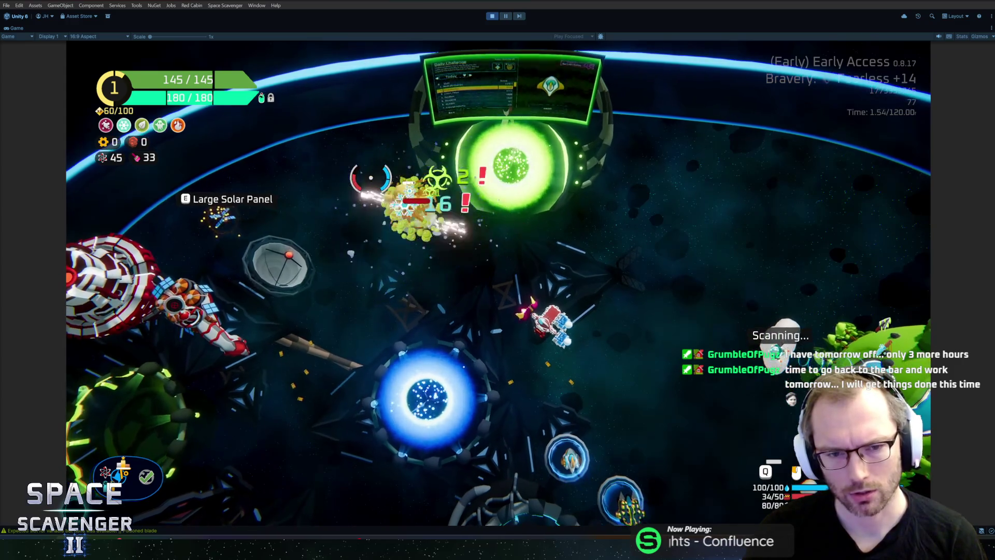
# Step: Rerun the last debug console command, check stats, then stop Play mode and reopen PoisonedBlade
pyautogui.press('`')
pyautogui.press('Up')
pyautogui.press('Up')
pyautogui.press('Up')
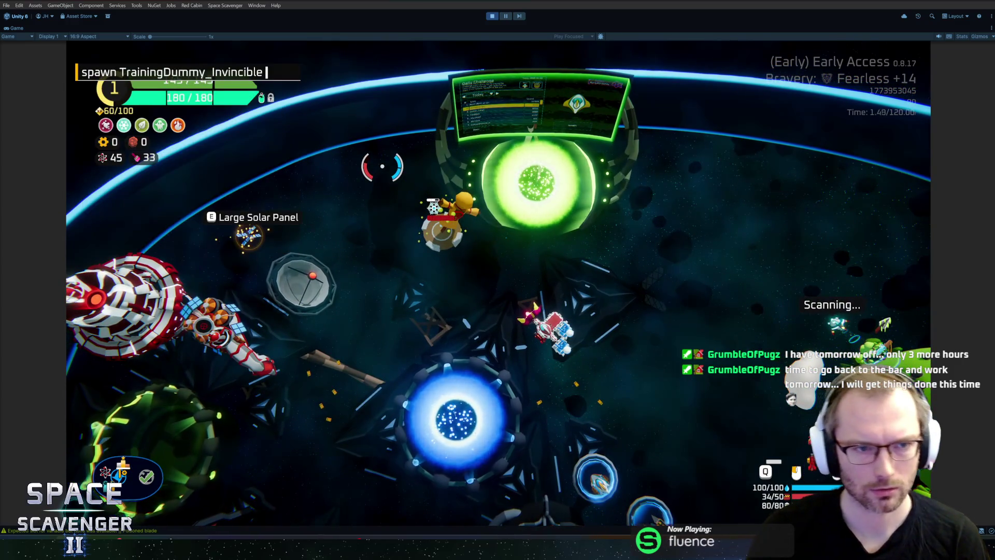
pyautogui.press('Return')
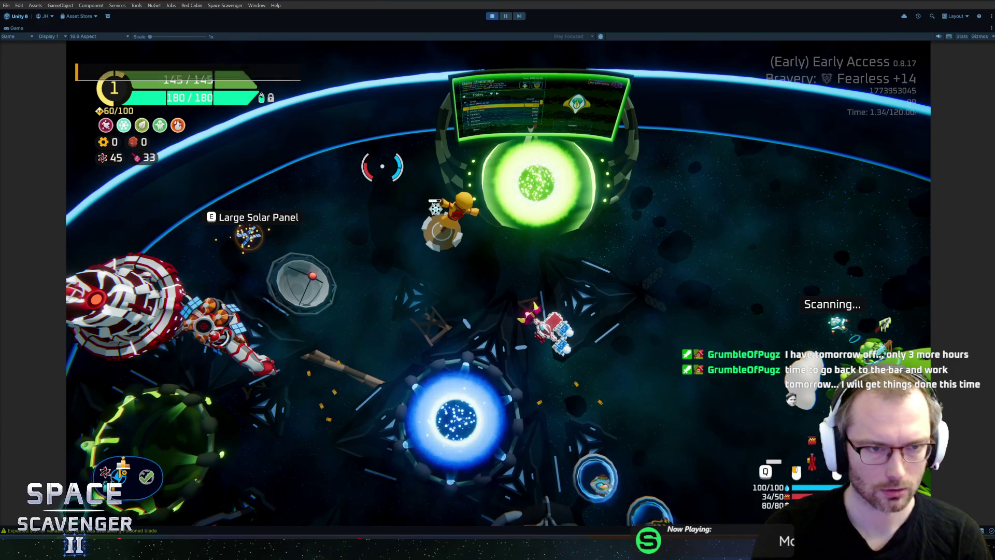
pyautogui.press('Tab')
pyautogui.press('Tab')
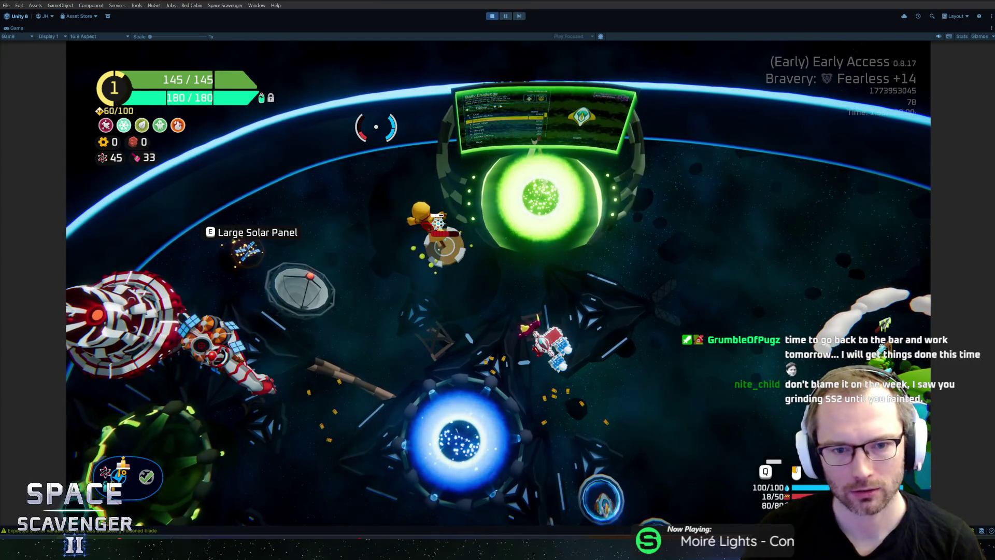
pyautogui.hotkey('ctrl', 'p')
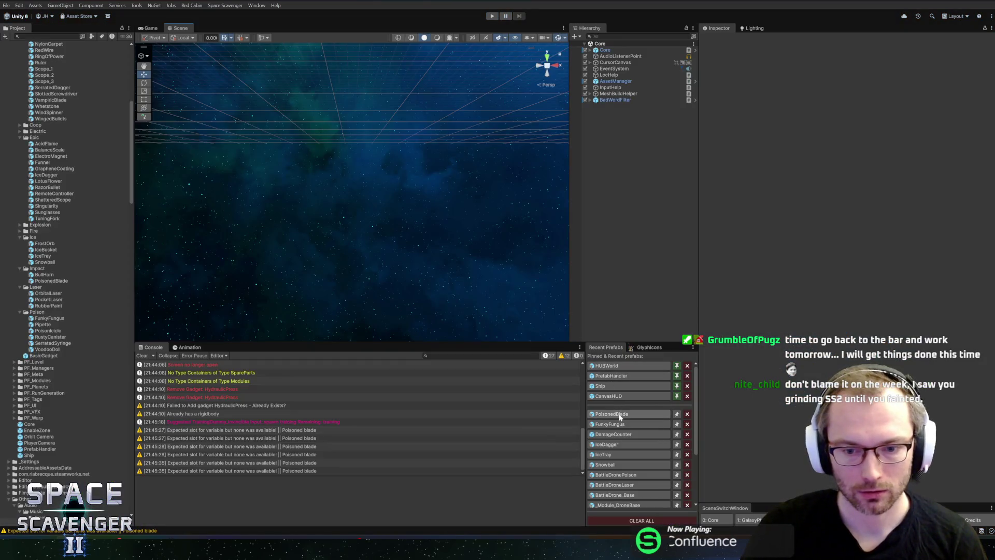
pyautogui.click(613, 423)
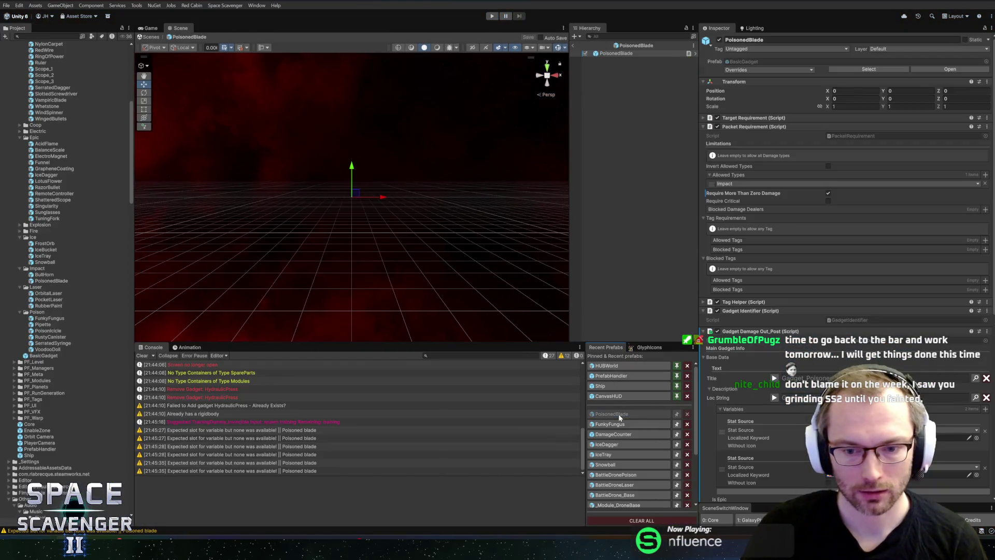
# Step: Tick Require Critical in IceDagger's Packet Requirement, exit Prefab Mode, and start Play mode
pyautogui.click(610, 444)
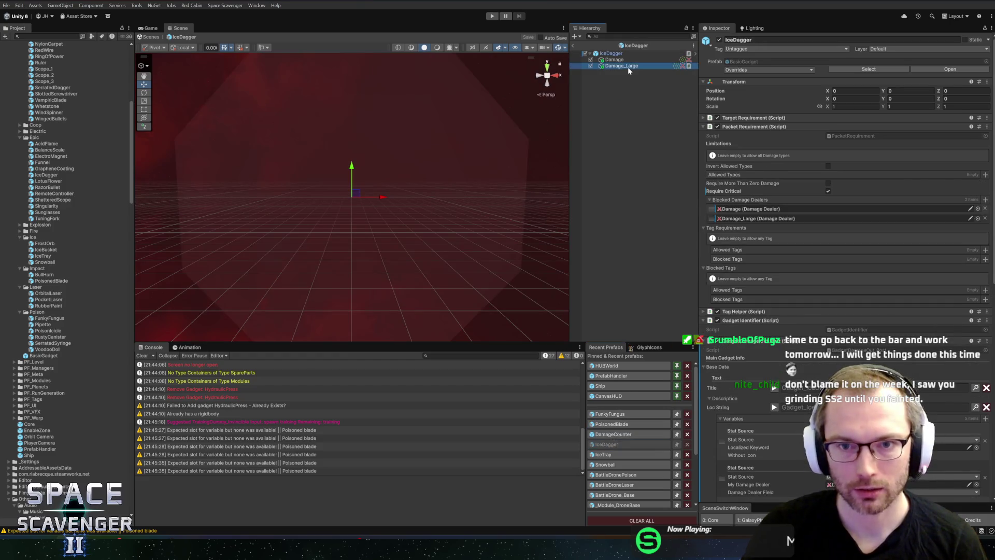
pyautogui.click(828, 172)
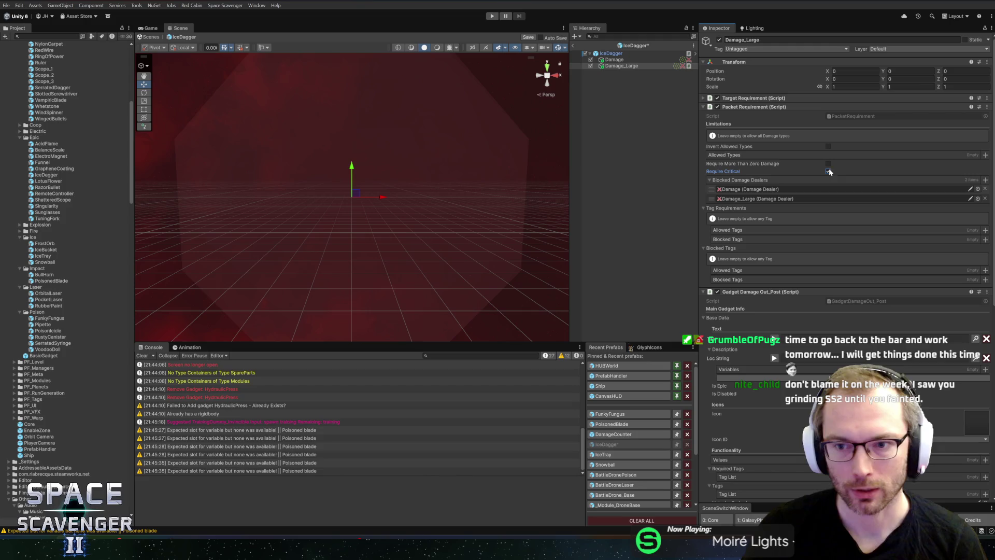
pyautogui.click(622, 54)
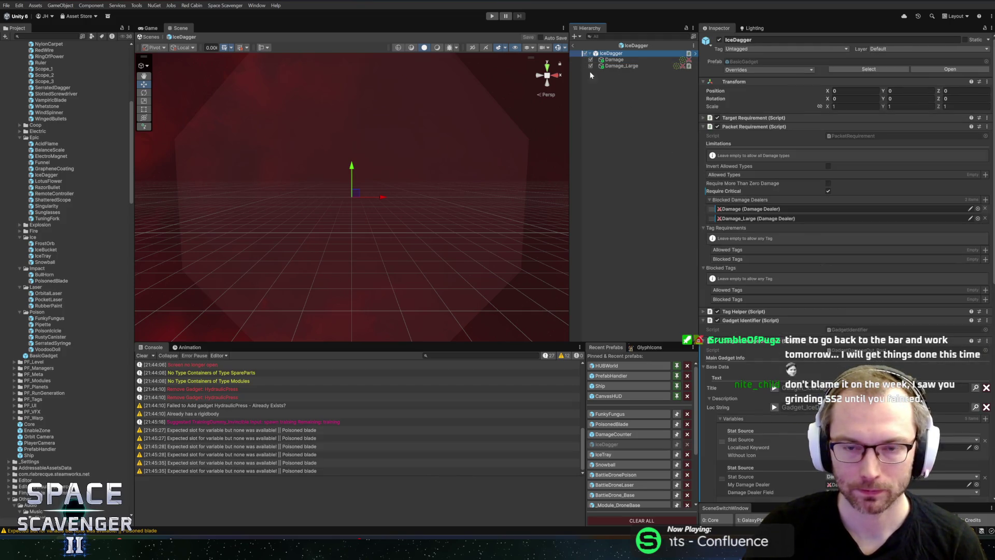
pyautogui.click(573, 46)
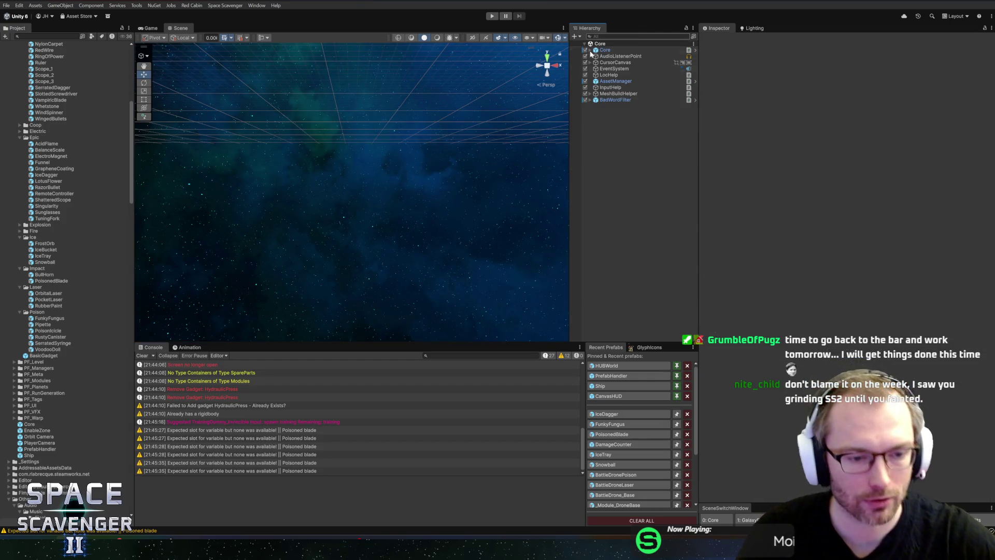
pyautogui.click(492, 16)
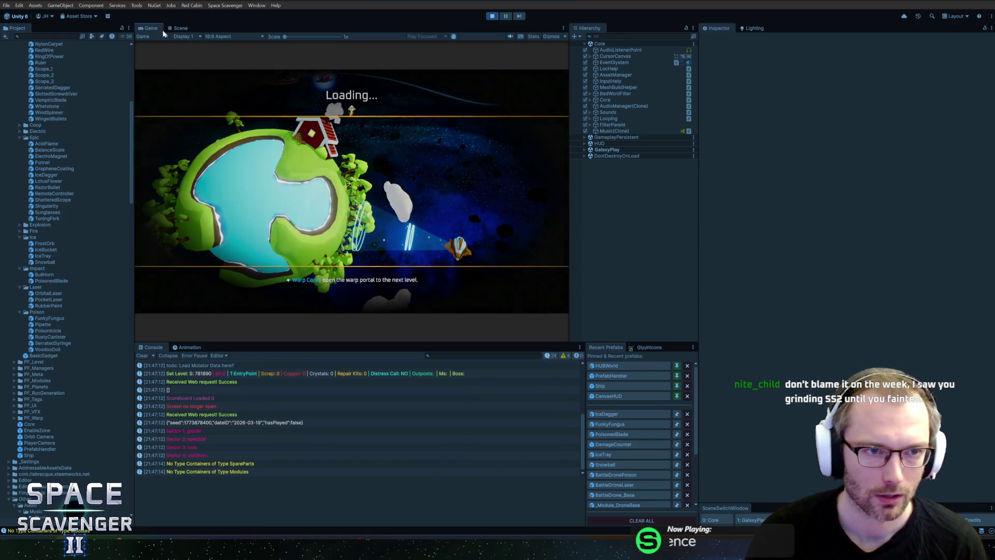
# Step: Maximize the Game view and spawn training dummies and a Rifle pickup from the debug console
pyautogui.hotkey('shift', 'space')
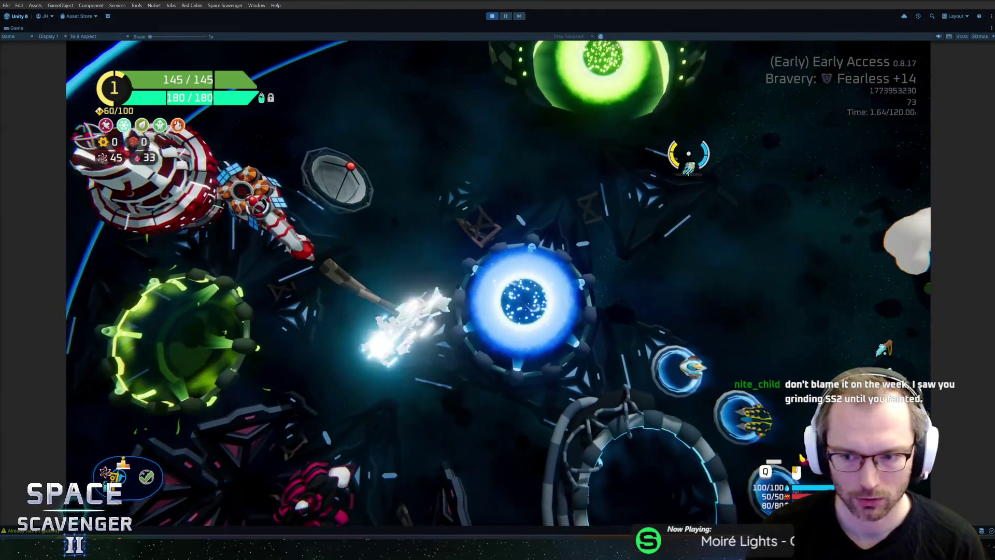
pyautogui.press('`')
pyautogui.write('spawn ')
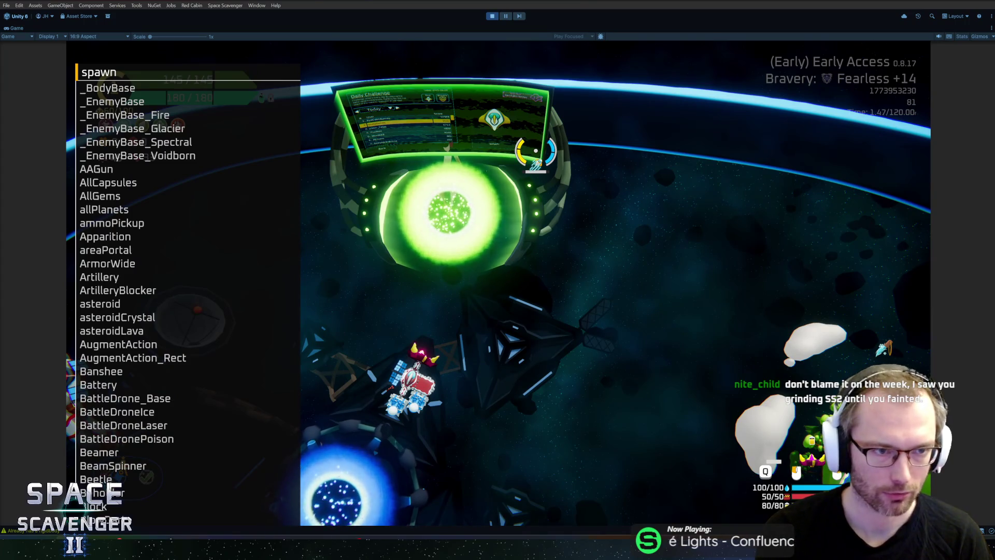
pyautogui.write('trainingd')
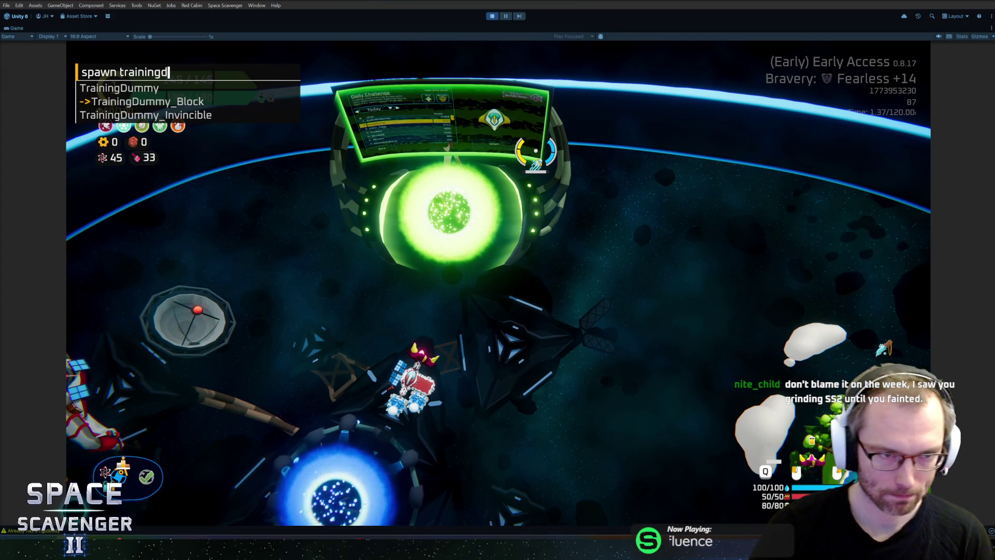
pyautogui.press('Return')
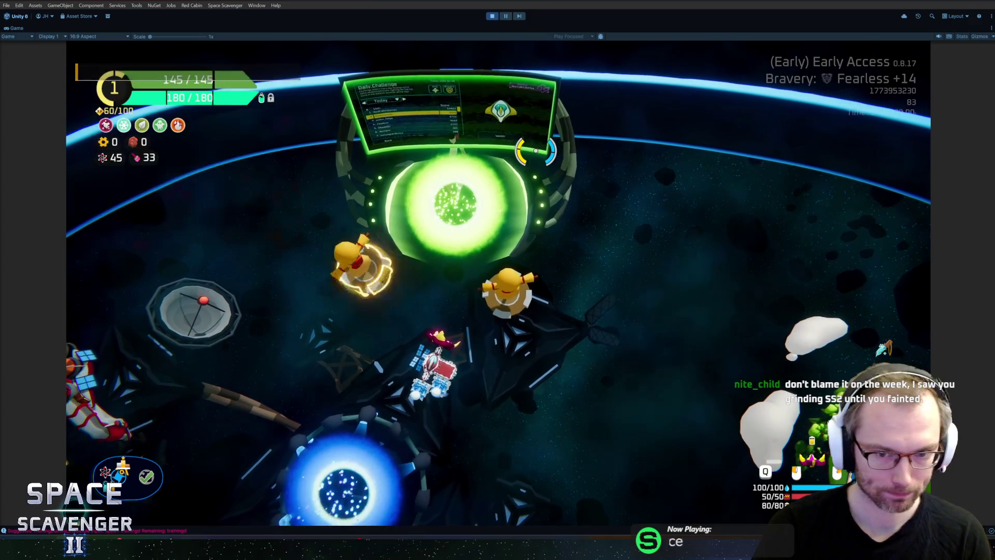
pyautogui.press('`')
pyautogui.write('spawn ')
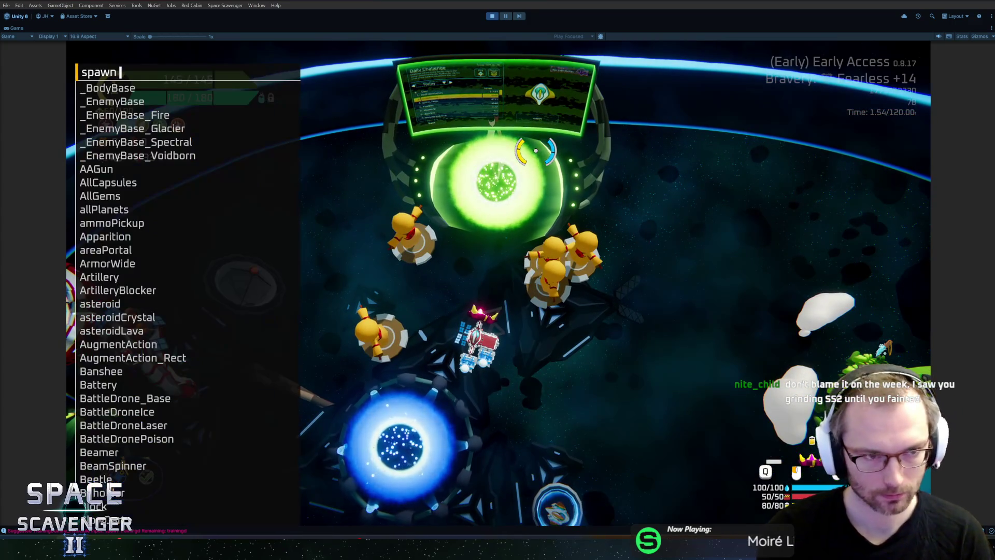
pyautogui.write('rifle')
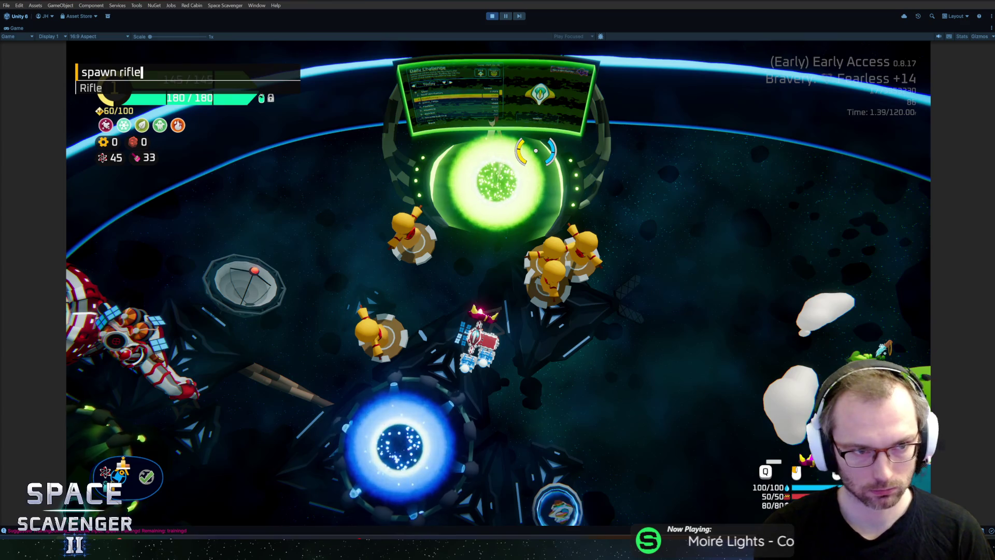
pyautogui.press('Return')
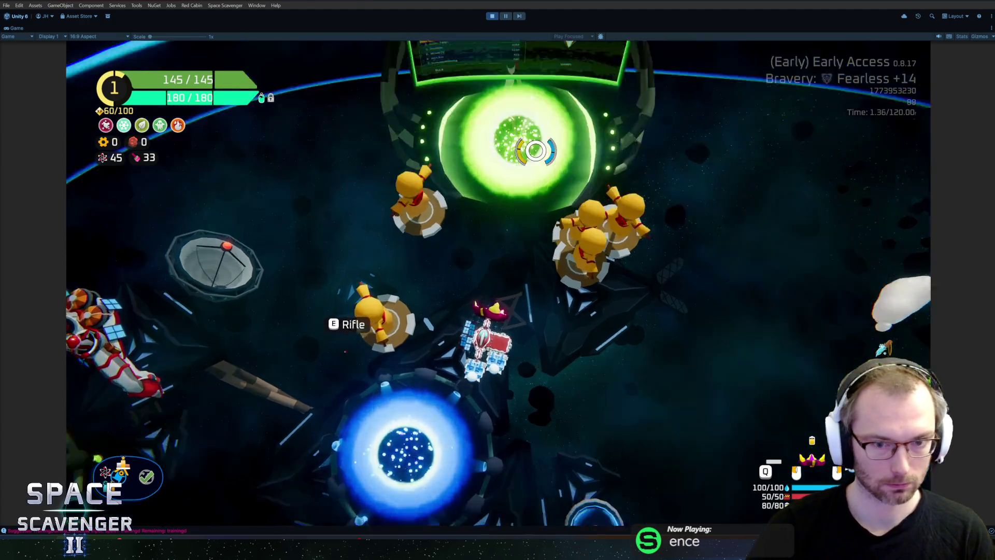
# Step: Fly across the arena to the training dummies, fire a frost blast, then stop Play mode
pyautogui.press('e')
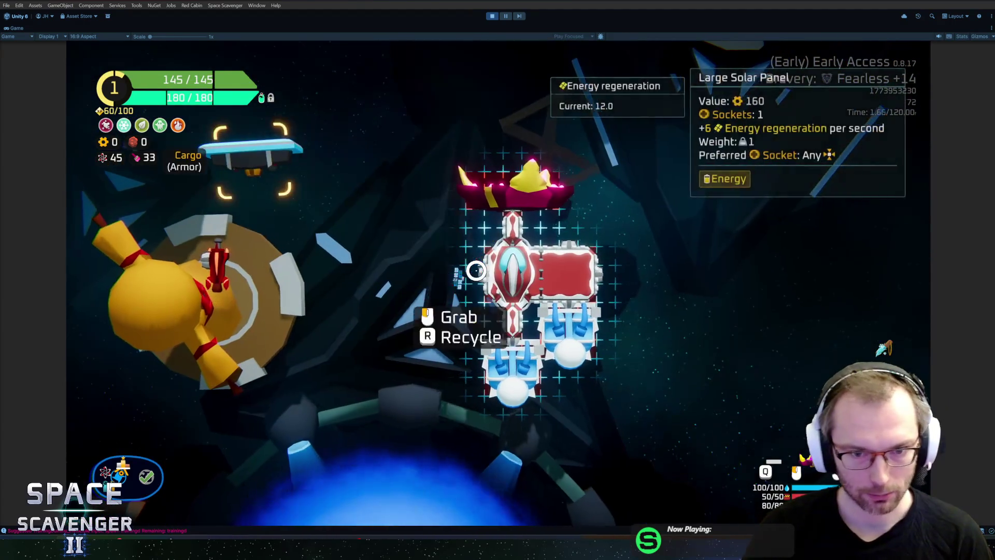
pyautogui.press('e')
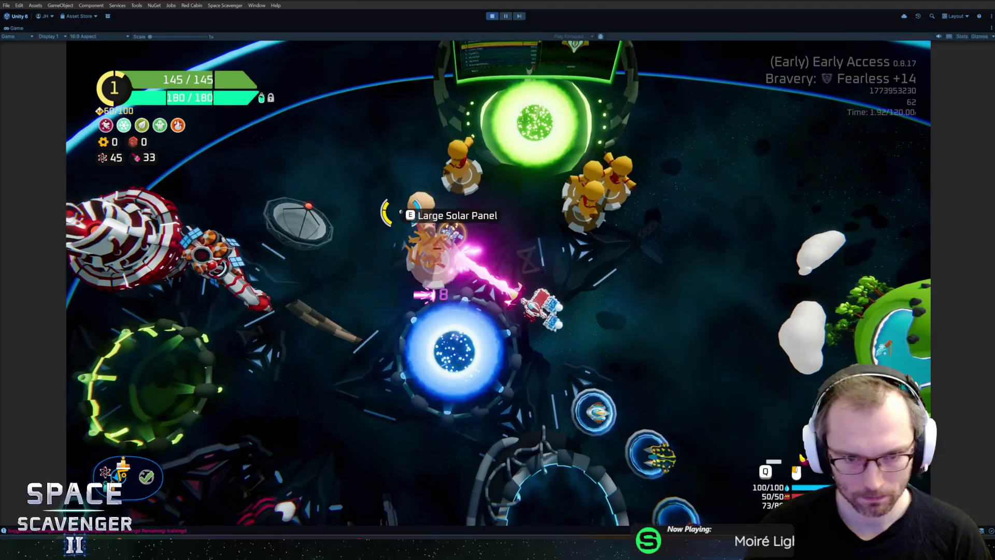
pyautogui.press('e')
pyautogui.press('e')
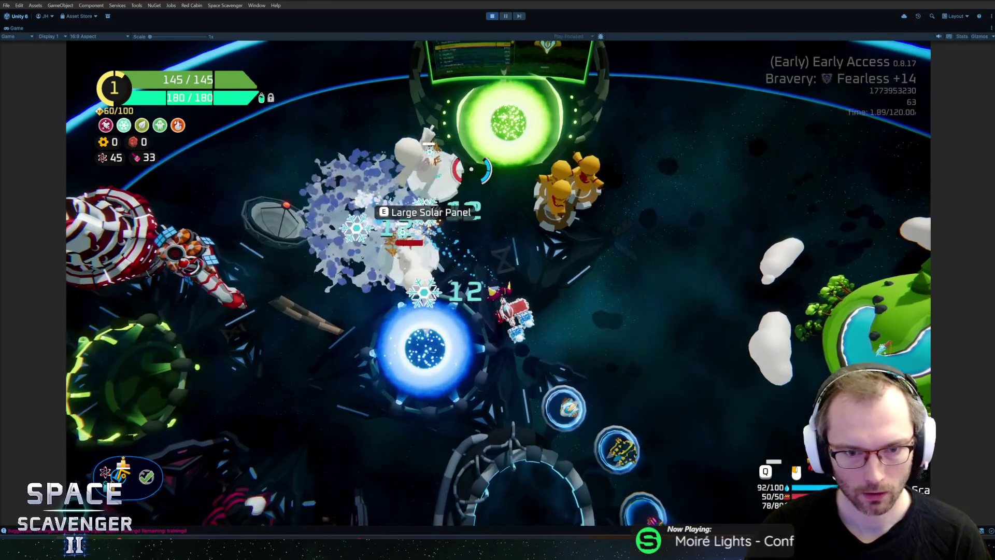
pyautogui.press('a')
pyautogui.press('s')
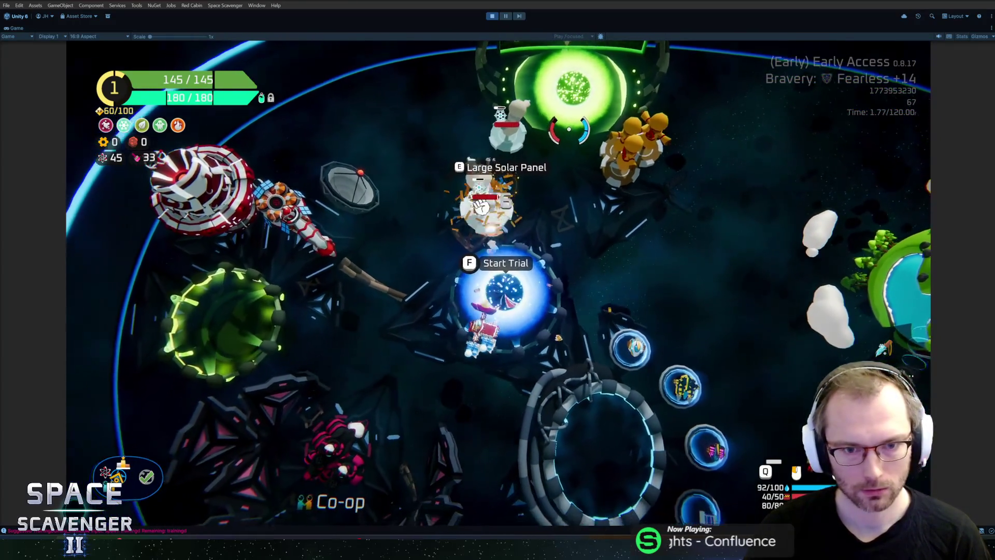
pyautogui.press('w')
pyautogui.press('a')
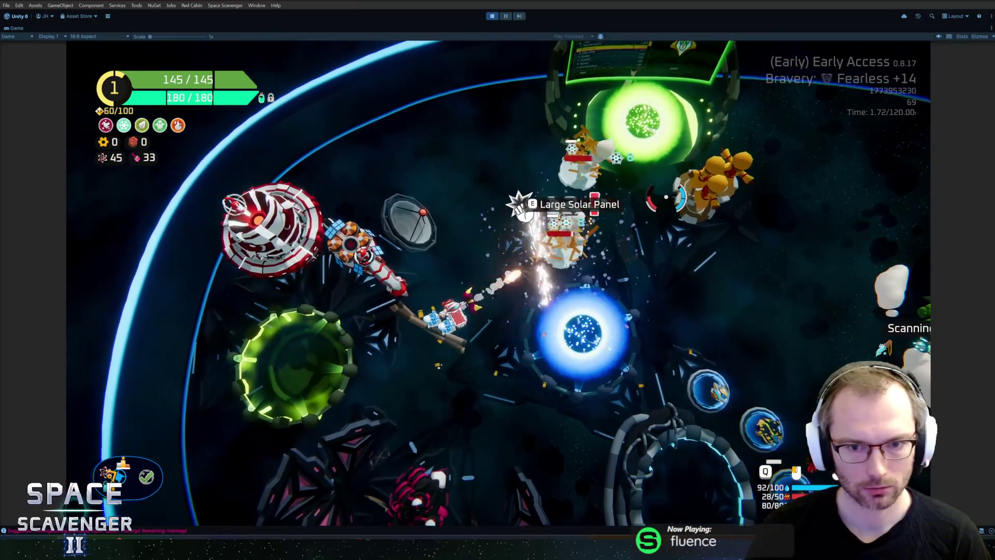
pyautogui.press('w')
pyautogui.press('d')
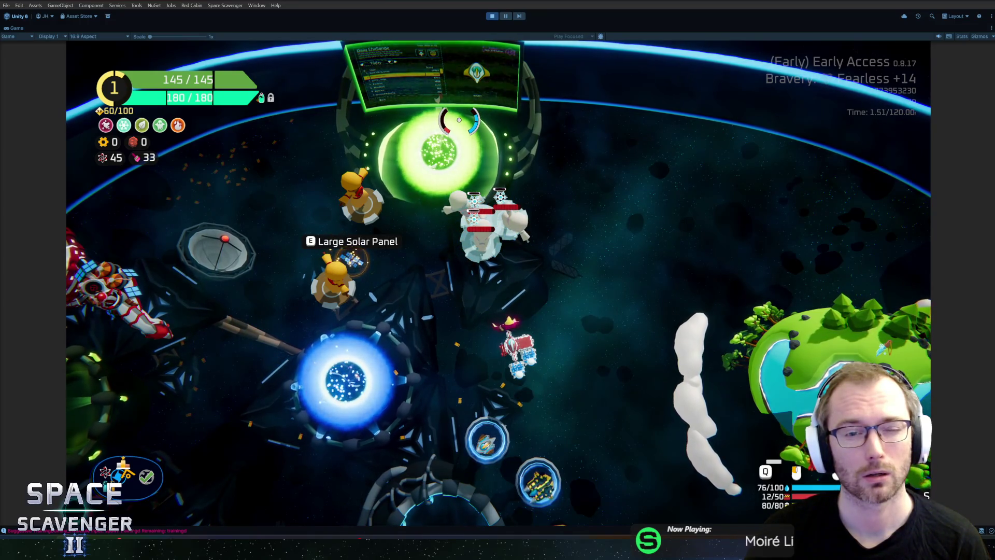
pyautogui.press('a')
pyautogui.press('w')
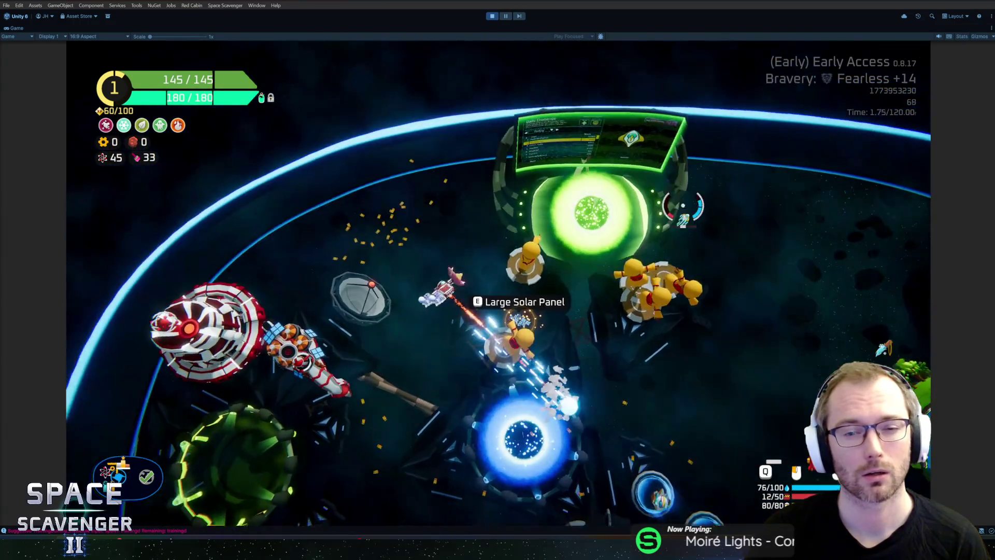
pyautogui.press('a')
pyautogui.press('w')
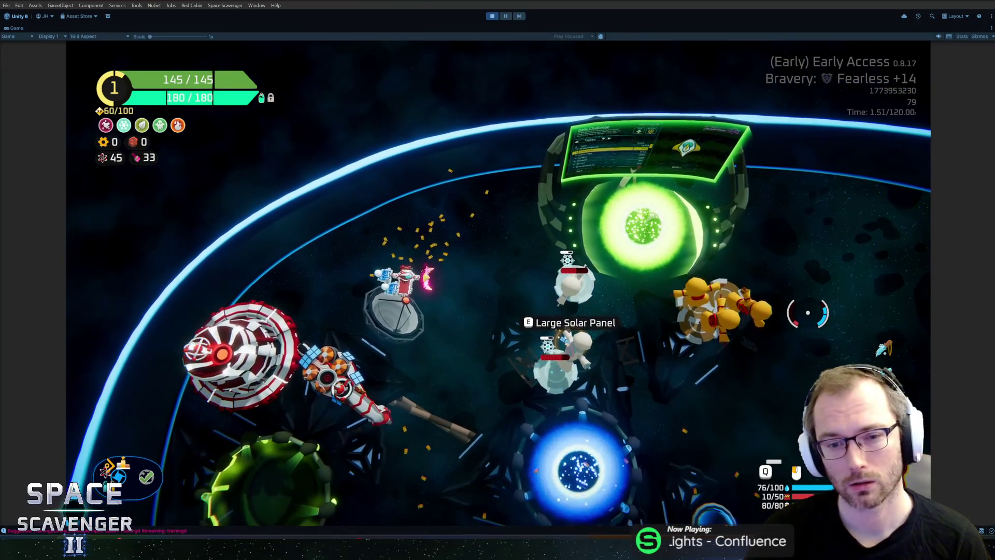
pyautogui.press('a')
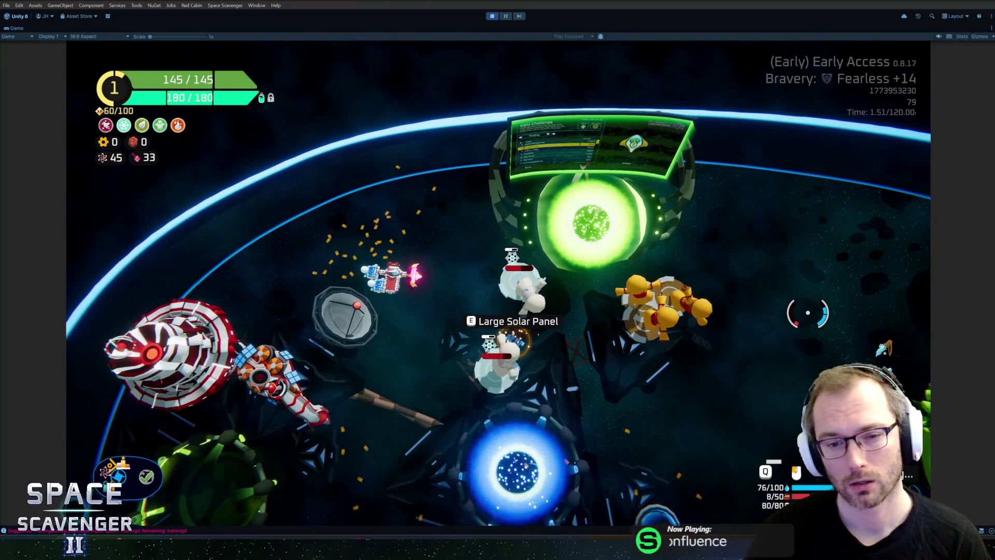
pyautogui.click(807, 313)
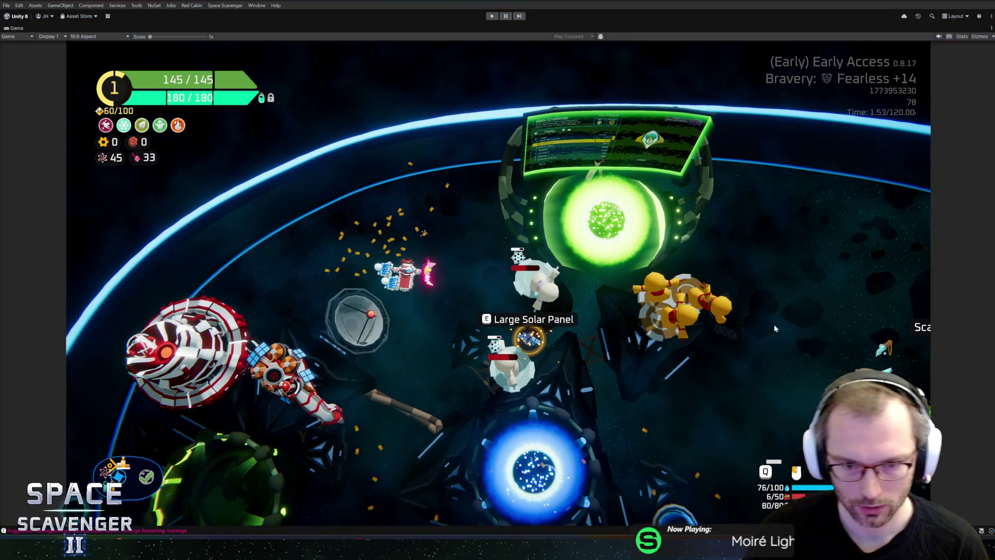
pyautogui.hotkey('ctrl', 'p')
pyautogui.click(611, 414)
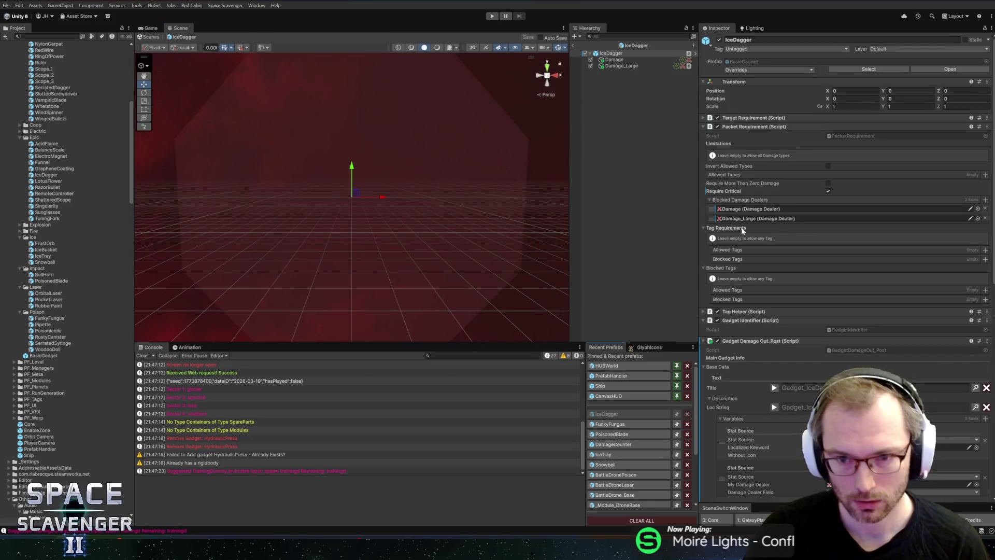
# Step: Set IceDagger's Damage targeting radius to 10, enter 5 for Damage_Large's radius, and relaunch Play mode
pyautogui.click(616, 59)
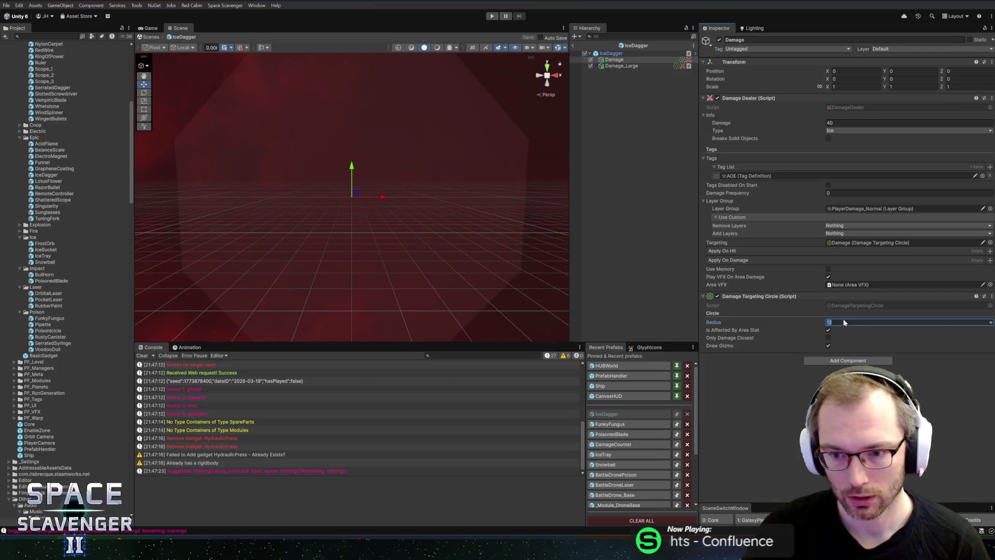
pyautogui.write('10')
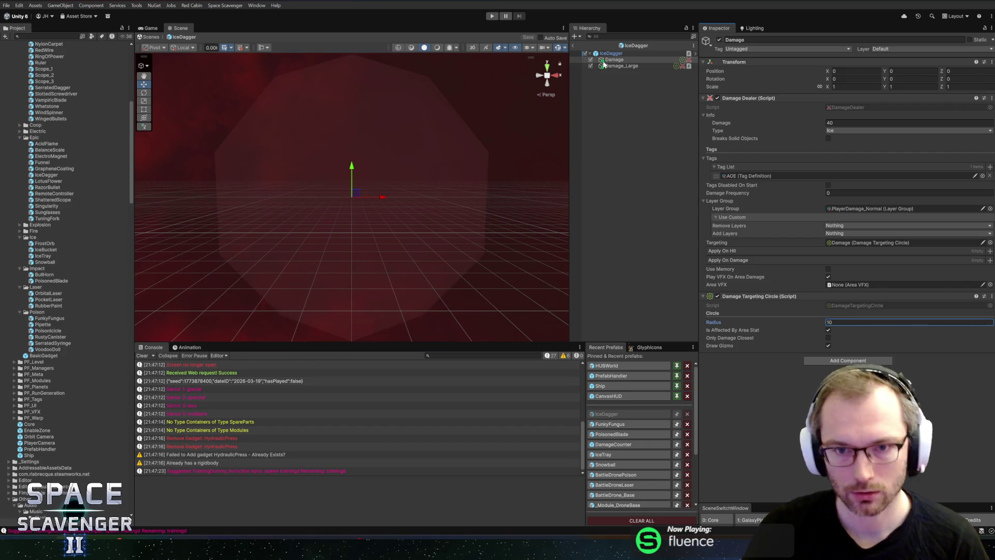
pyautogui.click(604, 65)
pyautogui.scroll(-10, 799, 311)
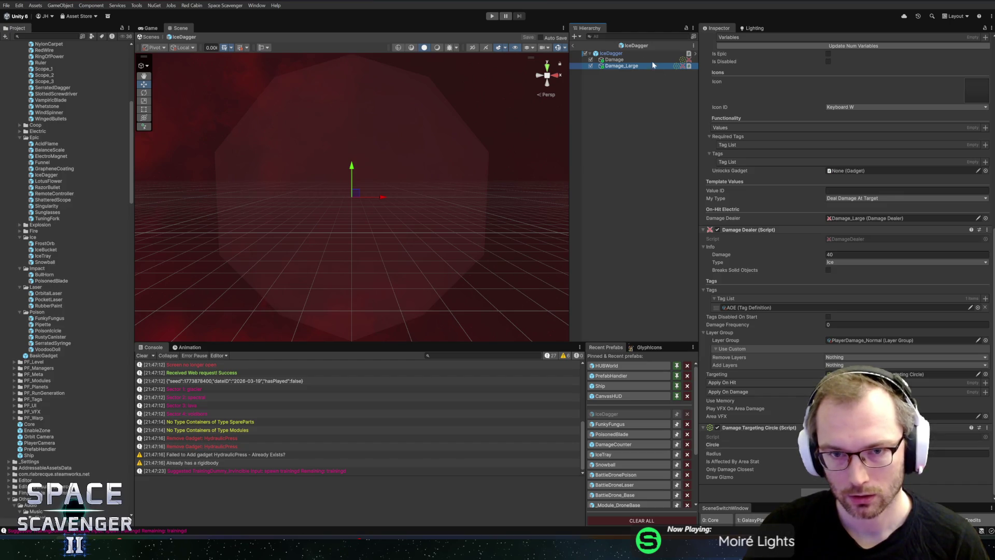
pyautogui.click(617, 60)
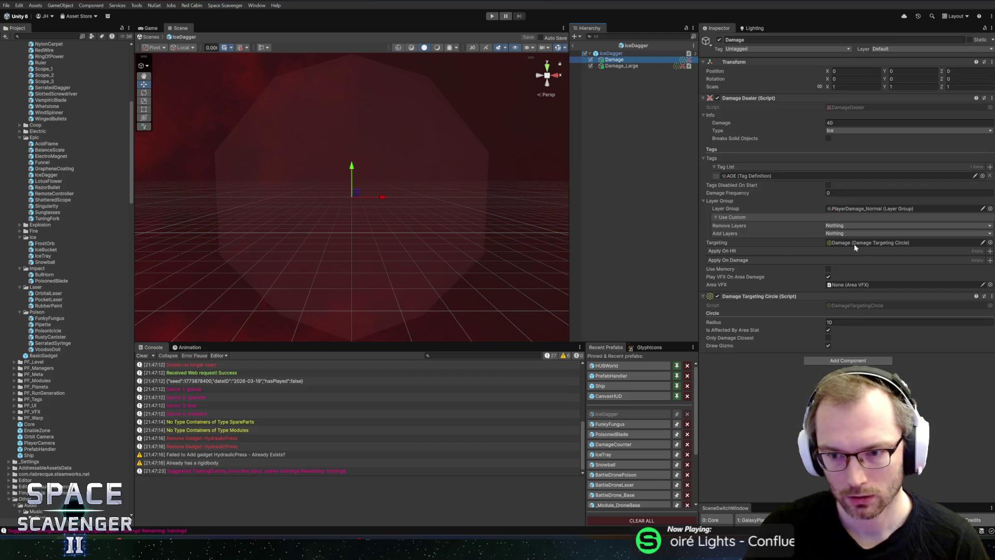
pyautogui.click(643, 67)
pyautogui.scroll(-10, 840, 333)
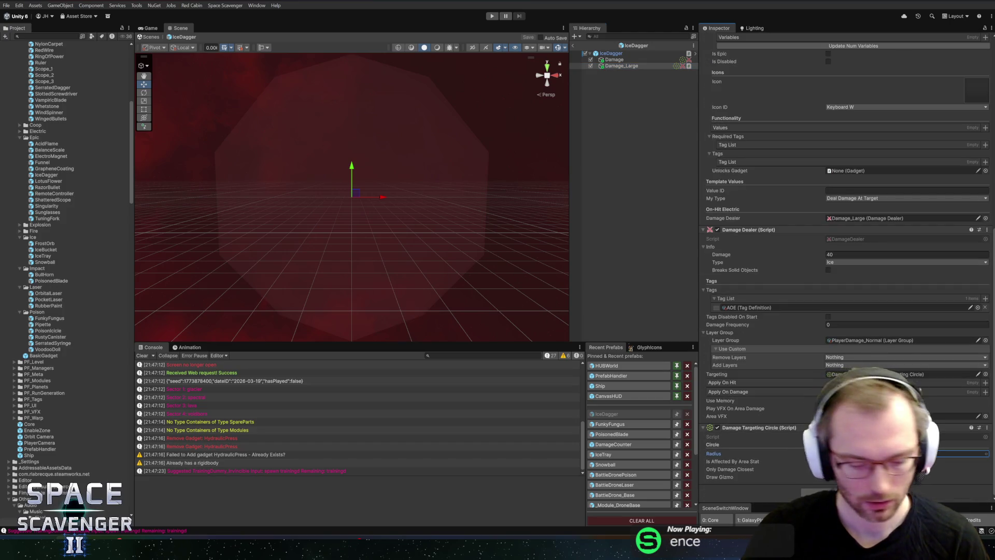
pyautogui.write('5')
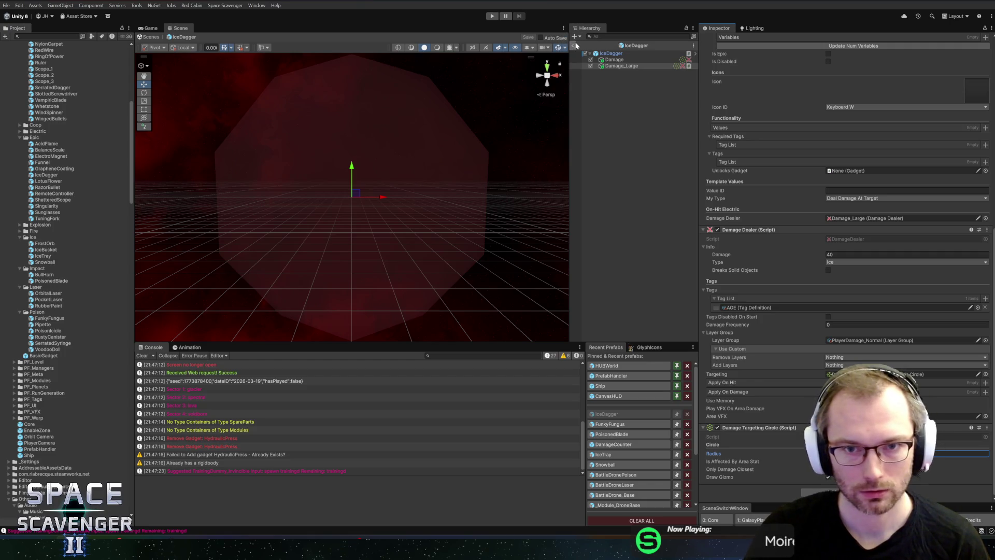
pyautogui.click(575, 45)
pyautogui.click(491, 18)
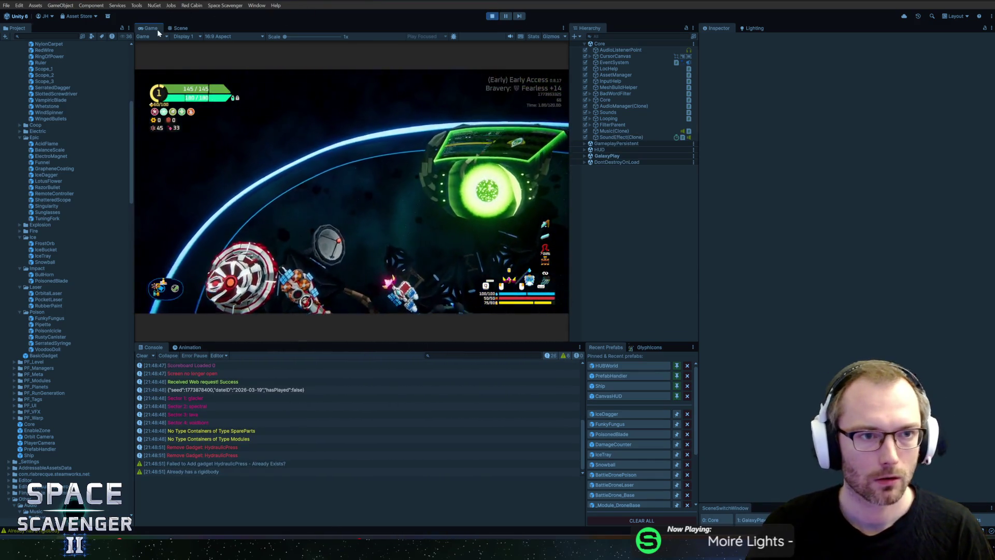
# Step: Maximise the Game view and spawn invincible training dummies from the debug console
pyautogui.doubleClick(157, 30)
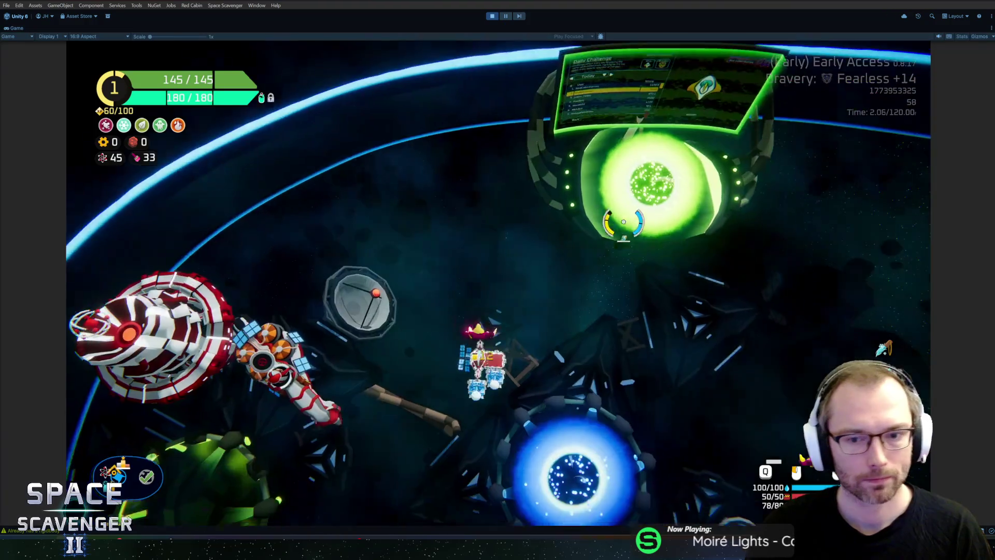
pyautogui.press('`')
pyautogui.write('spawn ')
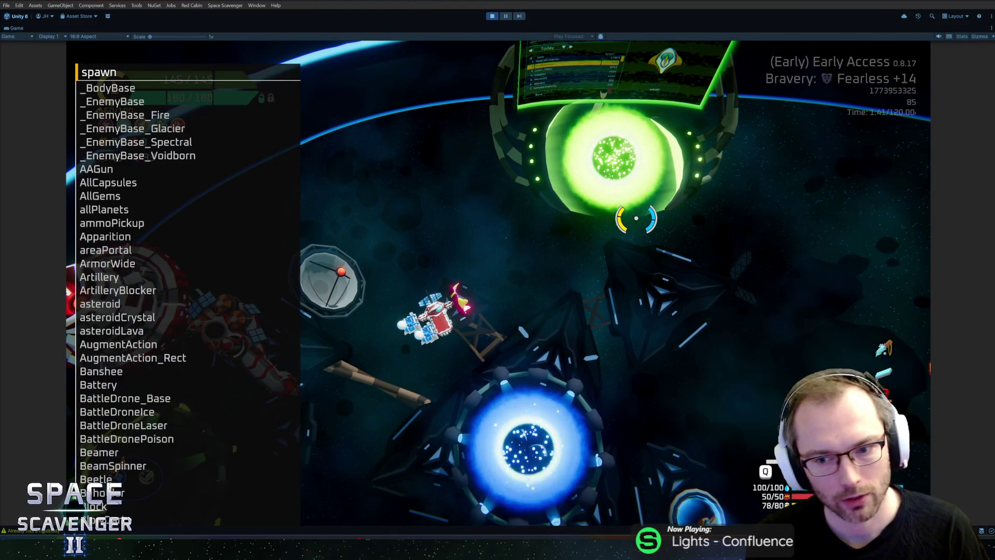
pyautogui.write('training')
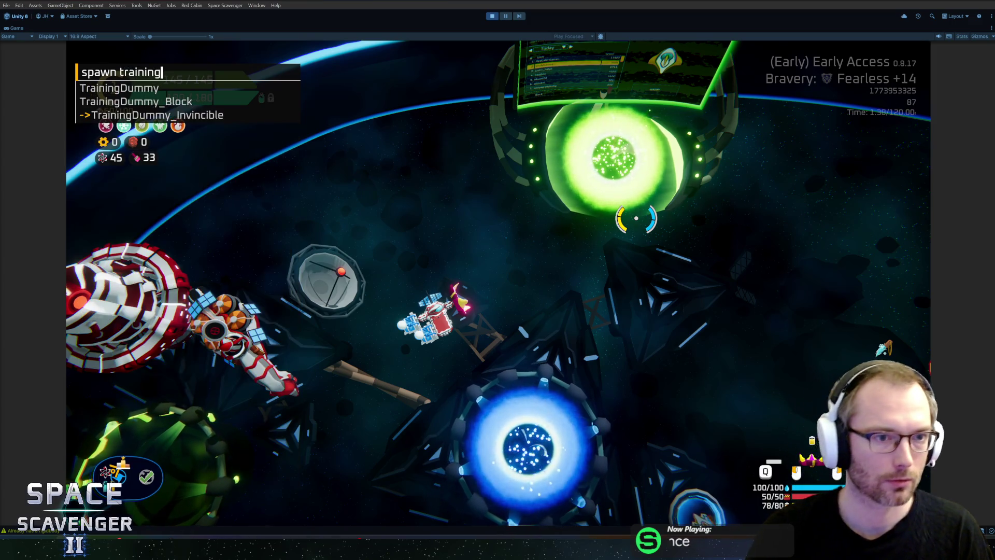
pyautogui.press('Return')
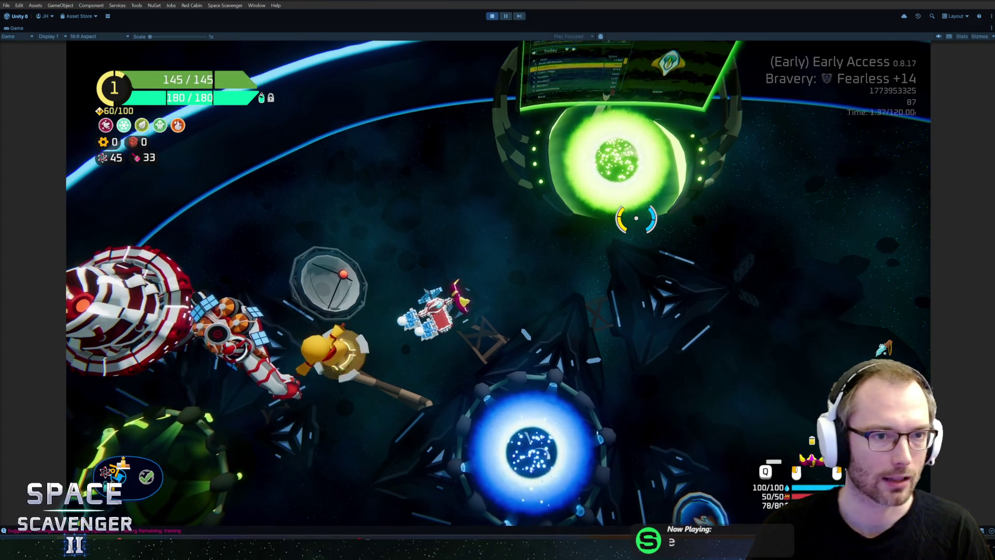
pyautogui.press('`')
pyautogui.press('Up')
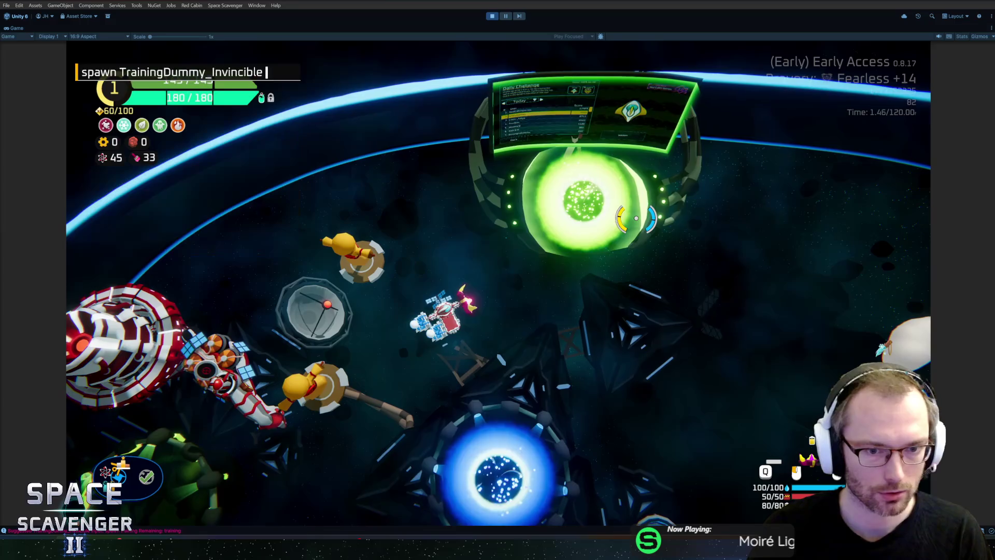
pyautogui.press('Return')
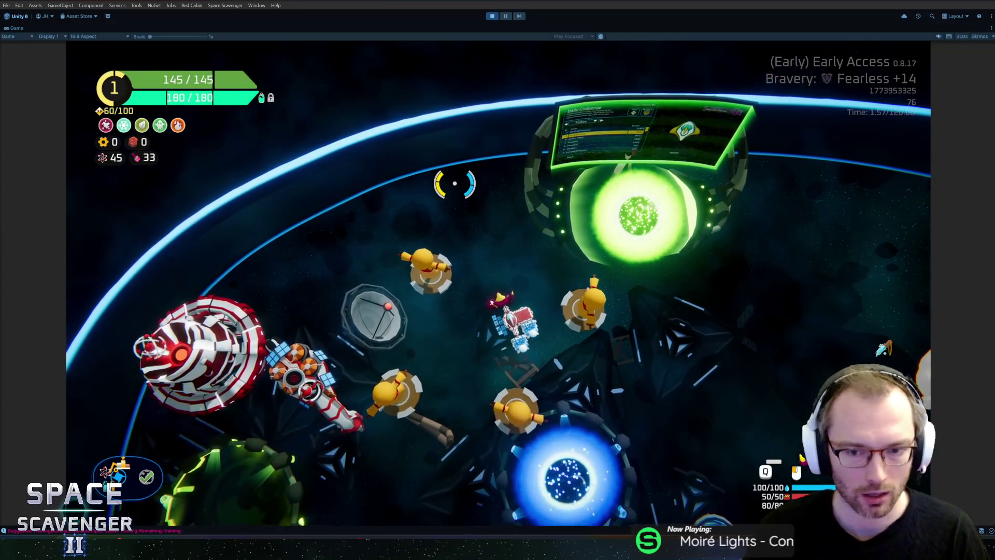
# Step: Fly among the dummies, spawn a Rifle, and attach it to the ship's left side
pyautogui.press('d')
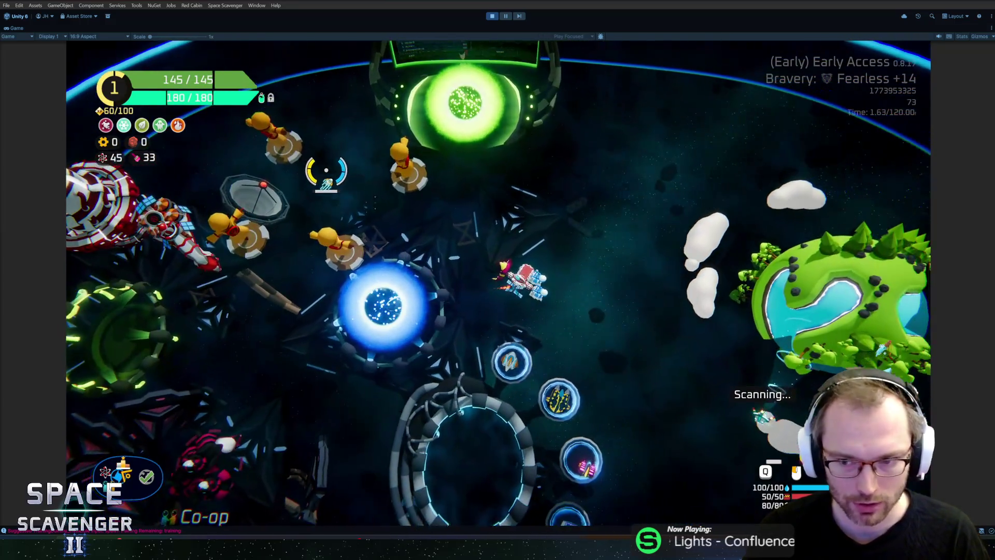
pyautogui.press('w')
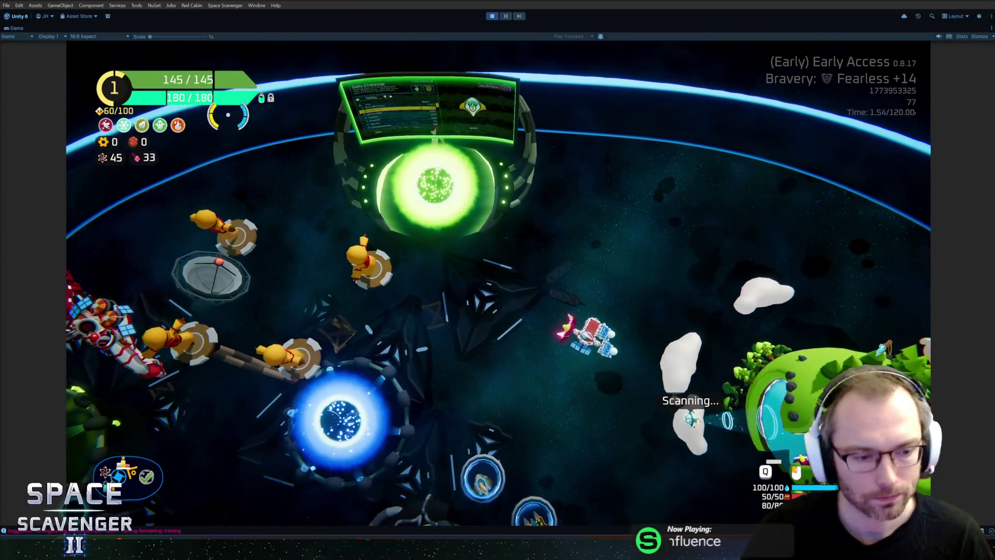
pyautogui.press('a')
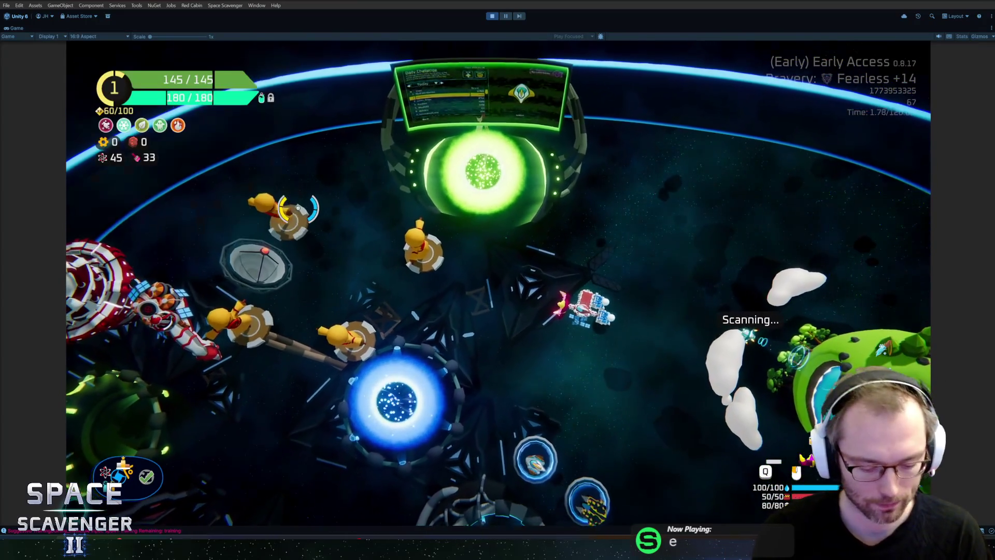
pyautogui.press('`')
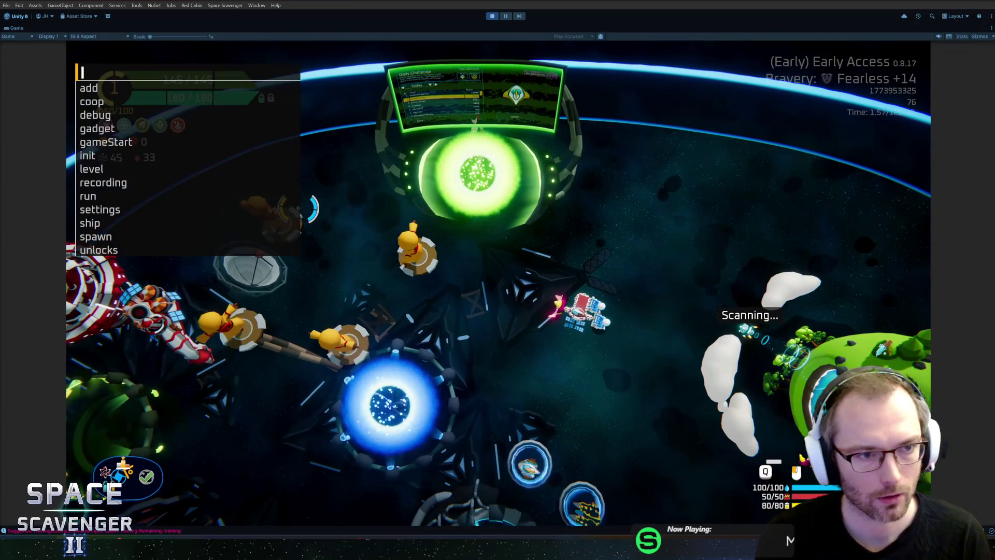
pyautogui.write('spawn ri')
pyautogui.press('Return')
pyautogui.press('b')
pyautogui.moveTo(241, 273); pyautogui.dragTo(391, 260)
pyautogui.press('Tab')
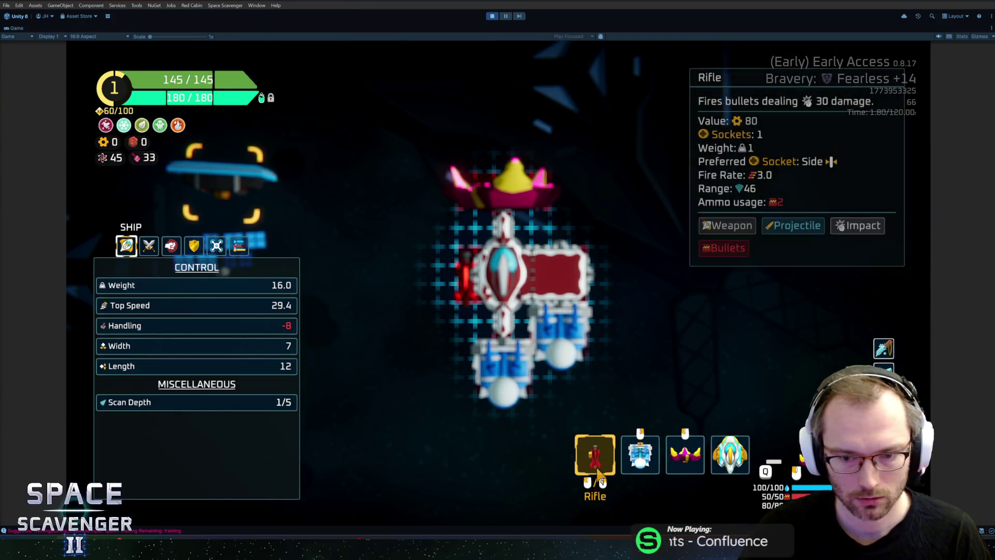
# Step: Save the current ship build as 'test' with the 'ship save test' console command
pyautogui.press('`')
pyautogui.write('shi')
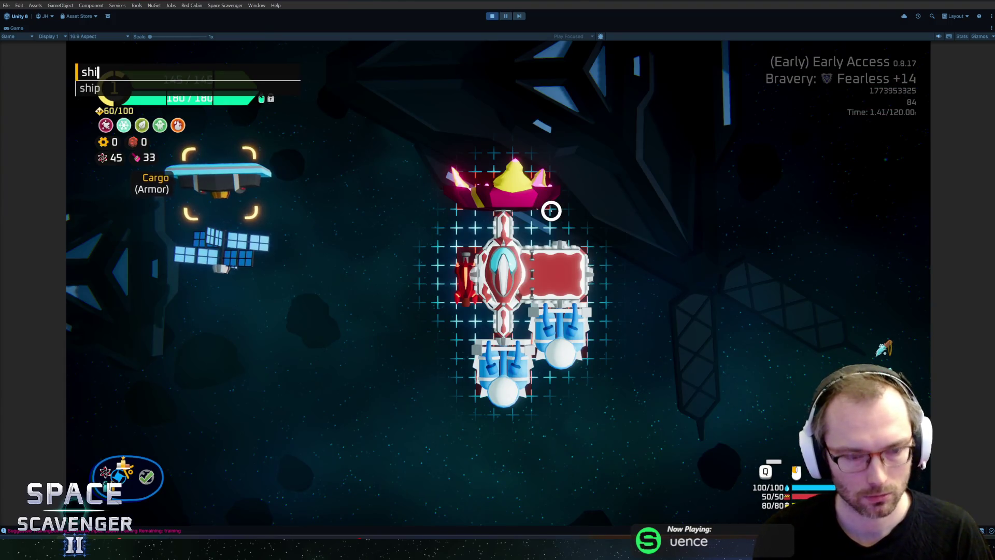
pyautogui.write('p save')
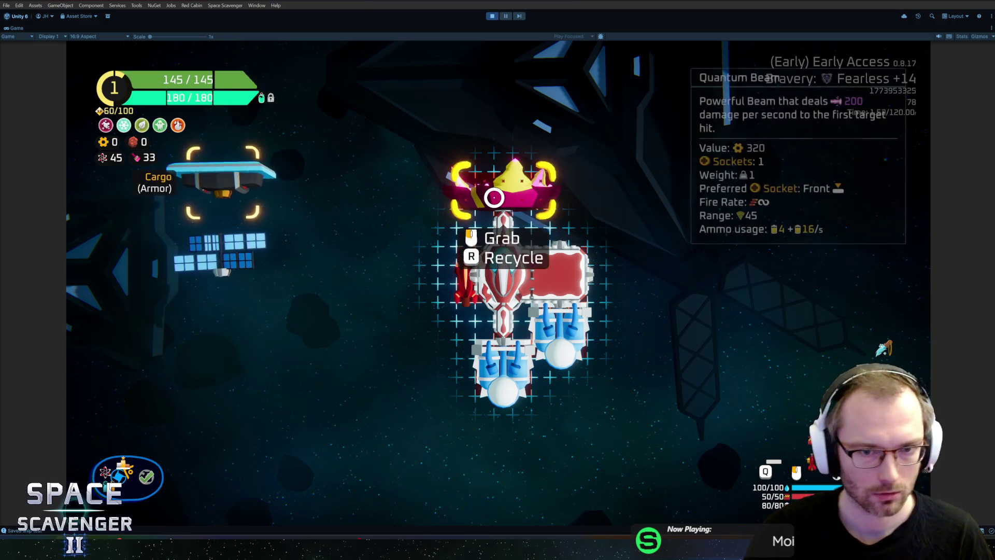
pyautogui.press('Tab')
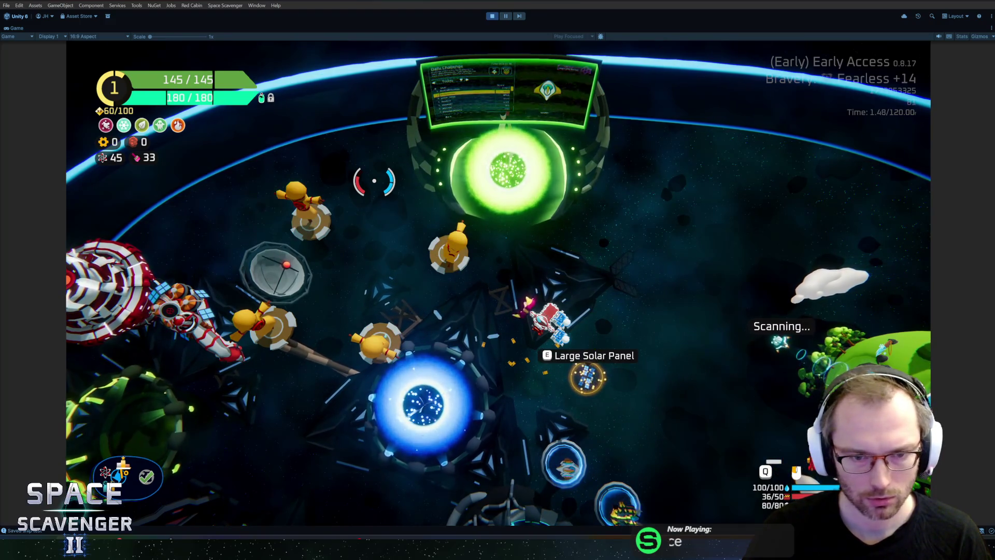
pyautogui.press('d')
pyautogui.press('s')
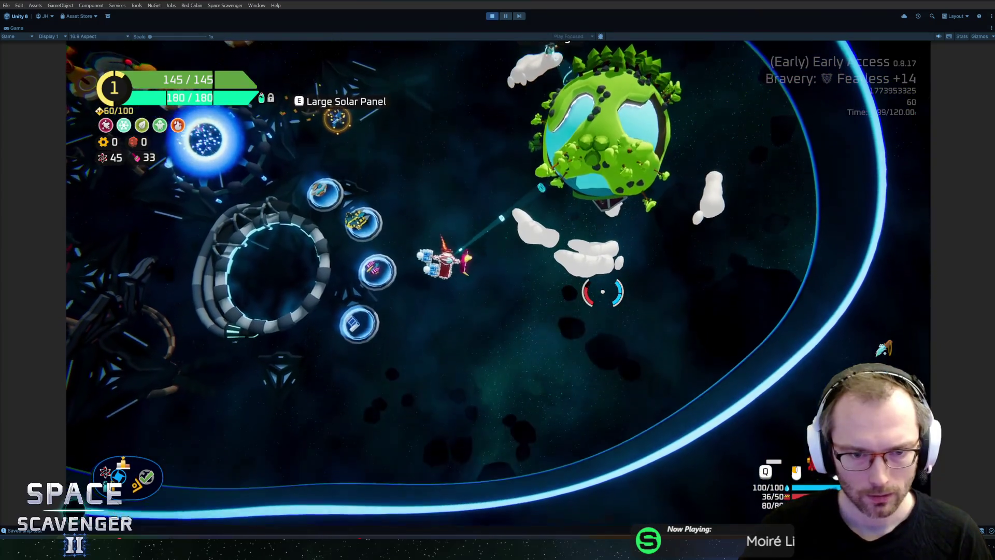
pyautogui.write('ship save test')
pyautogui.press('Return')
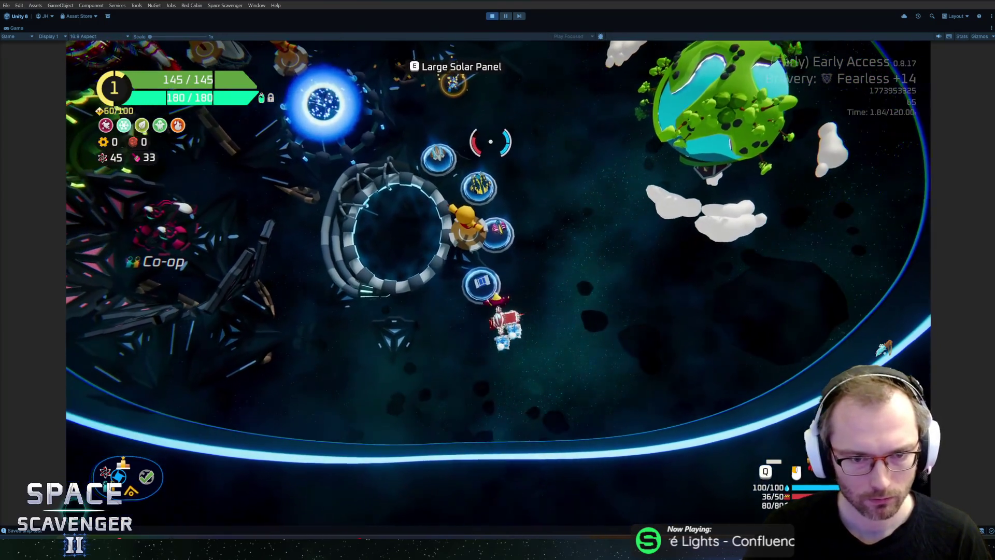
# Step: Restore the full editor layout around the running game view
pyautogui.press('a')
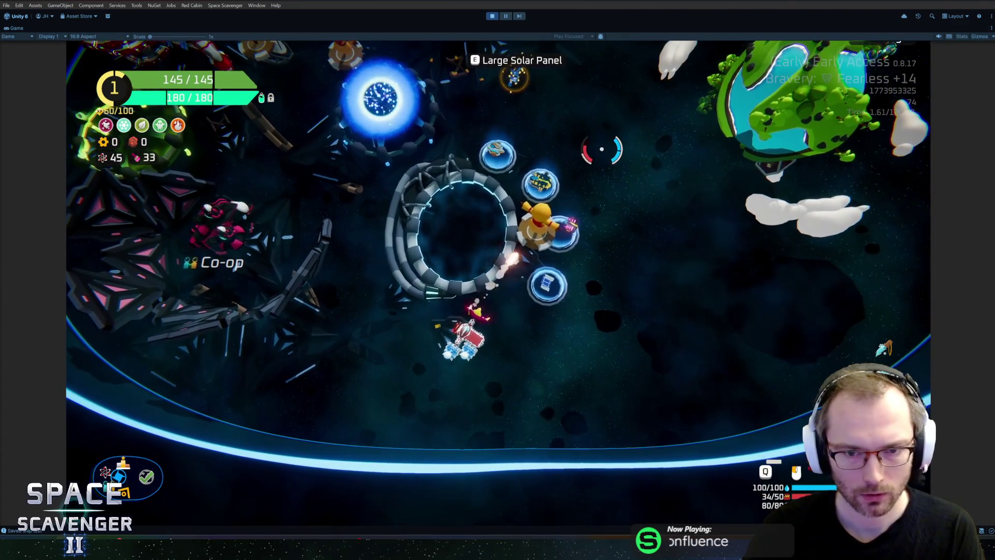
pyautogui.hotkey('ctrl', 'shift', 'p')
pyautogui.click(158, 28)
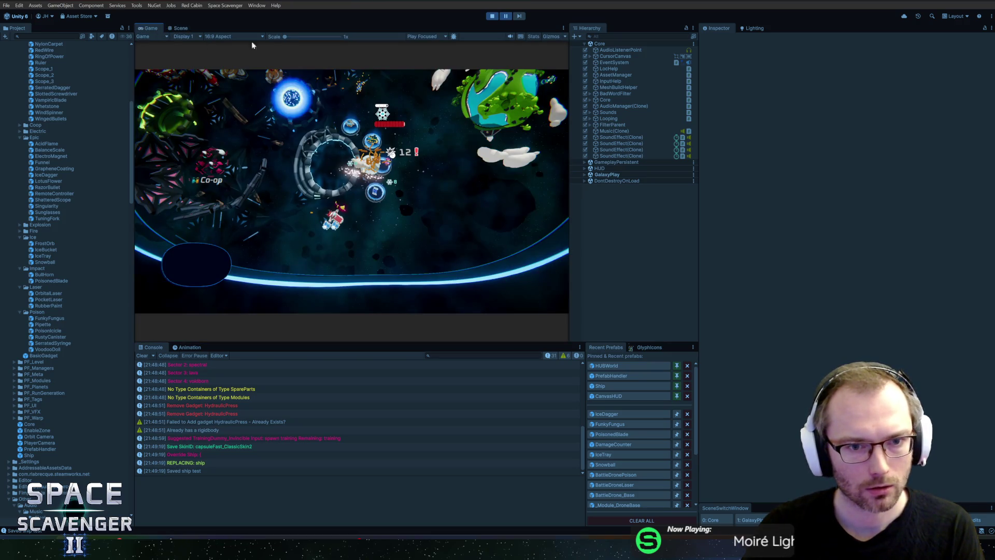
# Step: Resume the paused game, test the armed ship on the dummies using the console, then stop Play mode
pyautogui.click(508, 17)
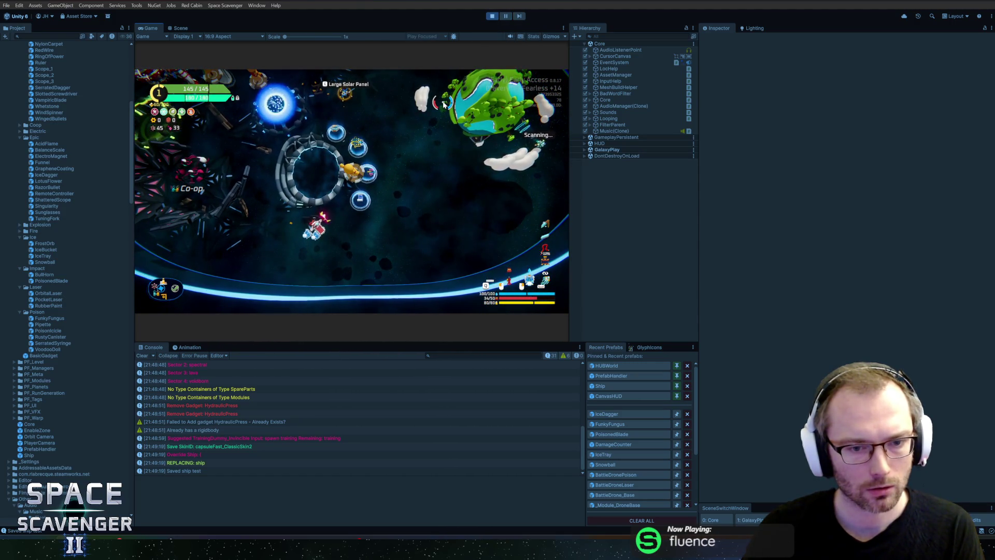
pyautogui.press('`')
pyautogui.press('`')
pyautogui.press('`')
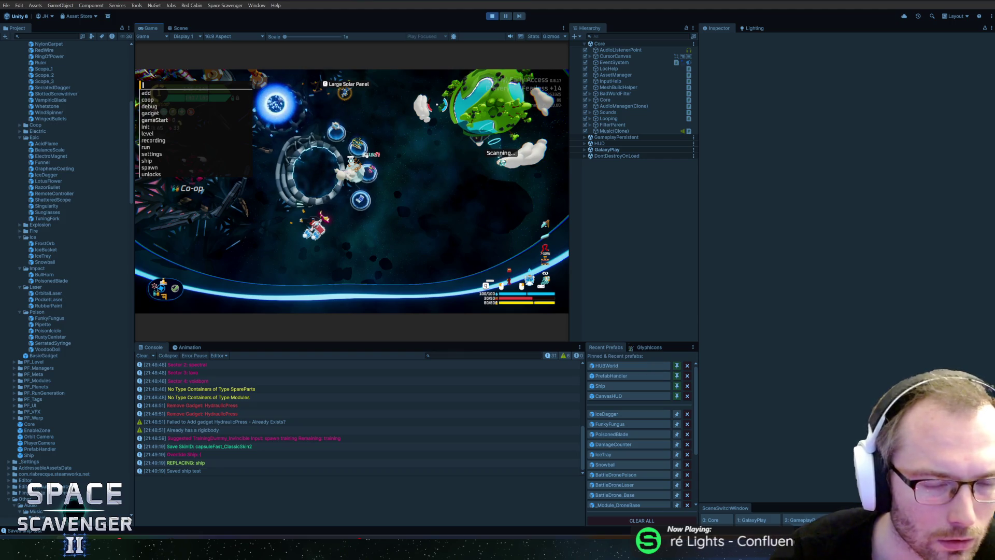
pyautogui.press('Escape')
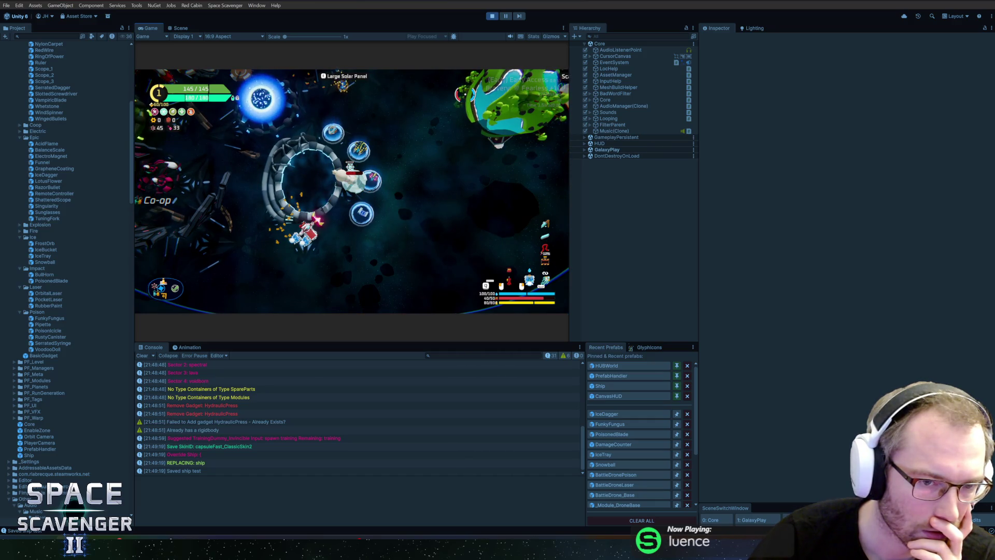
pyautogui.press('`')
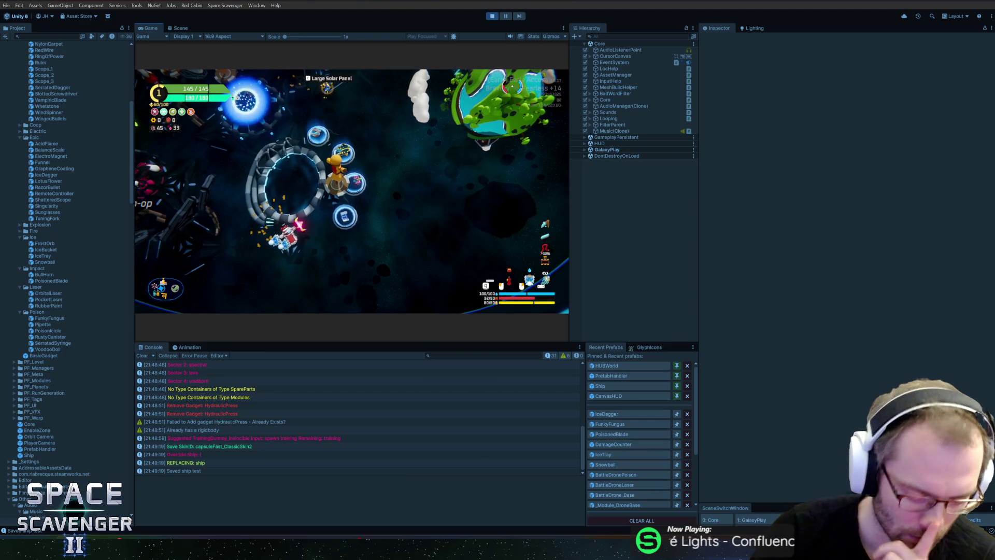
pyautogui.hotkey('ctrl', 'p')
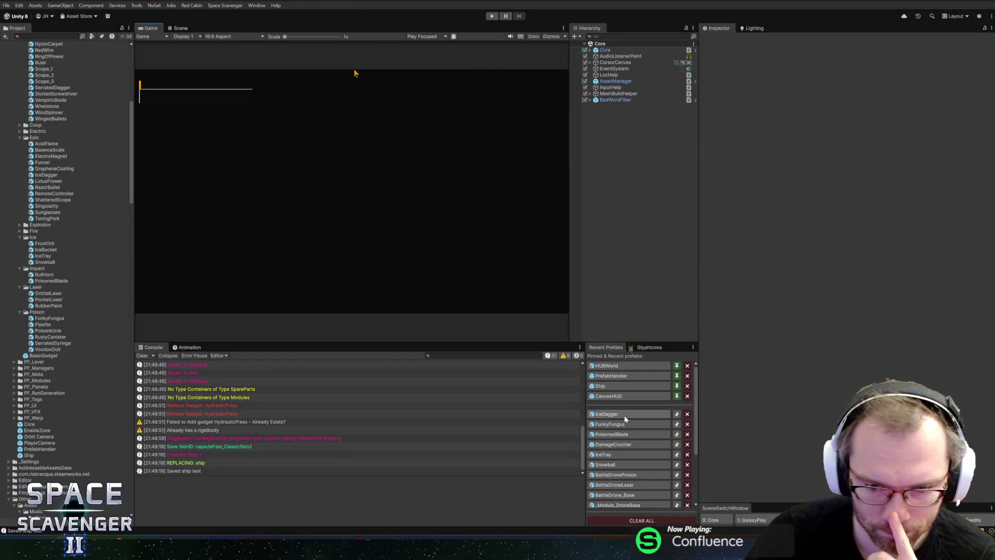
# Step: Compare IceDagger's Damage_Large, Damage and root objects, locating the blocked Damage and Damage_Large dealers
pyautogui.click(618, 415)
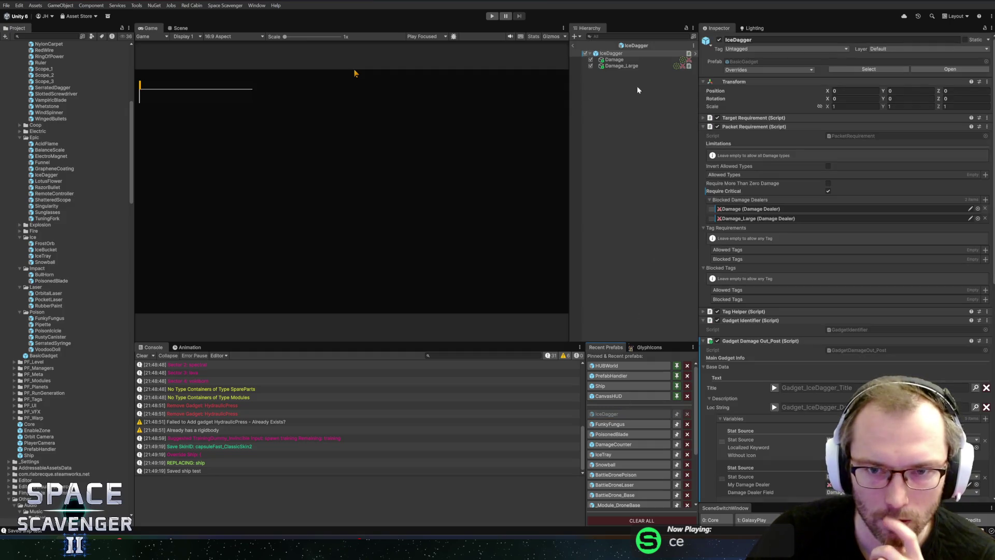
pyautogui.click(632, 67)
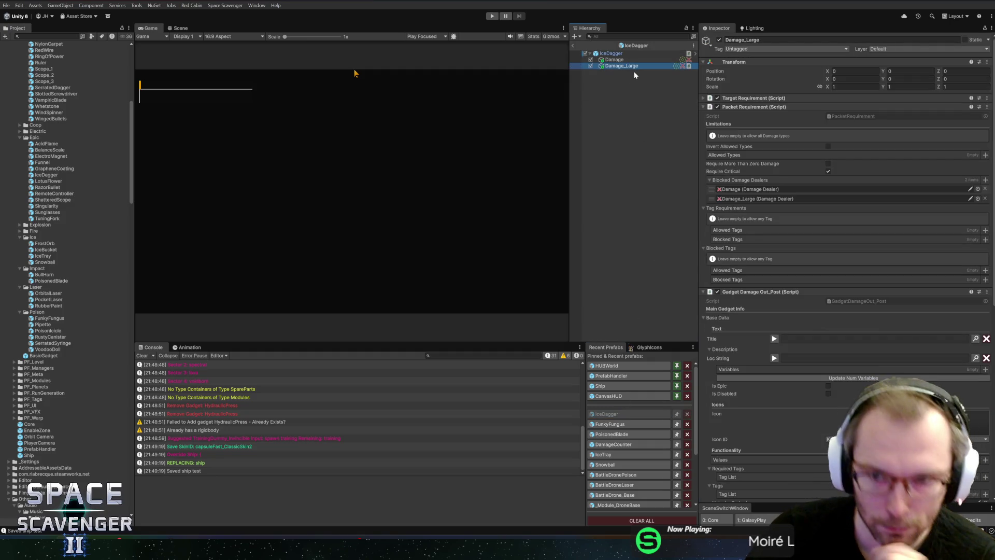
pyautogui.click(752, 198)
pyautogui.click(750, 190)
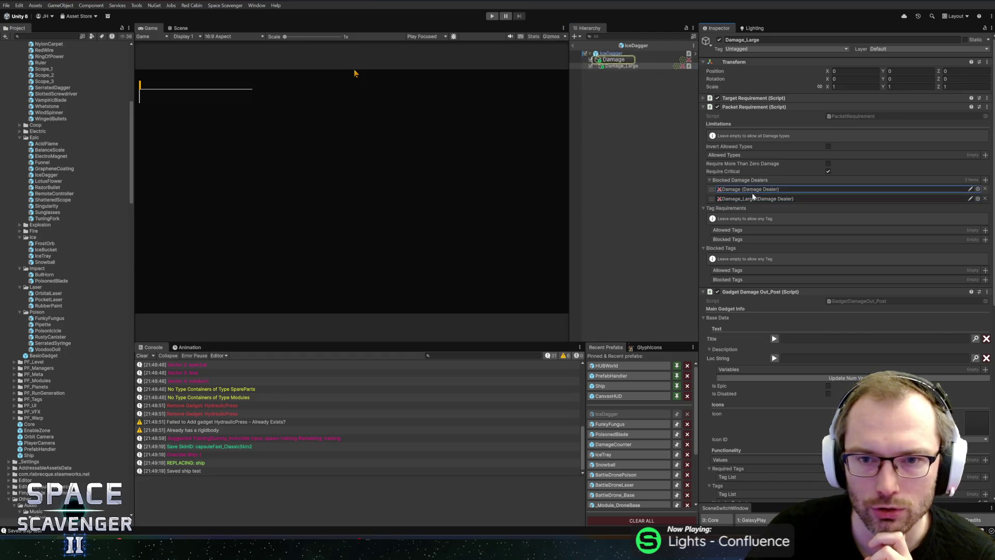
pyautogui.click(613, 61)
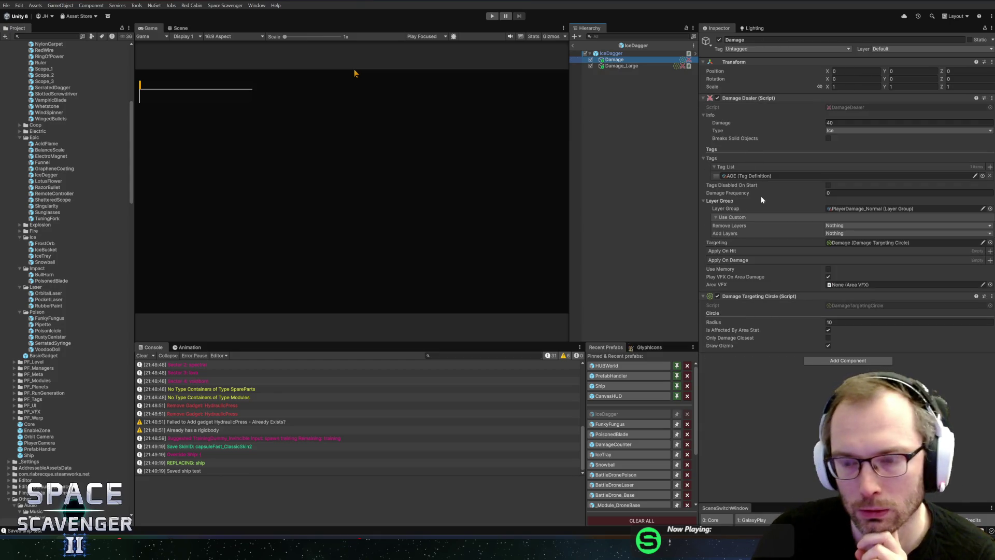
pyautogui.click(632, 54)
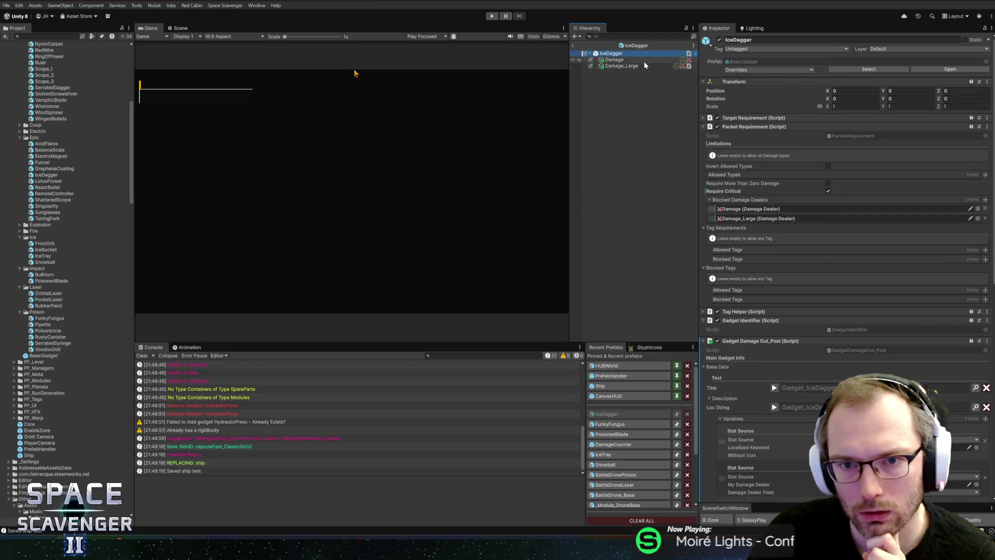
pyautogui.click(638, 59)
pyautogui.click(622, 52)
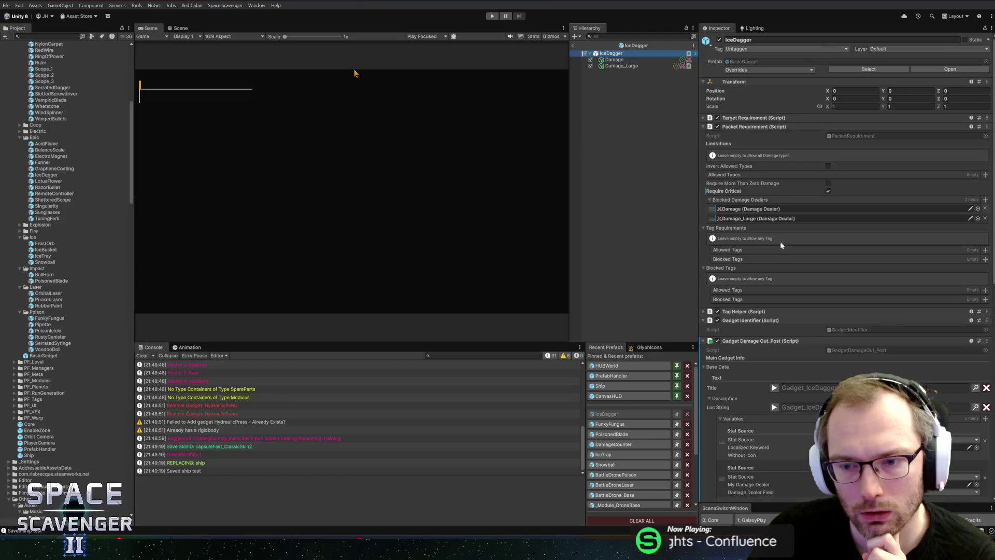
# Step: Check which object the root's on-hit damage dealer references and locate the blocked dealers again
pyautogui.scroll(-10, 753, 265)
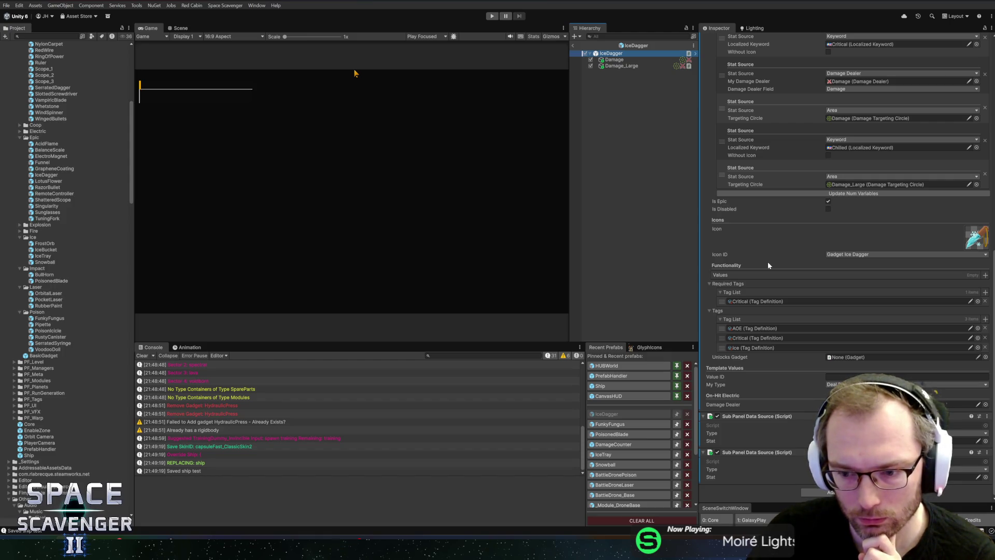
pyautogui.click(881, 404)
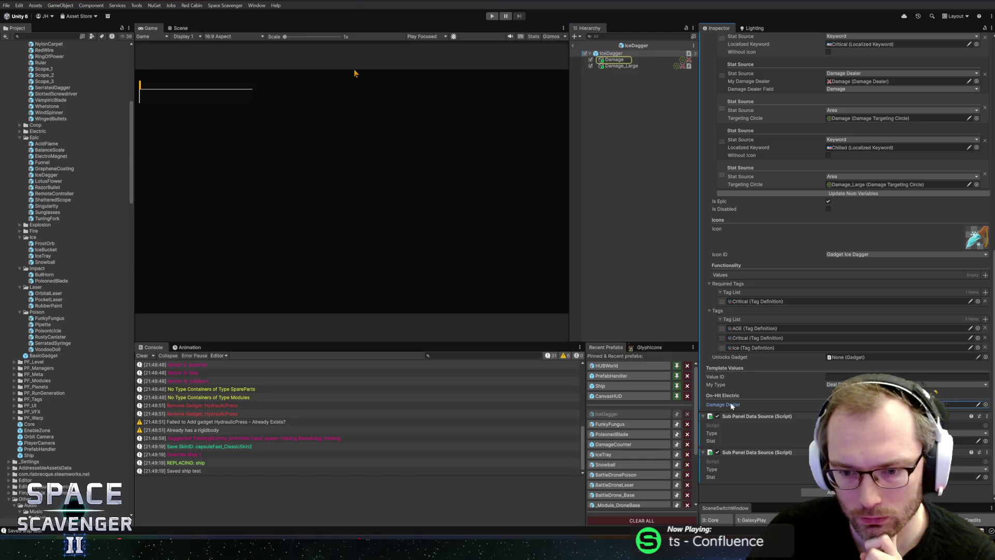
pyautogui.scroll(10, 862, 141)
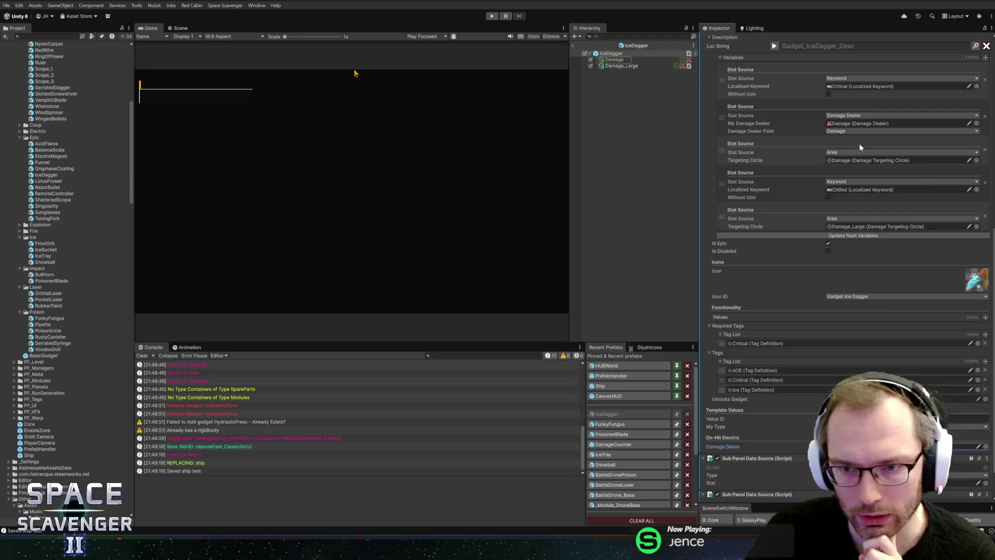
pyautogui.scroll(3, 819, 184)
pyautogui.click(751, 209)
pyautogui.click(745, 219)
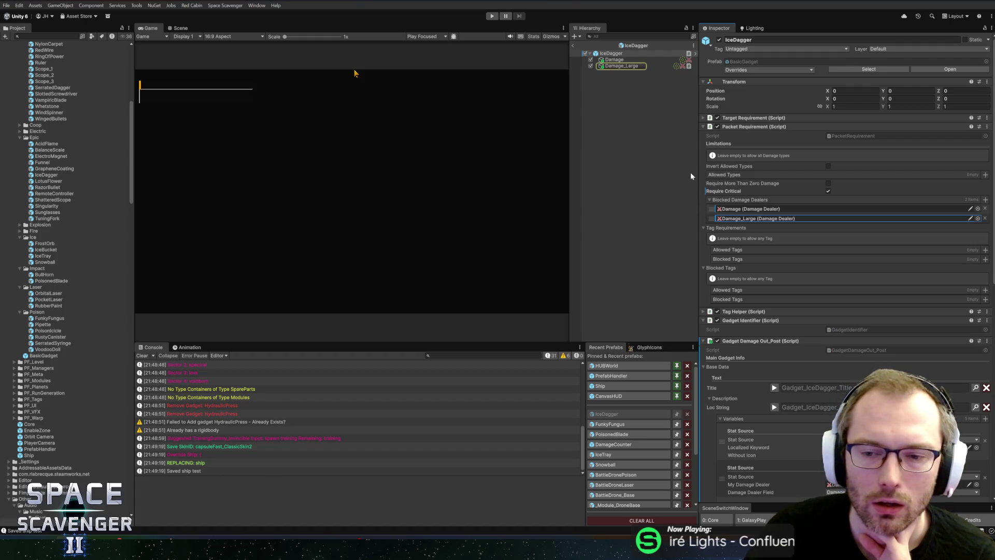
# Step: Cross-check GetDescription in Rider, then bring up Damage_Large's Packet Requirement component actions
pyautogui.hotkey('alt', 'Tab')
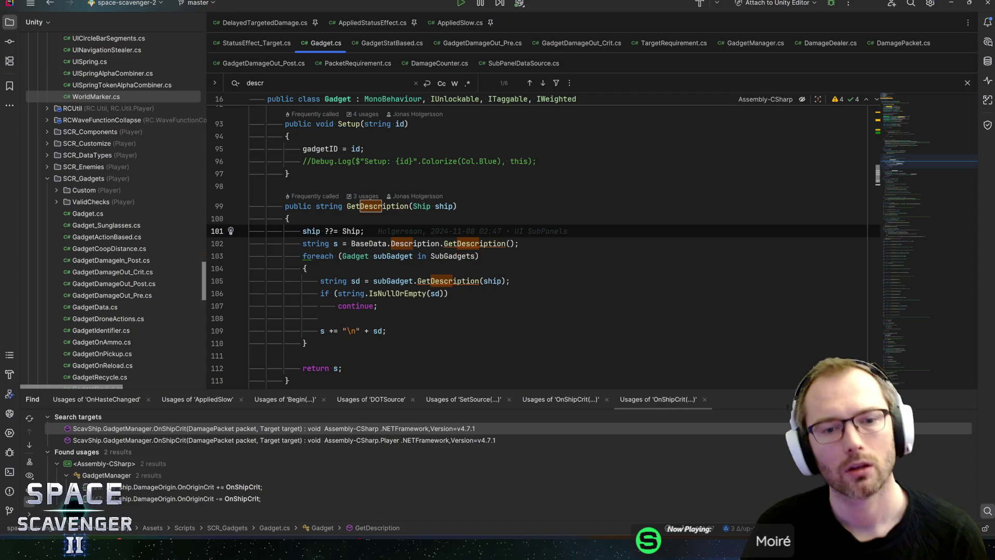
pyautogui.hotkey('alt', 'Tab')
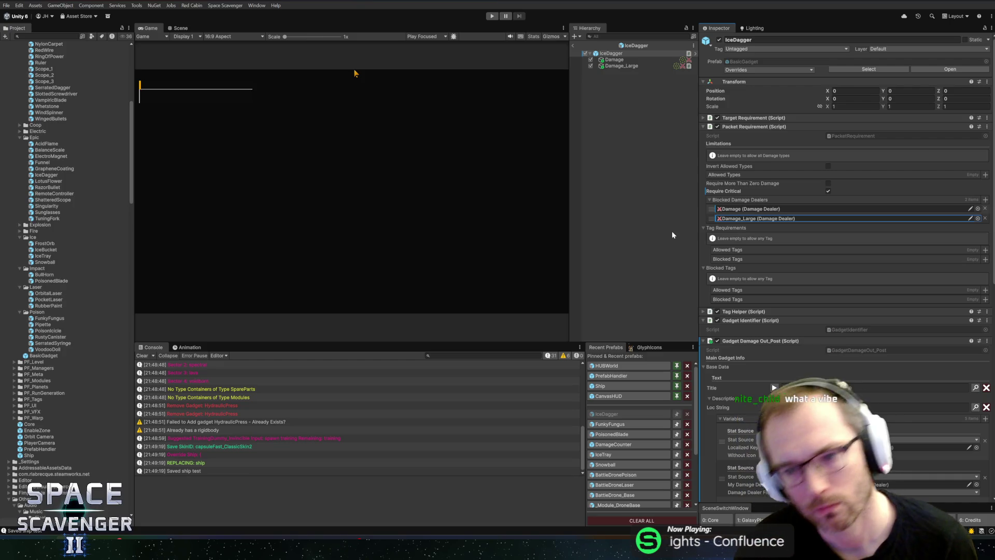
pyautogui.click(620, 65)
pyautogui.click(619, 60)
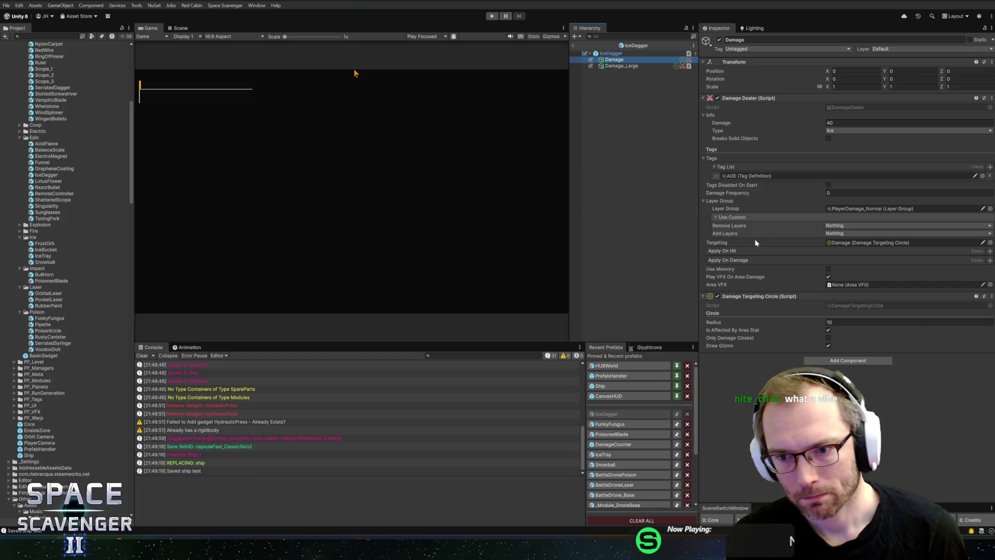
pyautogui.hotkey('alt', 'Tab')
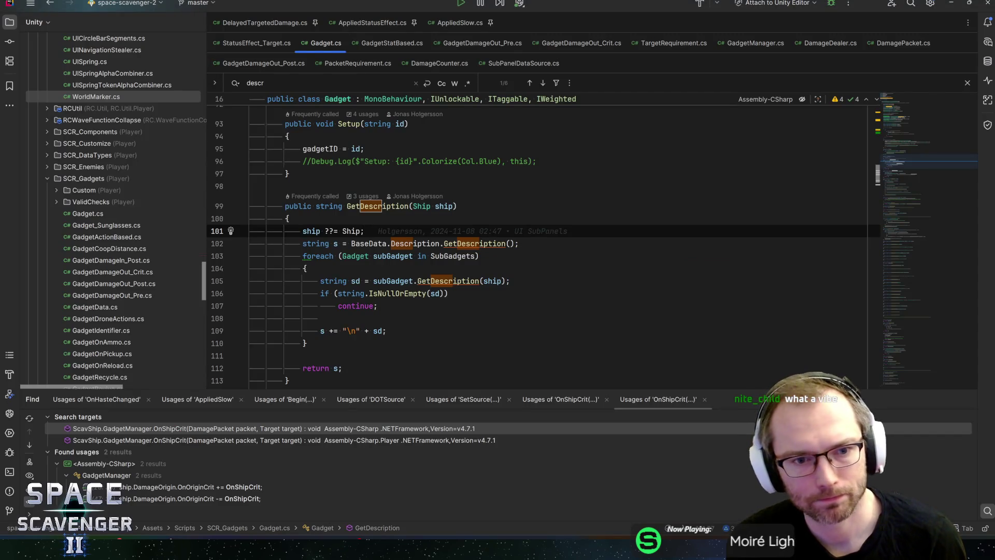
pyautogui.hotkey('alt', 'Tab')
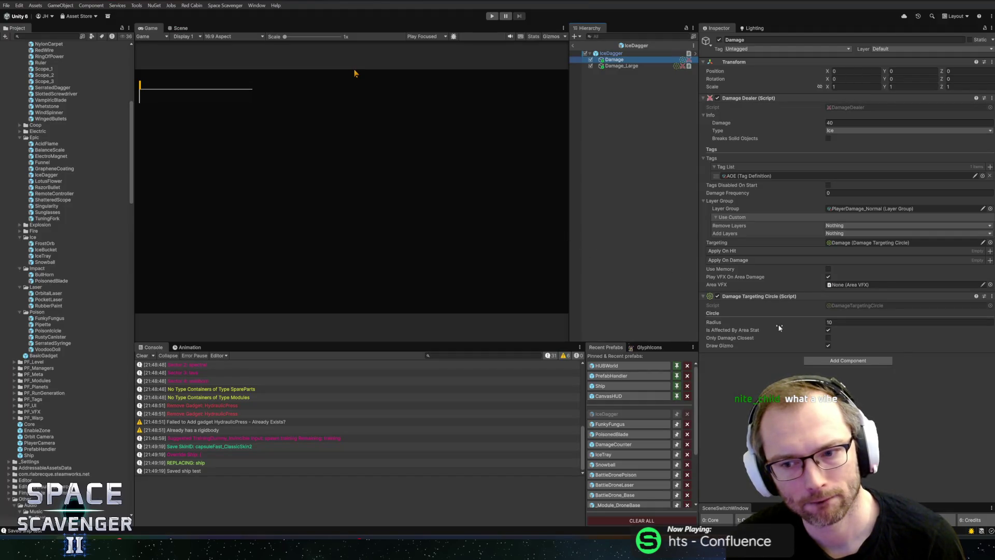
pyautogui.click(608, 67)
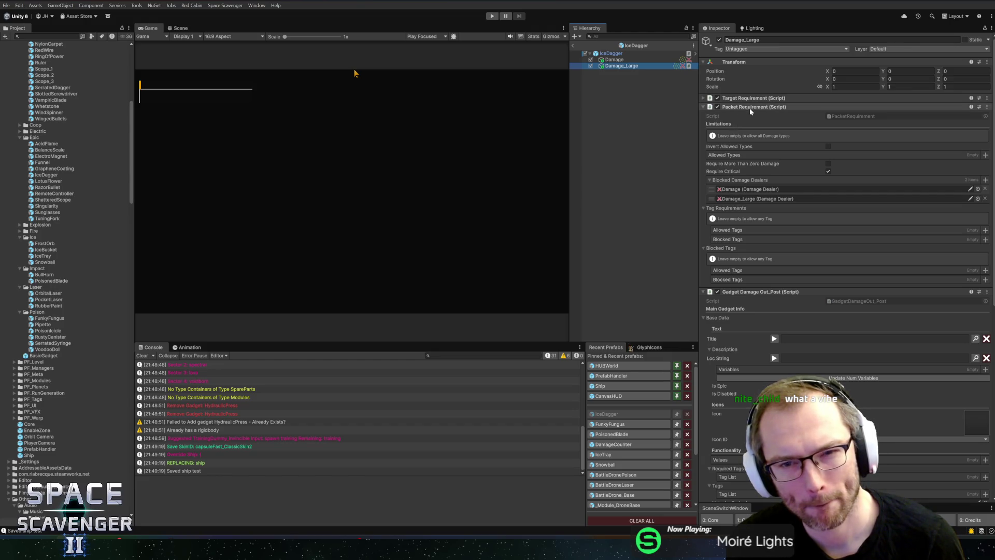
pyautogui.rightClick(801, 108)
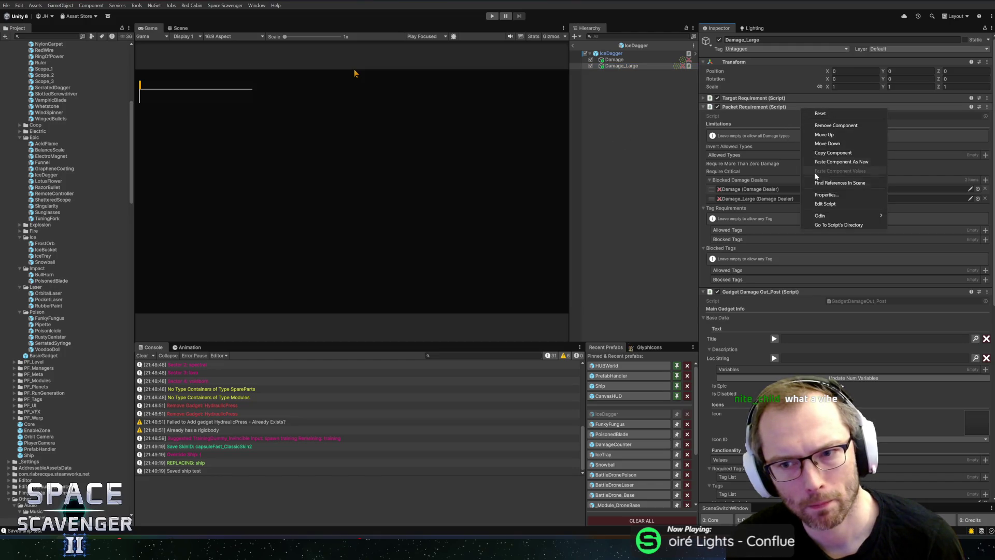
# Step: Open PacketRequirement.cs, find BlockedDamageDealers usages, and view quick documentation for Contains
pyautogui.click(825, 203)
pyautogui.scroll(-2, 518, 234)
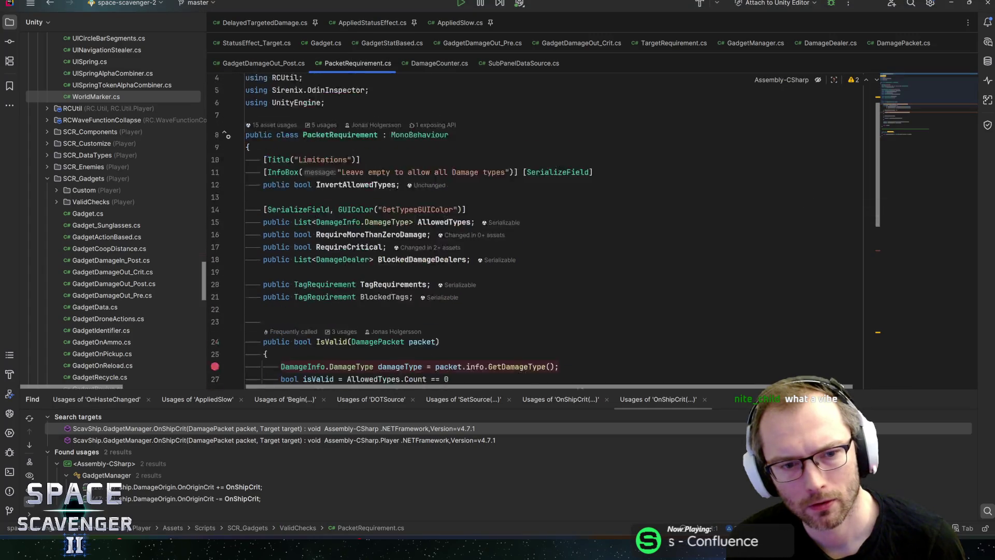
pyautogui.click(421, 149)
pyautogui.hotkey('ctrl', 'f')
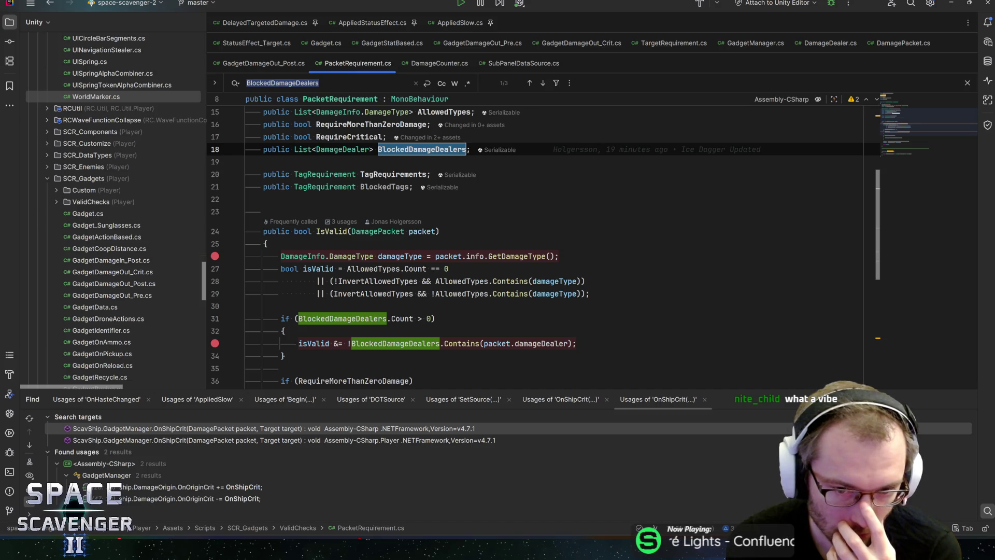
pyautogui.moveTo(549, 344)
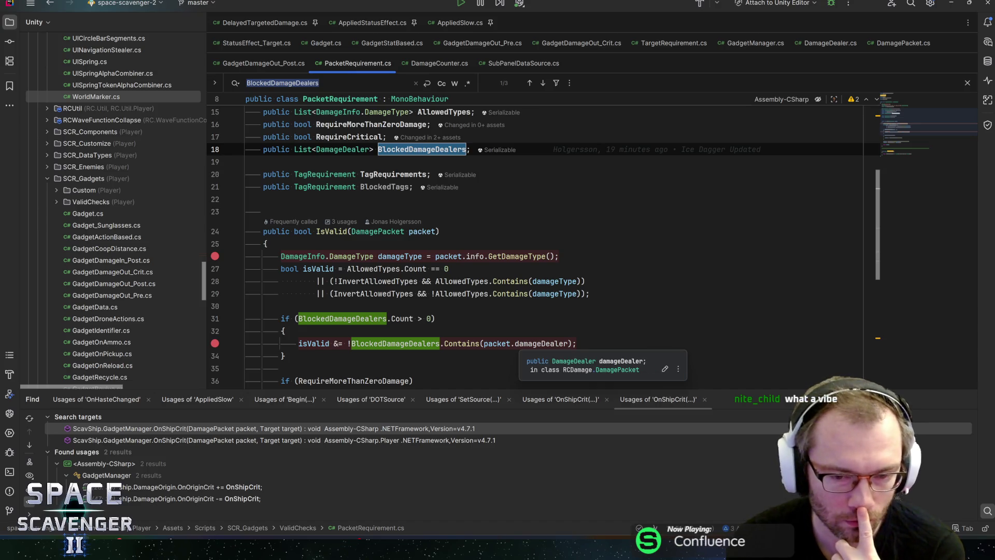
pyautogui.click(546, 343)
pyautogui.scroll(-2, 546, 344)
pyautogui.hotkey('ctrl', 'q')
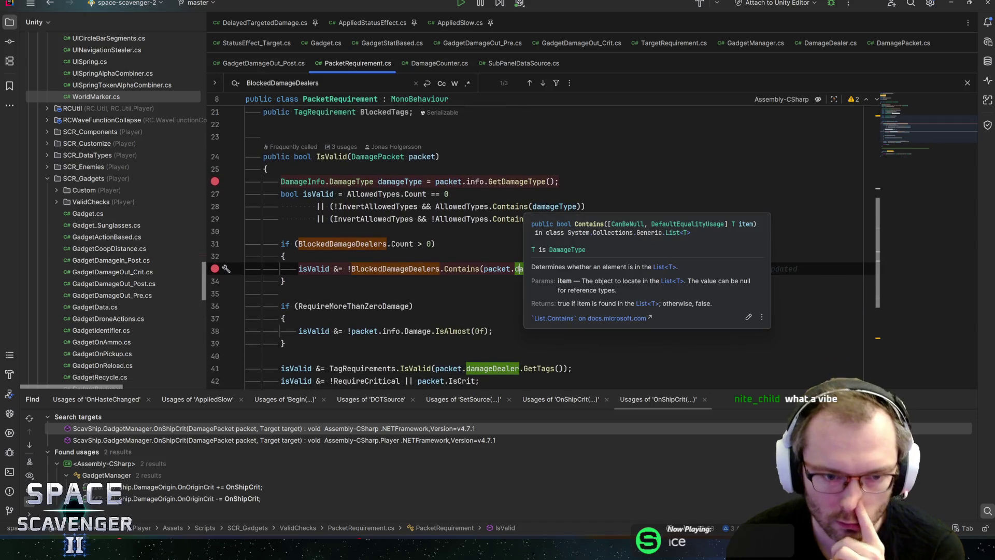
pyautogui.press('Escape')
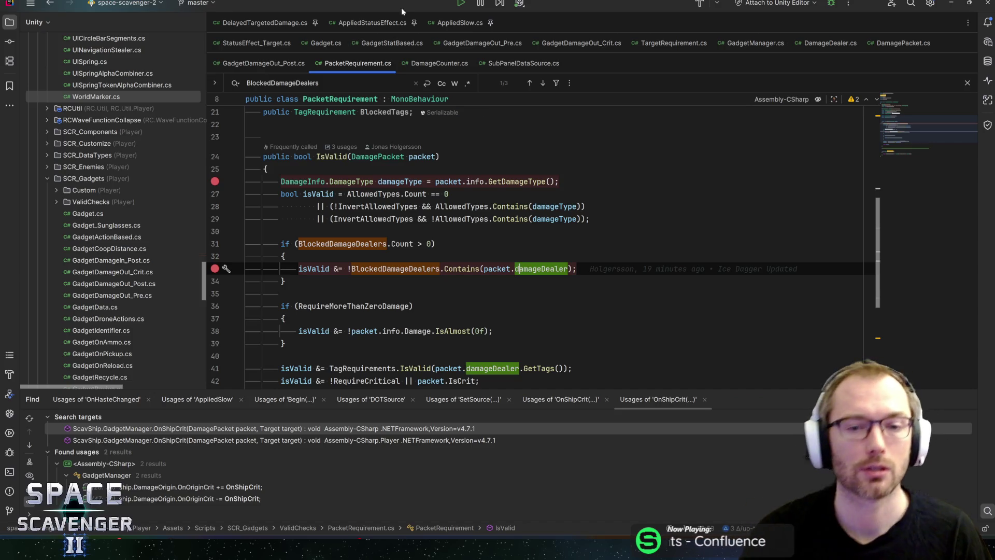
# Step: Review the blocked-dealers count condition, the AllowedTypes check and the TagRequirements check on line 41
pyautogui.click(284, 256)
pyautogui.click(436, 244)
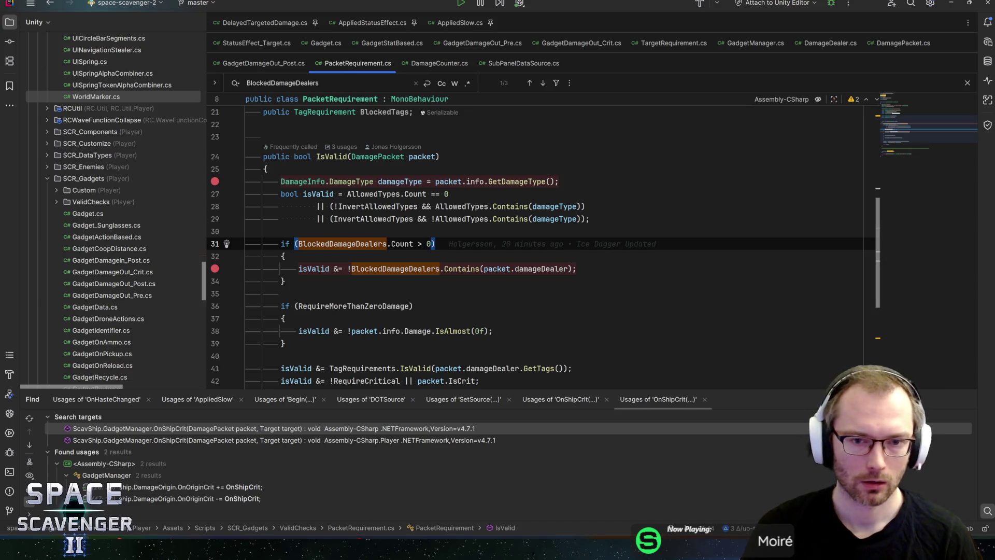
pyautogui.click(458, 206)
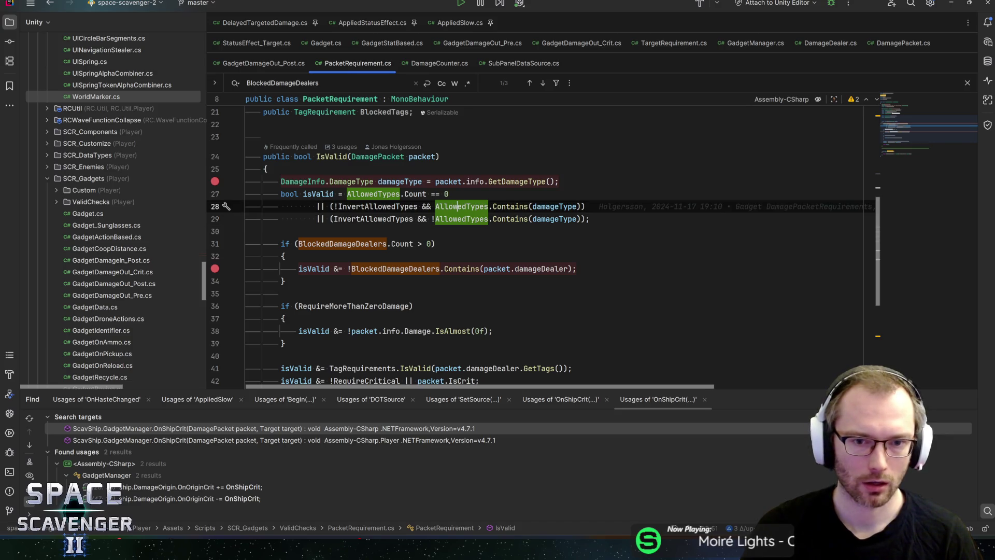
pyautogui.scroll(-3, 457, 206)
pyautogui.click(352, 256)
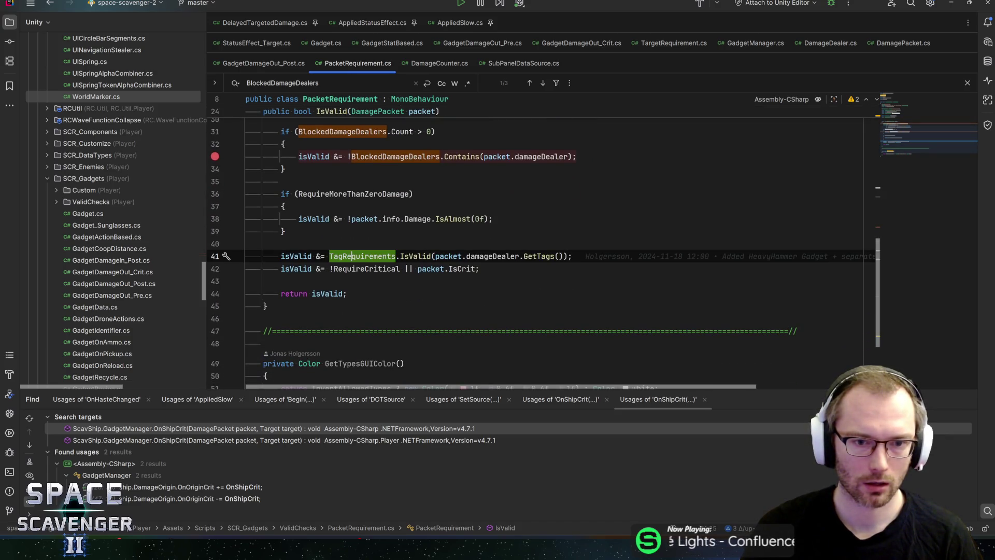
# Step: Review the RequireCritical check on line 42, then cut the BlockedDamageDealers field declaration on line 18
pyautogui.moveTo(365, 269)
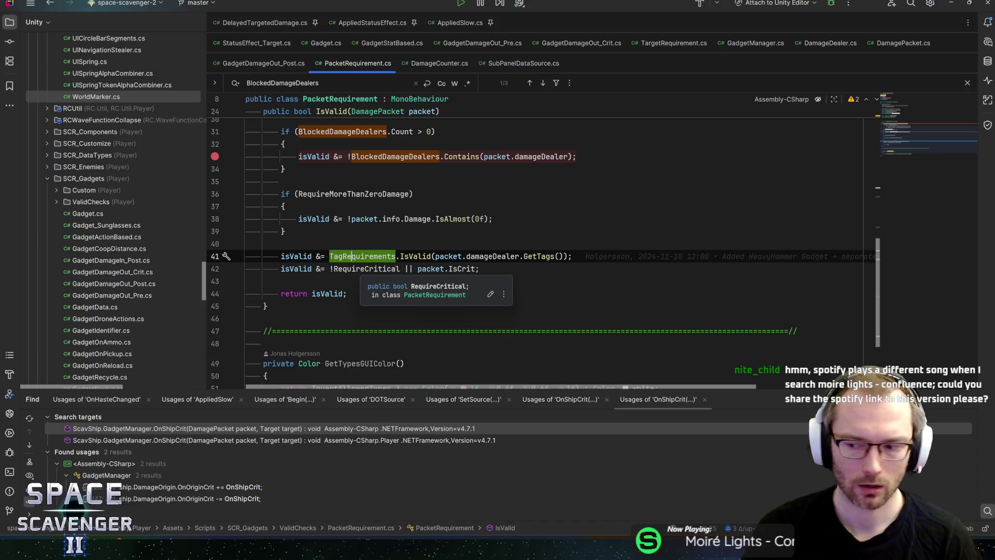
pyautogui.hotkey('alt', 'Tab')
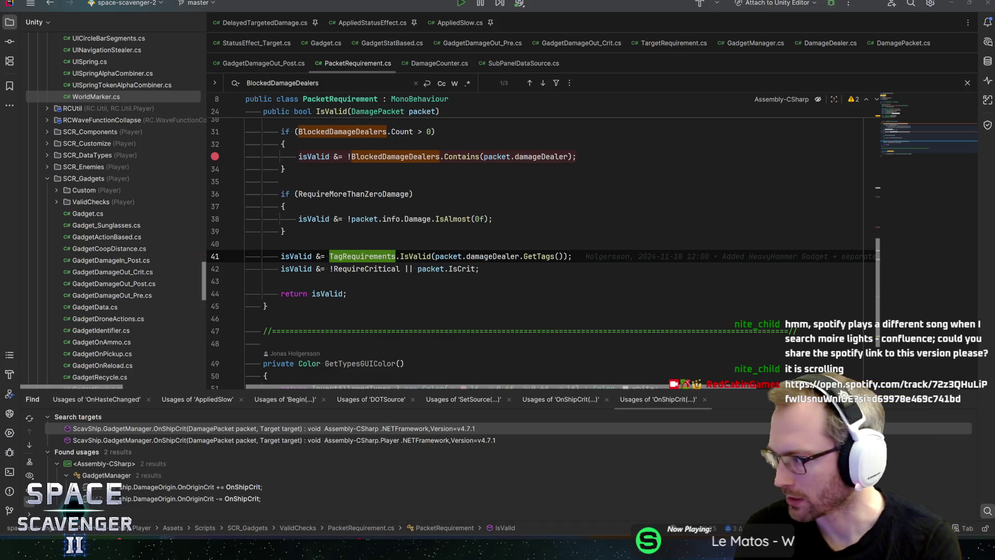
pyautogui.click(480, 269)
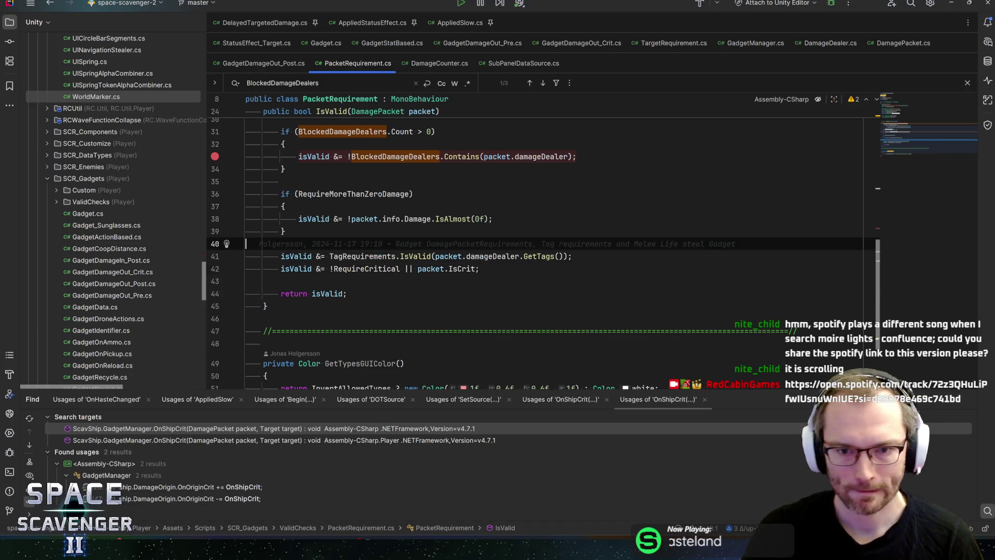
pyautogui.click(572, 256)
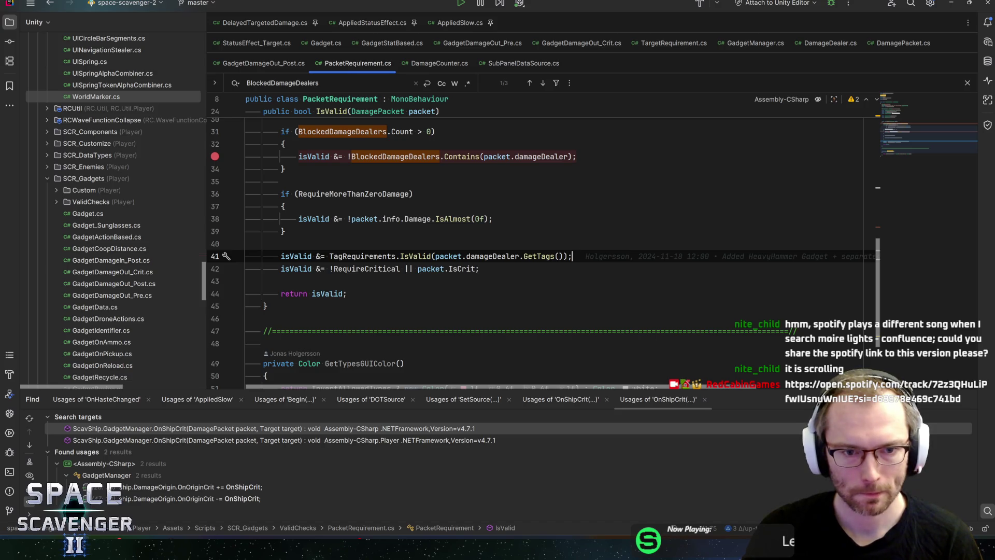
pyautogui.scroll(5, 539, 249)
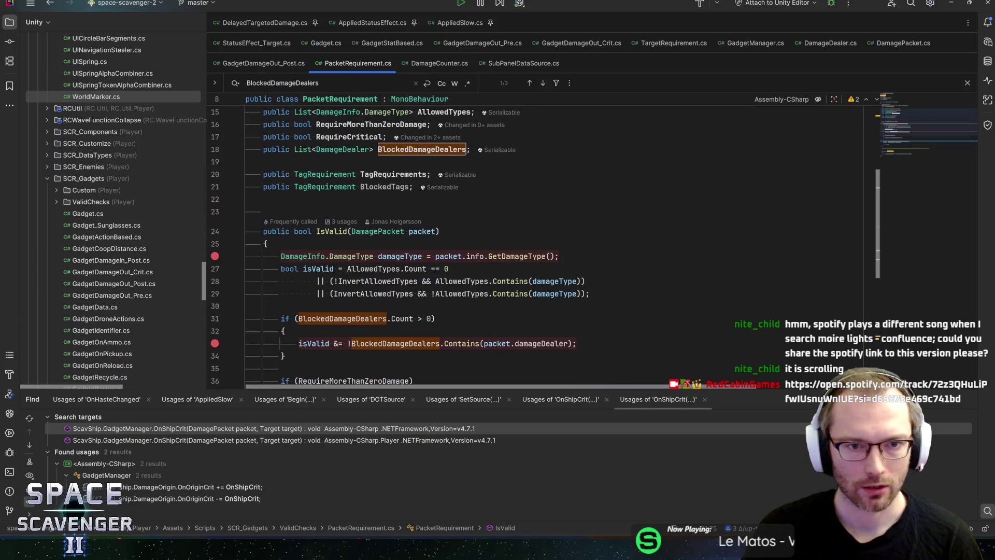
pyautogui.click(347, 149)
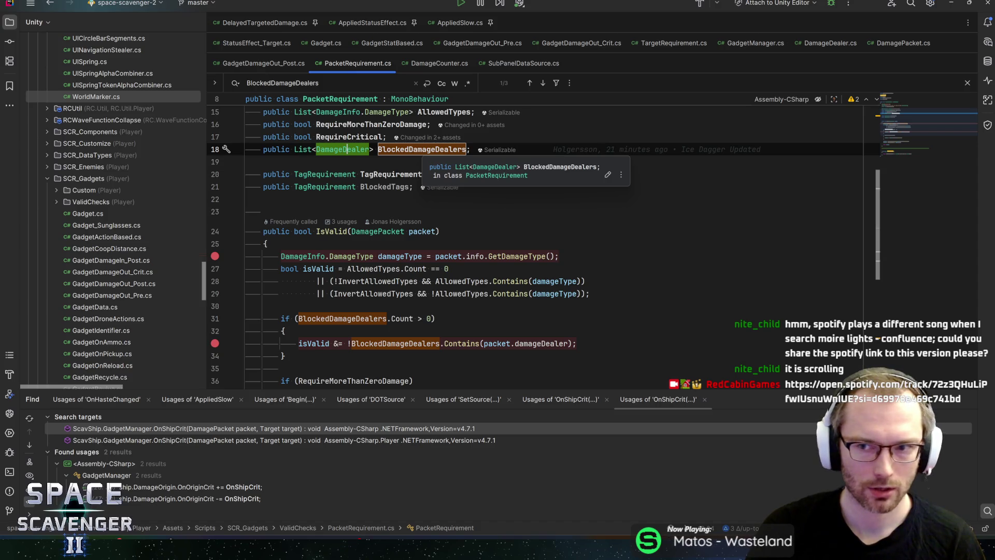
pyautogui.hotkey('ctrl', 'x')
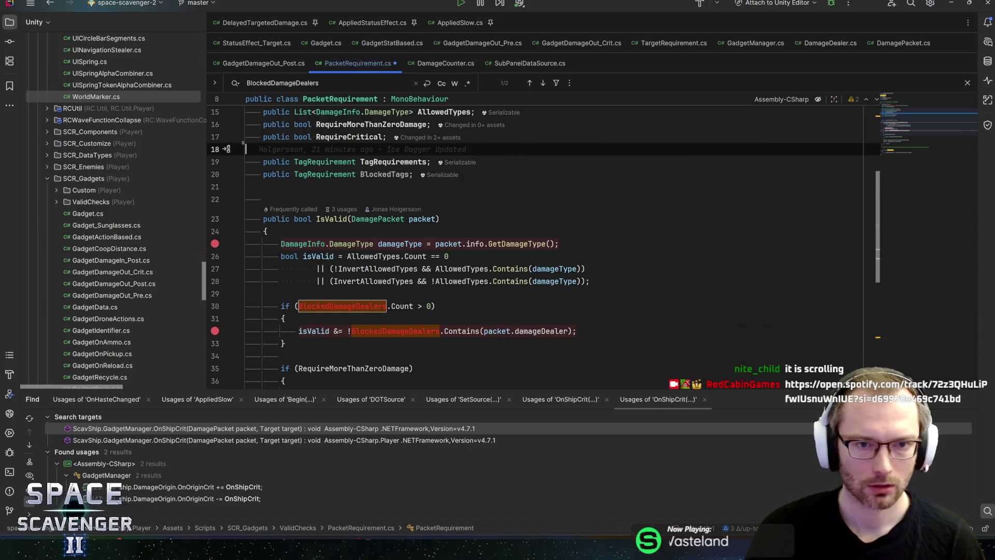
# Step: Delete the BlockedDamageDealers.Count > 0 block from IsValid, save PacketRequirement, and switch to Unity
pyautogui.moveTo(311, 343); pyautogui.dragTo(194, 309)
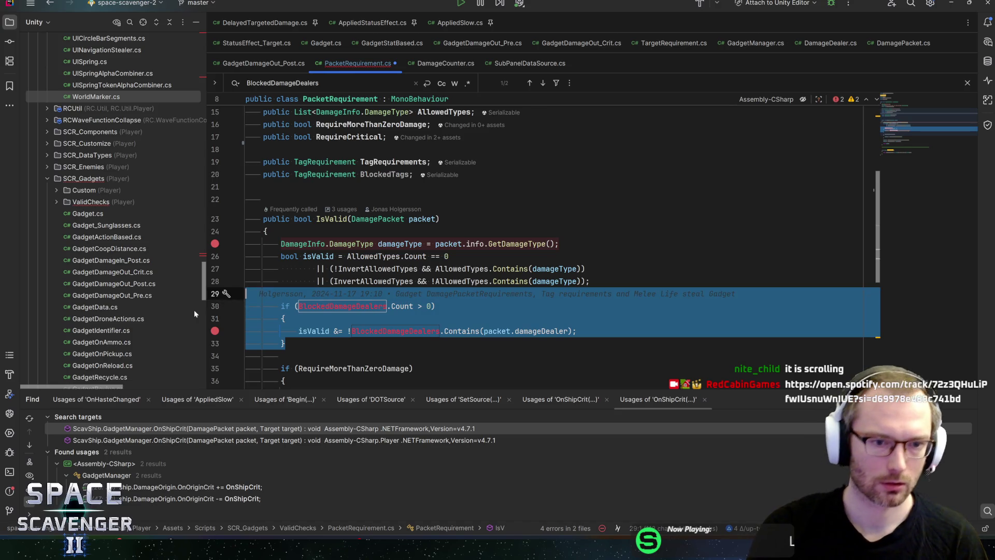
pyautogui.press('BackSpace')
pyautogui.press('BackSpace')
pyautogui.hotkey('ctrl', 's')
pyautogui.press('Up')
pyautogui.press('Up')
pyautogui.press('Up')
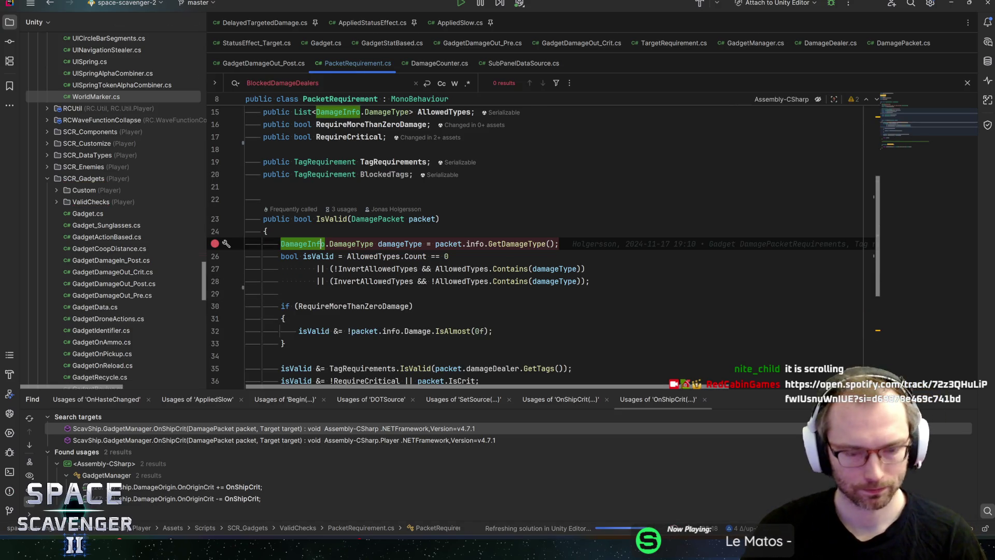
pyautogui.press('Down')
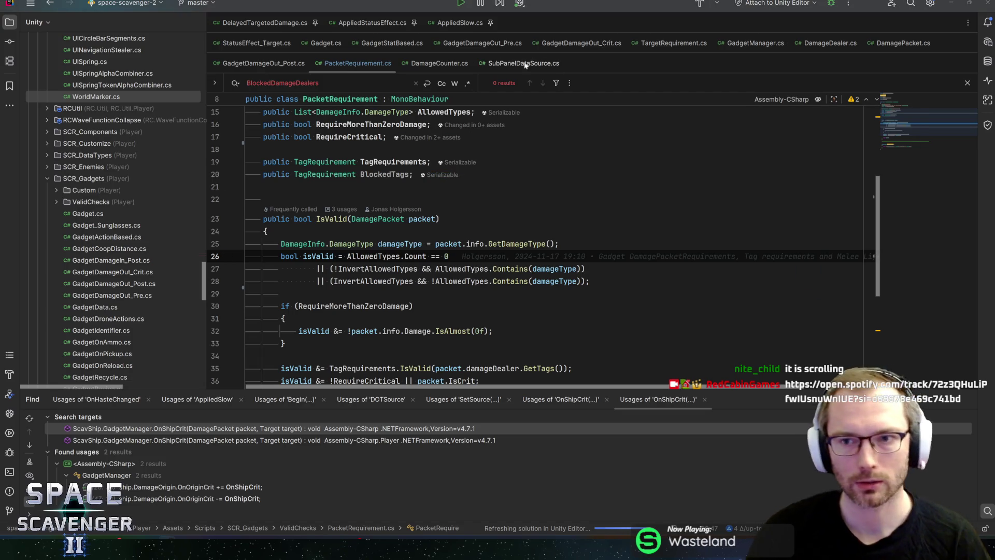
pyautogui.hotkey('alt', 'Tab')
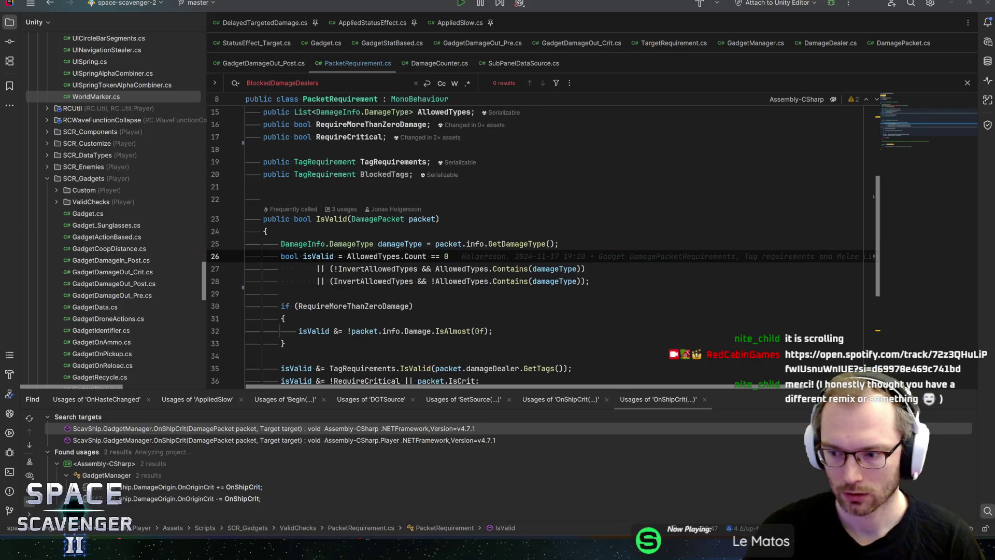
pyautogui.hotkey('alt', 'Tab')
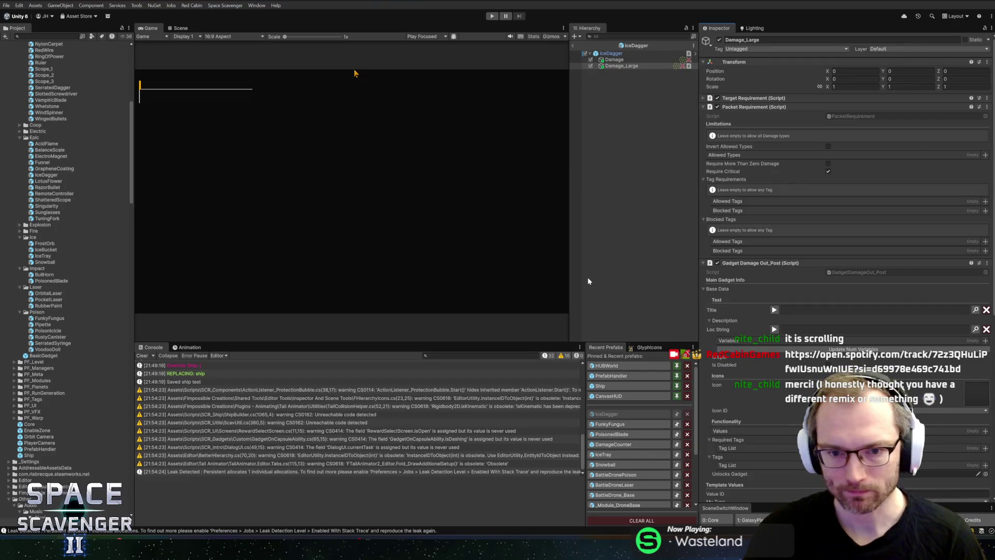
# Step: Select IceDagger and open its Gadget Damage Out_Post component's script with Edit Script
pyautogui.moveTo(569, 278); pyautogui.dragTo(559, 274)
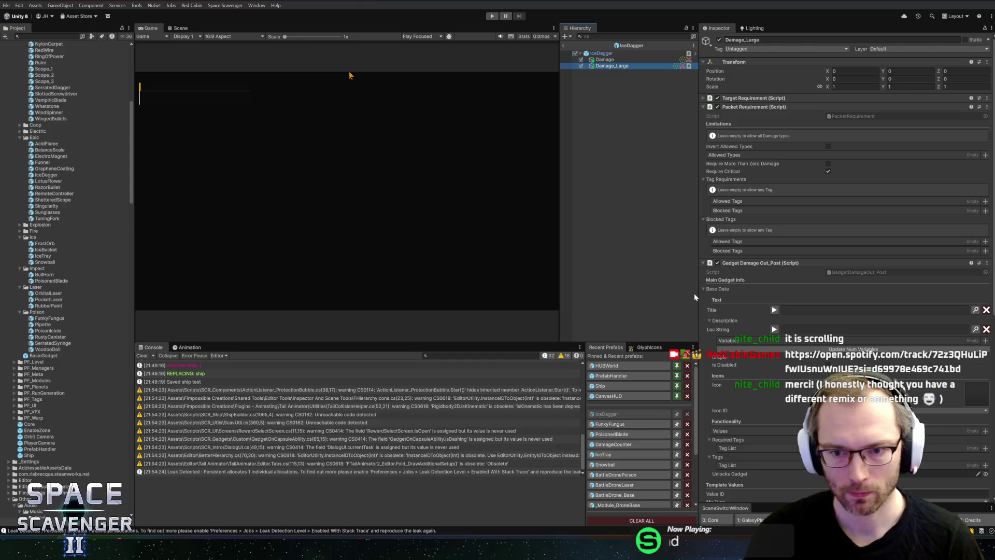
pyautogui.moveTo(697, 296); pyautogui.dragTo(707, 296)
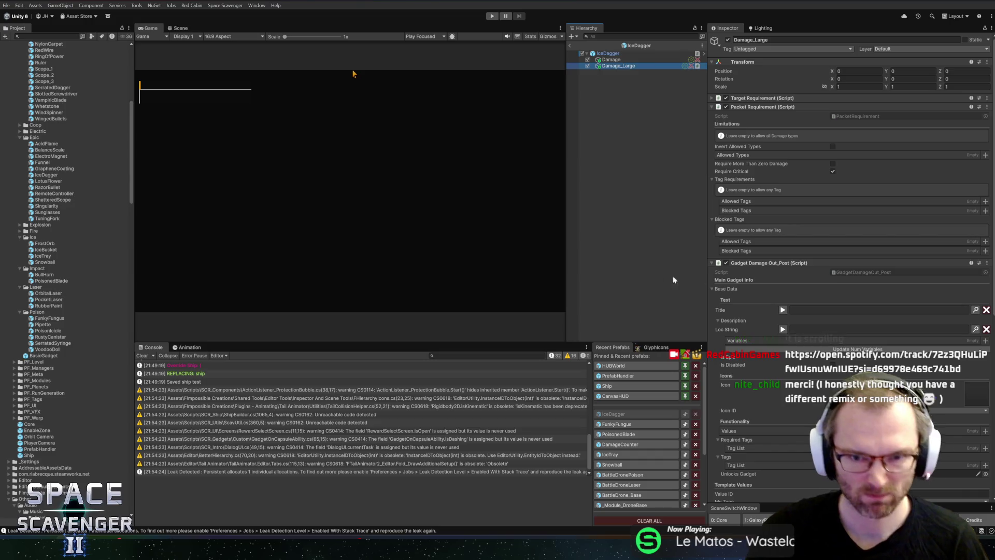
pyautogui.scroll(-10, 798, 249)
pyautogui.scroll(2, 788, 254)
pyautogui.scroll(8, 782, 256)
pyautogui.scroll(1, 780, 254)
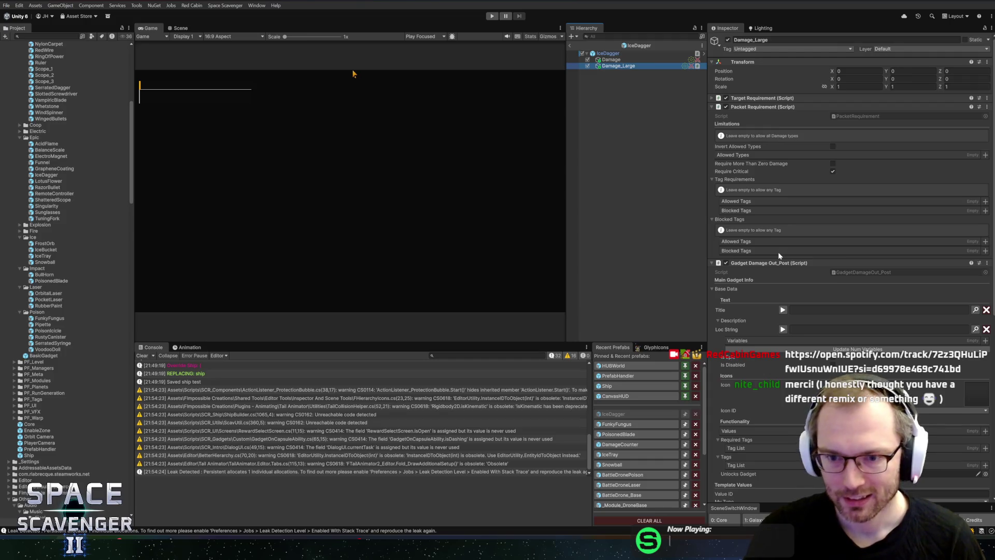
pyautogui.click(628, 54)
pyautogui.scroll(-5, 784, 321)
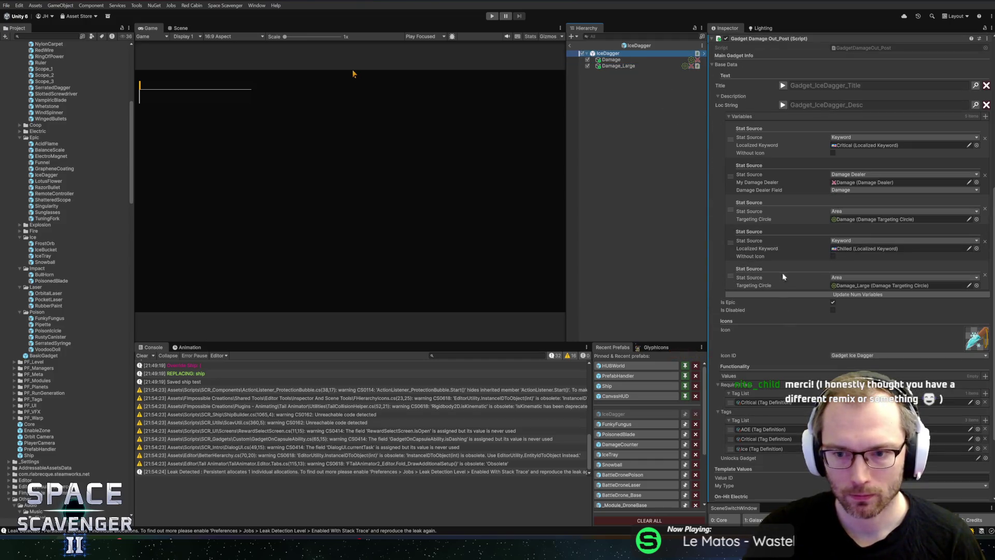
pyautogui.scroll(-3, 809, 276)
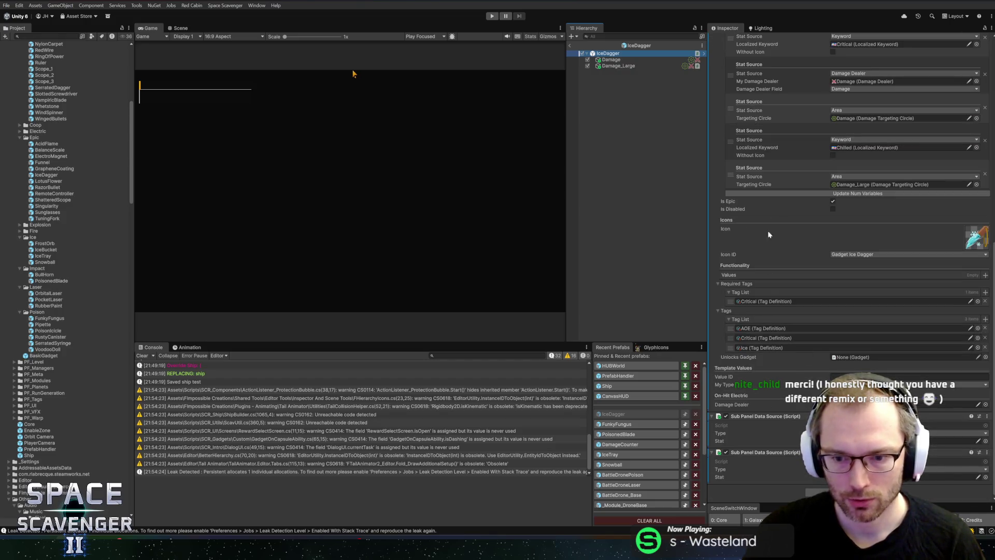
pyautogui.scroll(6, 768, 266)
pyautogui.rightClick(762, 149)
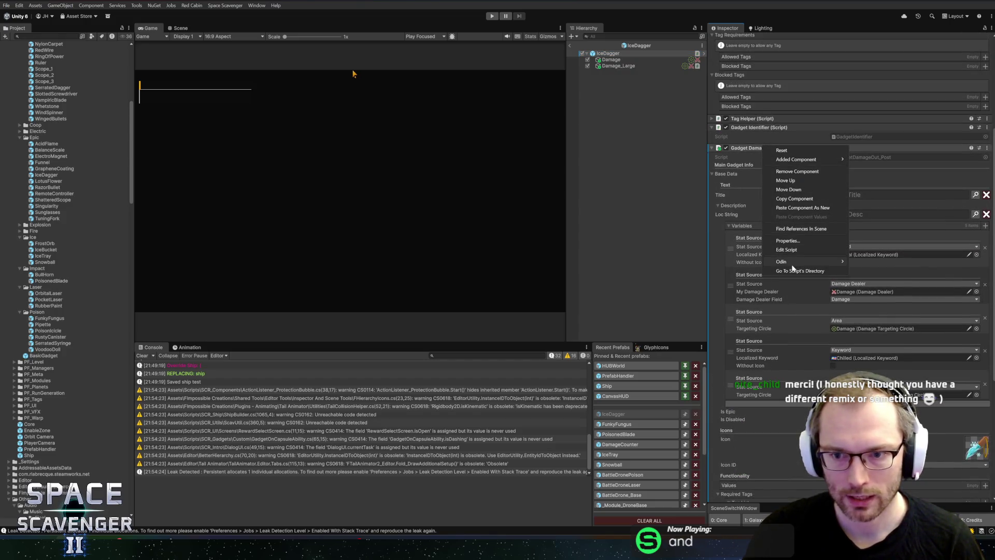
pyautogui.click(786, 250)
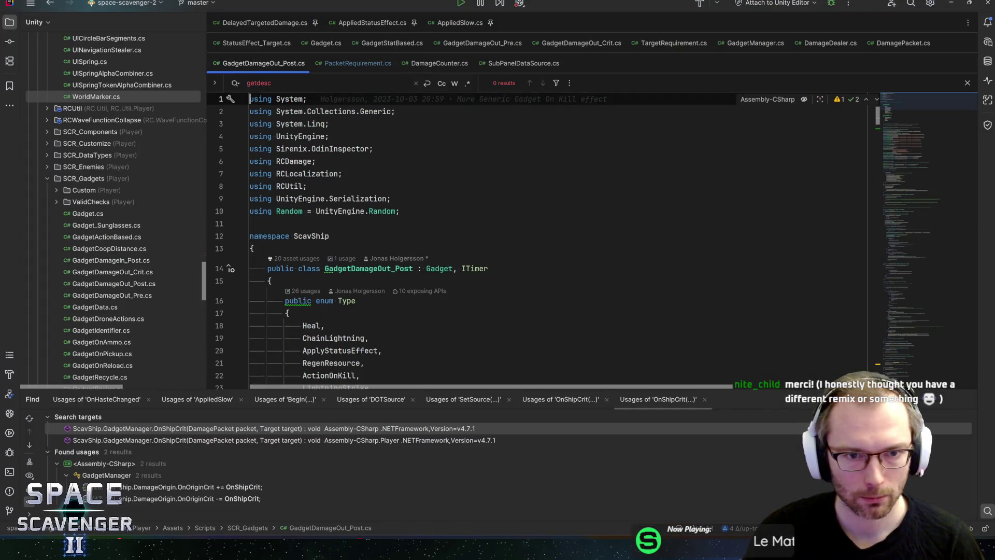
# Step: Switch to the Gadget.cs tab and place the caret inside its Awake method
pyautogui.keyDown('ctrl'); pyautogui.click(439, 268); pyautogui.keyUp('ctrl')
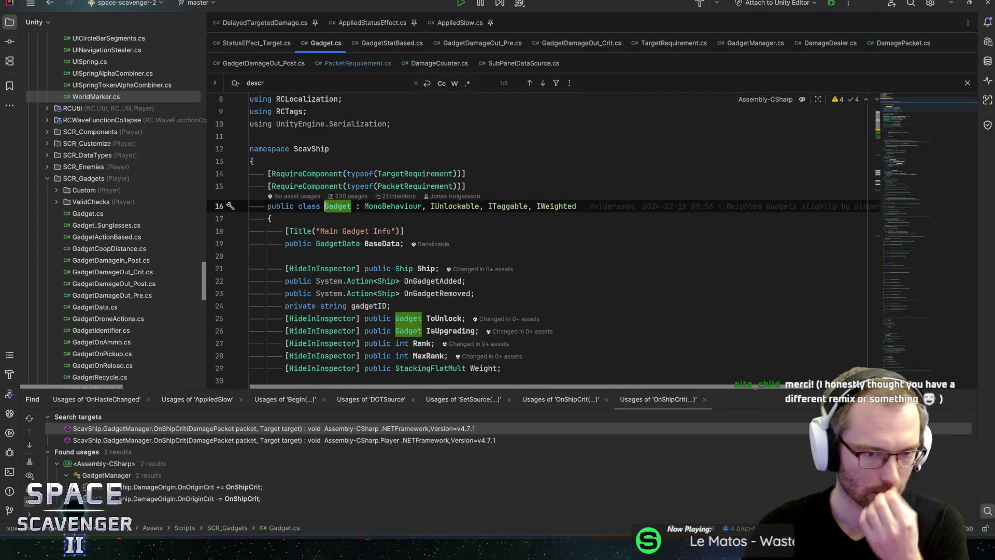
pyautogui.scroll(-4, 539, 238)
pyautogui.scroll(-15, 539, 239)
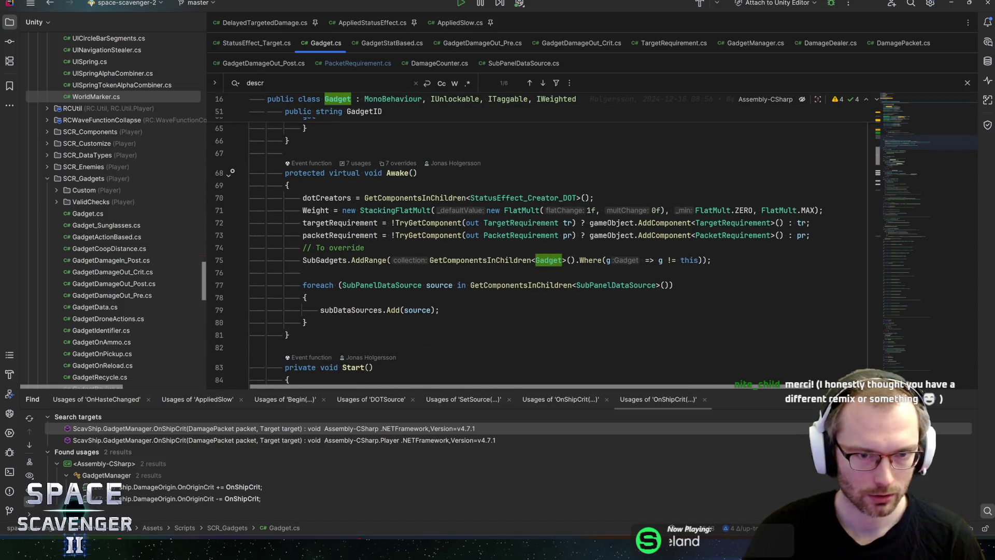
pyautogui.click(382, 248)
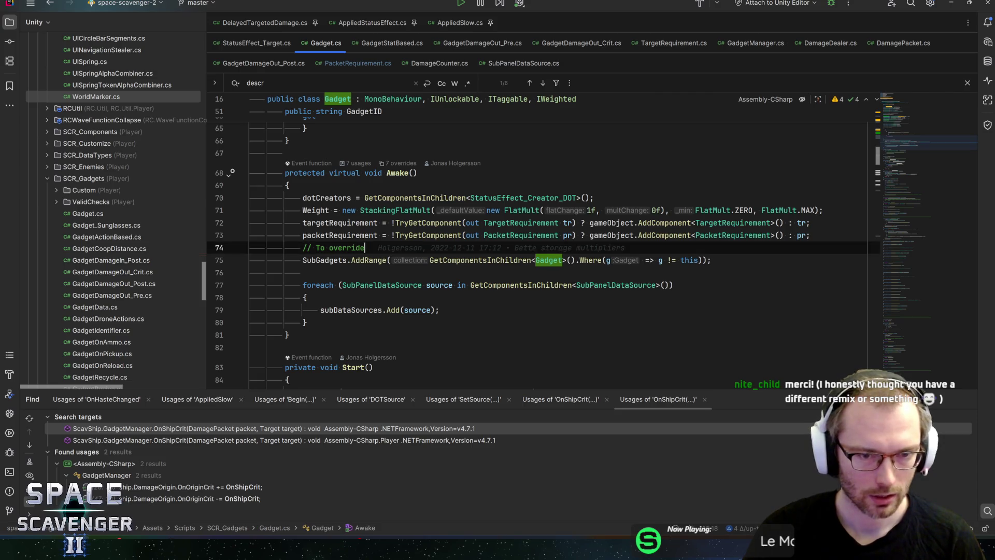
# Step: Use Go to Class to look up PacketRequirement, then open the DamageDealer class
pyautogui.hotkey('ctrl', 'n')
pyautogui.write('packetre')
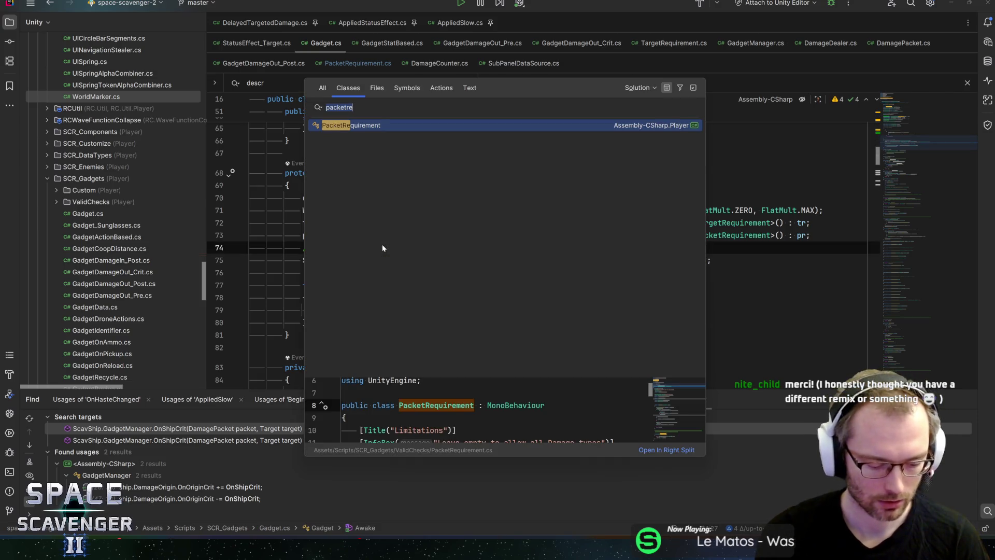
pyautogui.hotkey('ctrl', 'a')
pyautogui.write('damagedeal')
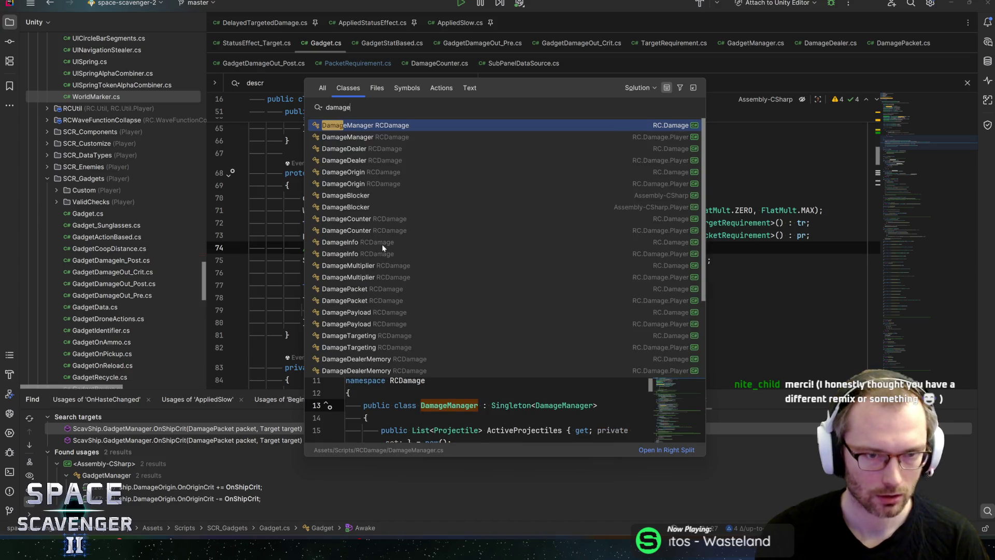
pyautogui.press('Return')
# Step: Search DamageDealer for 'tags' and step through every match
pyautogui.hotkey('ctrl', 'f')
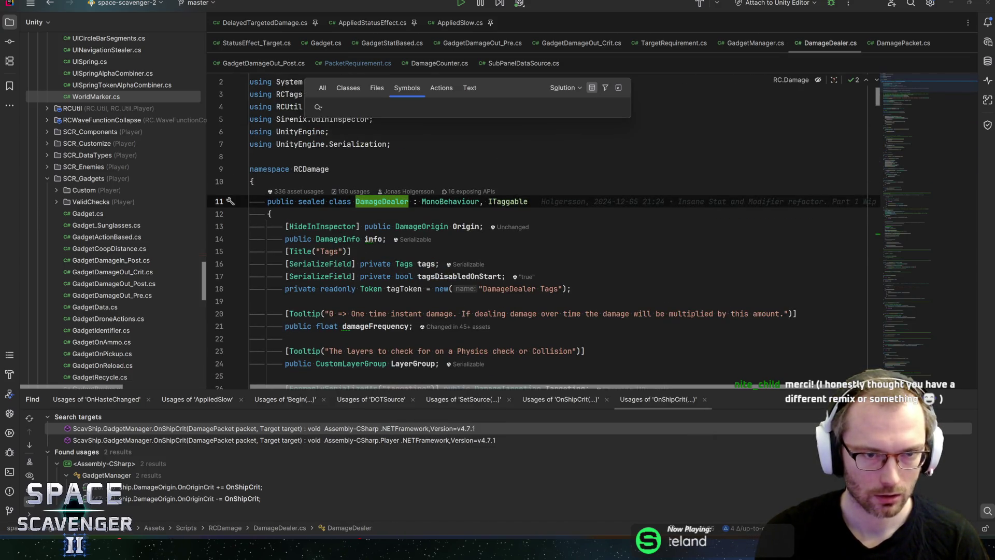
pyautogui.write('tags')
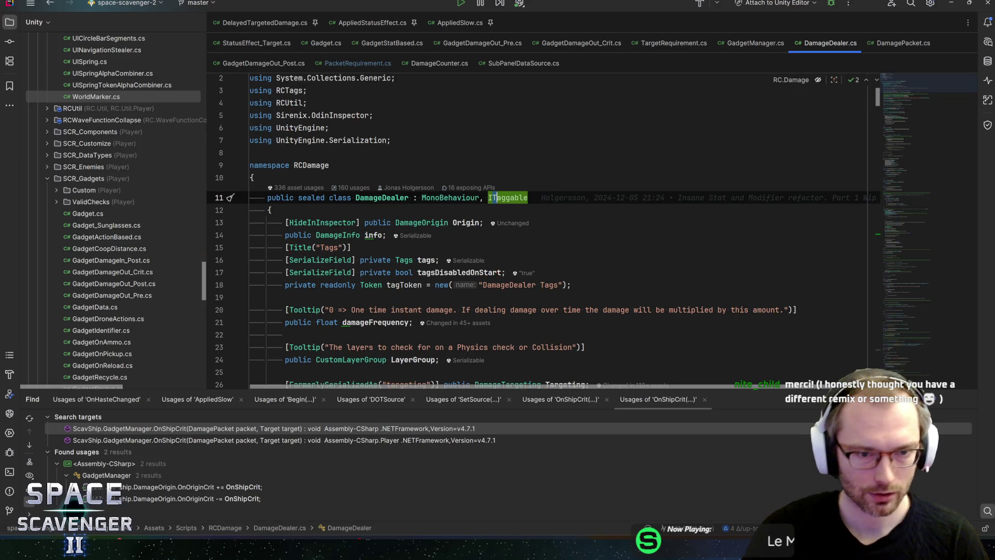
pyautogui.press('Return')
pyautogui.press('Return')
pyautogui.press('Return')
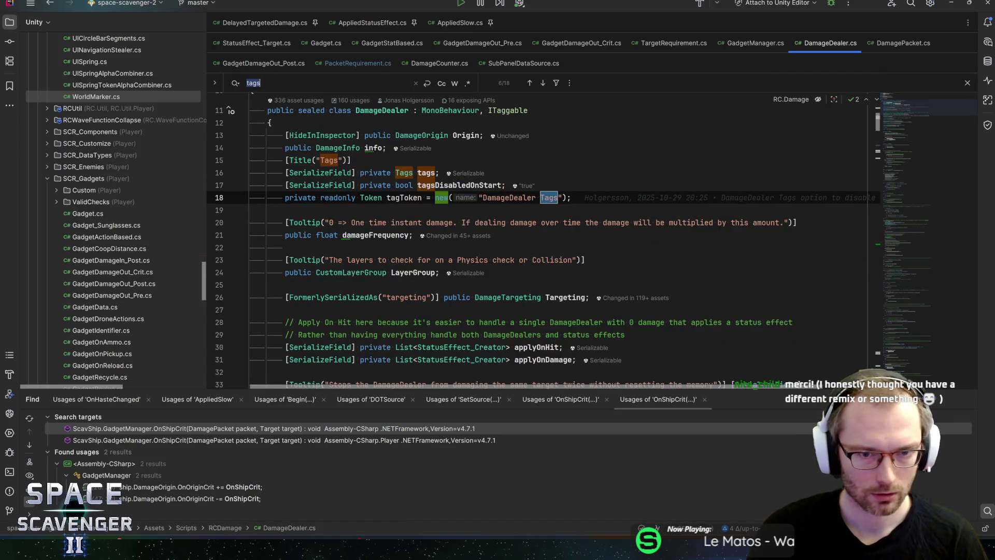
pyautogui.press('Return')
pyautogui.press('Return')
pyautogui.press('Return')
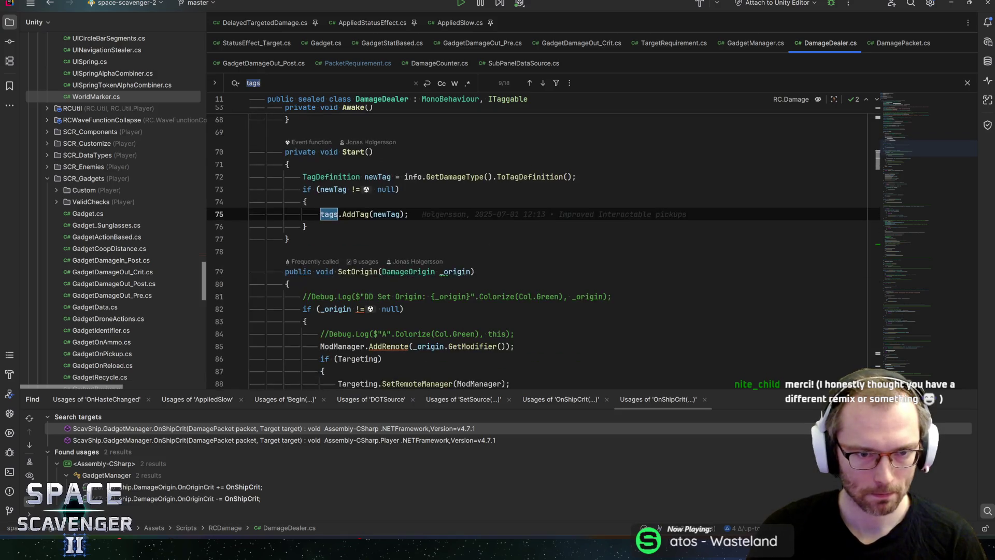
pyautogui.press('Return')
pyautogui.press('Return')
pyautogui.press('Return')
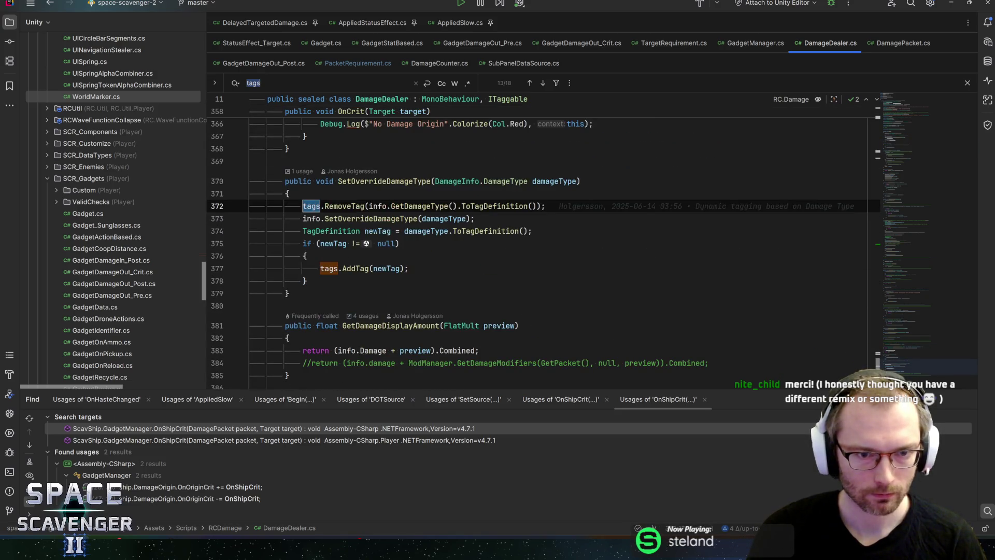
pyautogui.press('Return')
pyautogui.press('Return')
pyautogui.press('Return')
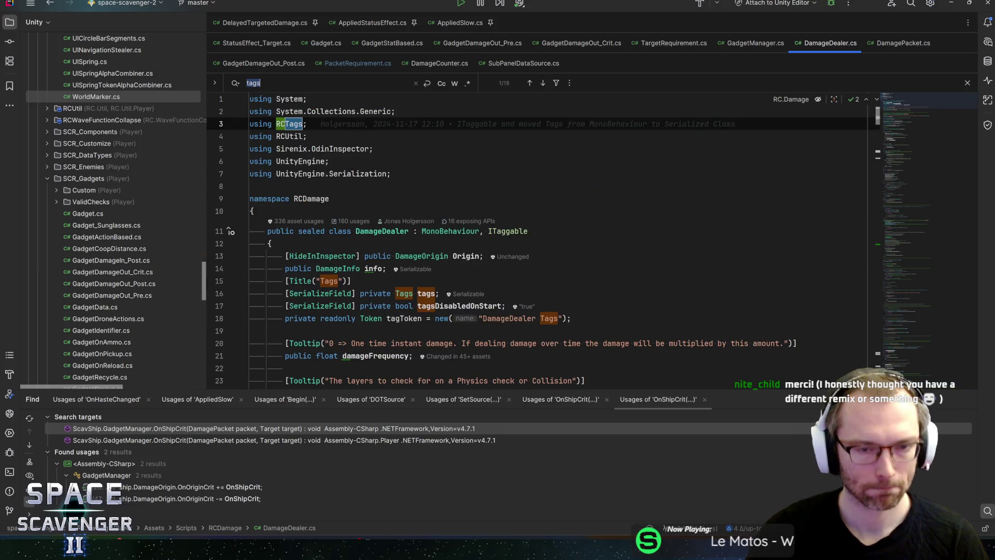
pyautogui.press('Escape')
# Step: Return to Gadget.cs and place the caret after the SubPanelDataSource loop in Awake
pyautogui.hotkey('ctrl', 'Tab')
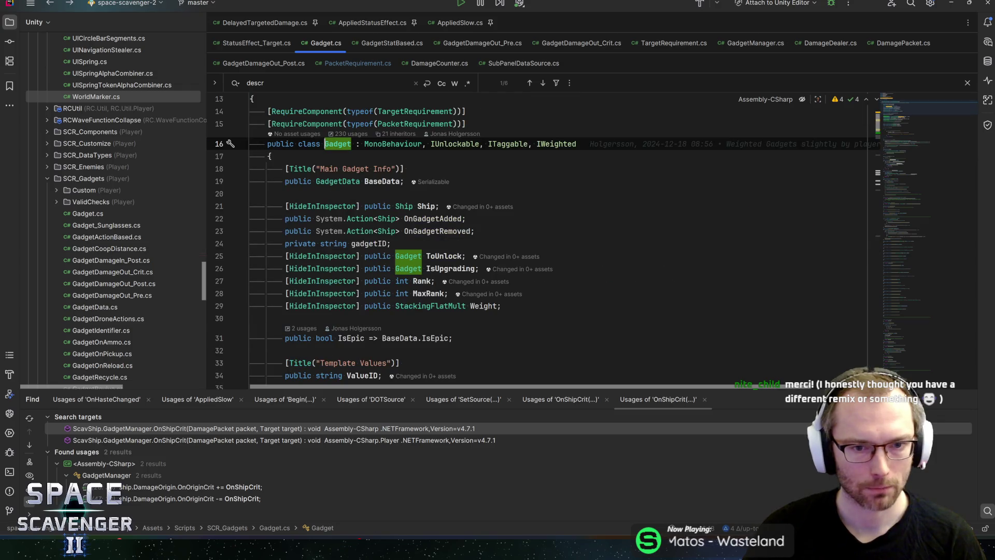
pyautogui.hotkey('ctrl', 'f')
pyautogui.write('descr')
pyautogui.scroll(-6, 518, 238)
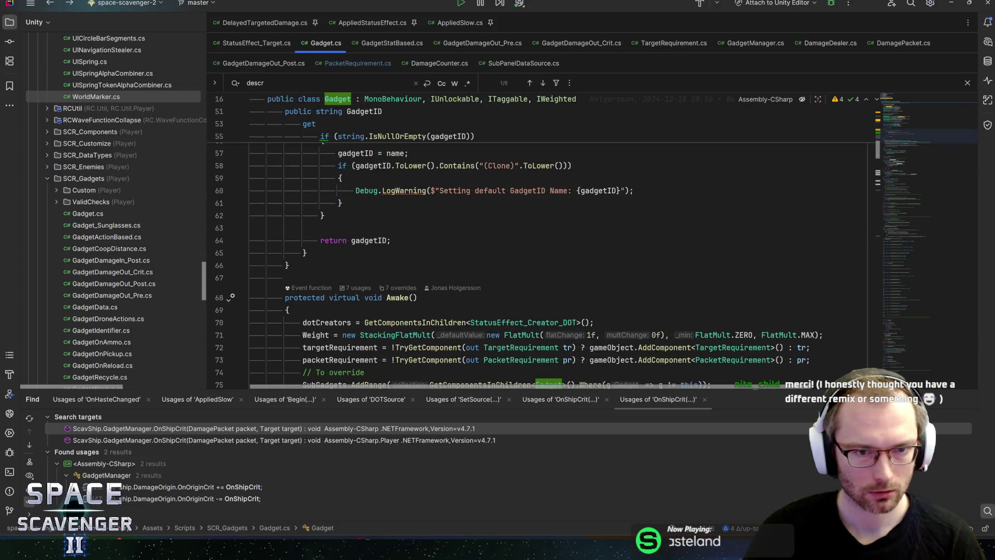
pyautogui.scroll(-4, 518, 239)
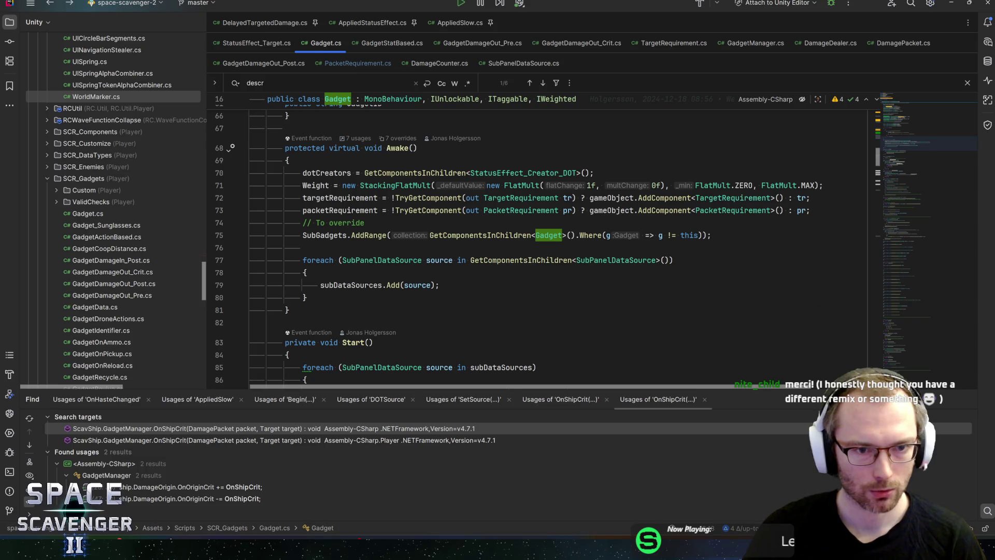
pyautogui.click(306, 297)
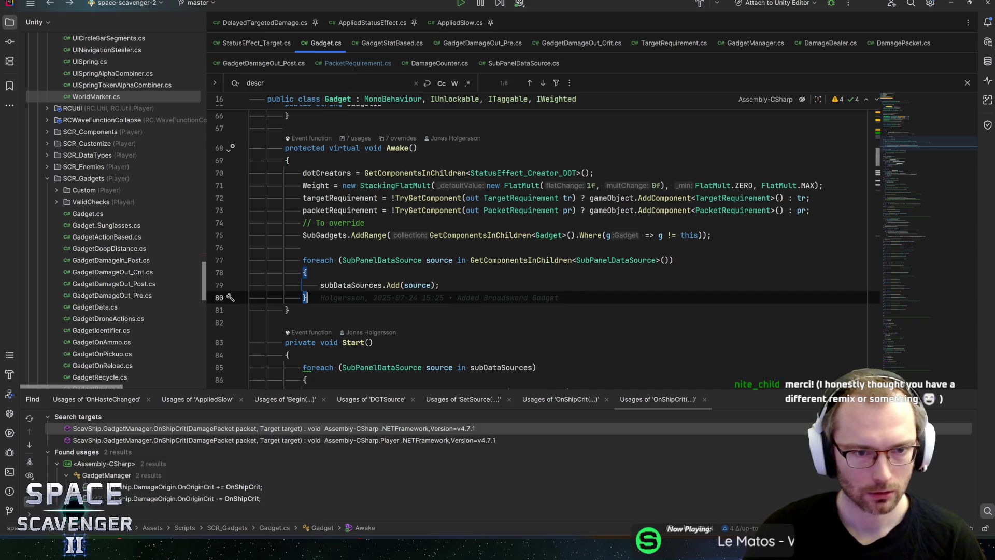
# Step: Add a foreach loop over GetComponentsInChildren<DamageDealer>() with loop variable dd
pyautogui.press('Return')
pyautogui.press('Return')
pyautogui.write('damagedeal')
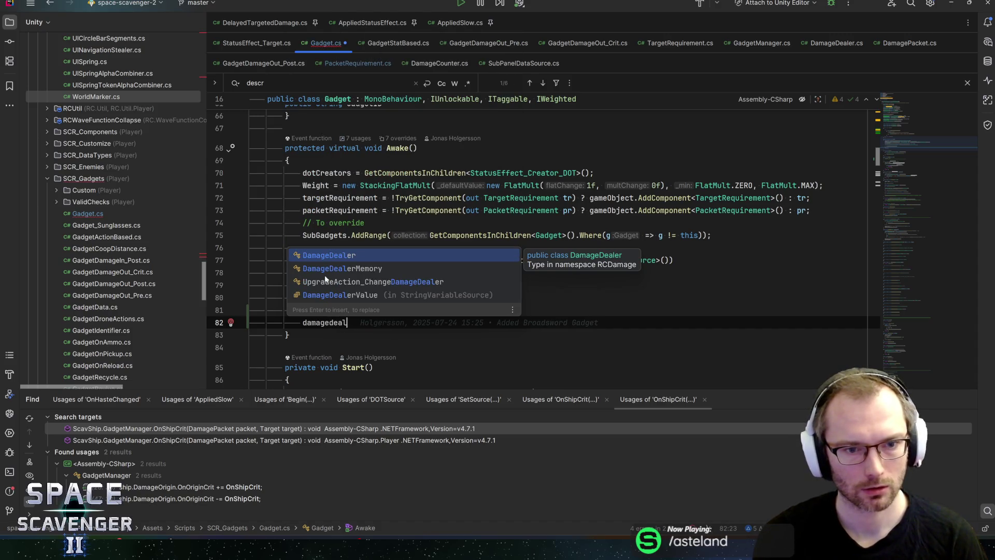
pyautogui.hotkey('ctrl', 'BackSpace')
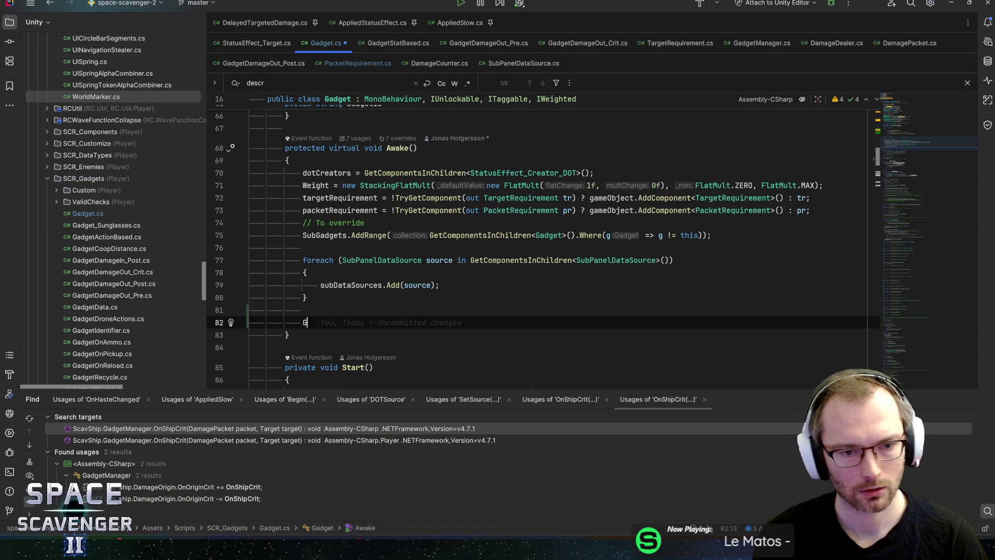
pyautogui.write('Getcomponents')
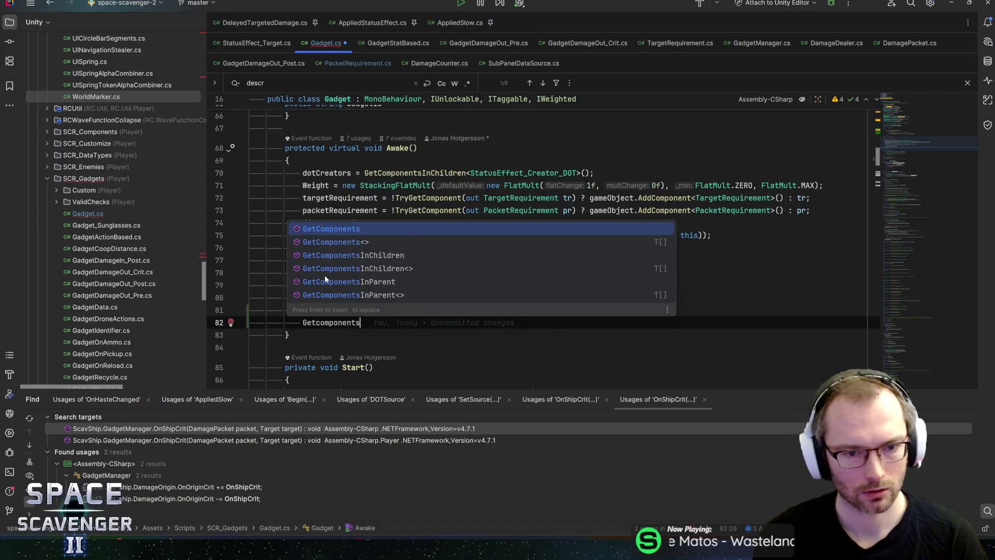
pyautogui.press('Down')
pyautogui.press('Down')
pyautogui.press('Down')
pyautogui.press('Return')
pyautogui.write('D>(')
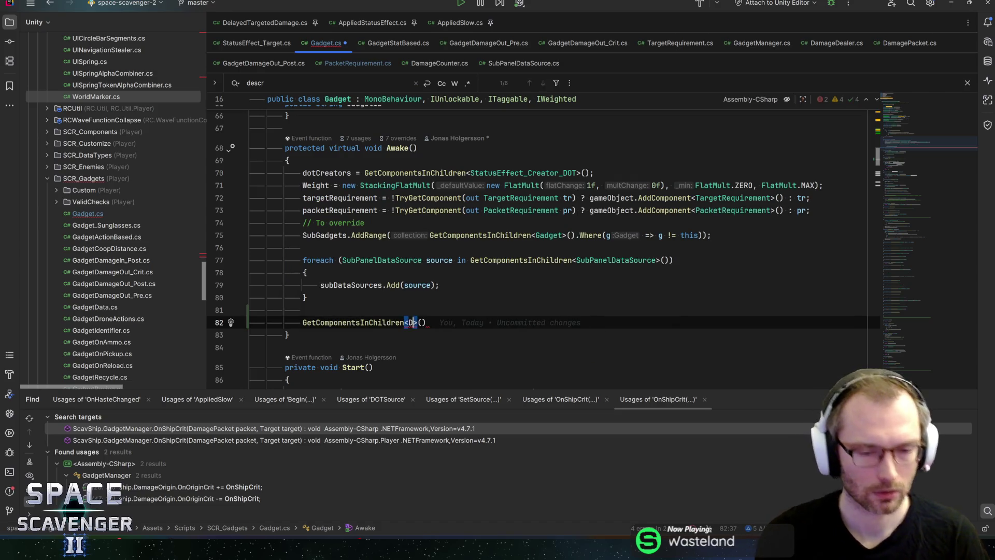
pyautogui.write('amagedeal')
pyautogui.press('Return')
pyautogui.press('Tab')
pyautogui.write('.o')
pyautogui.press('BackSpace')
pyautogui.write('fore')
pyautogui.press('Return')
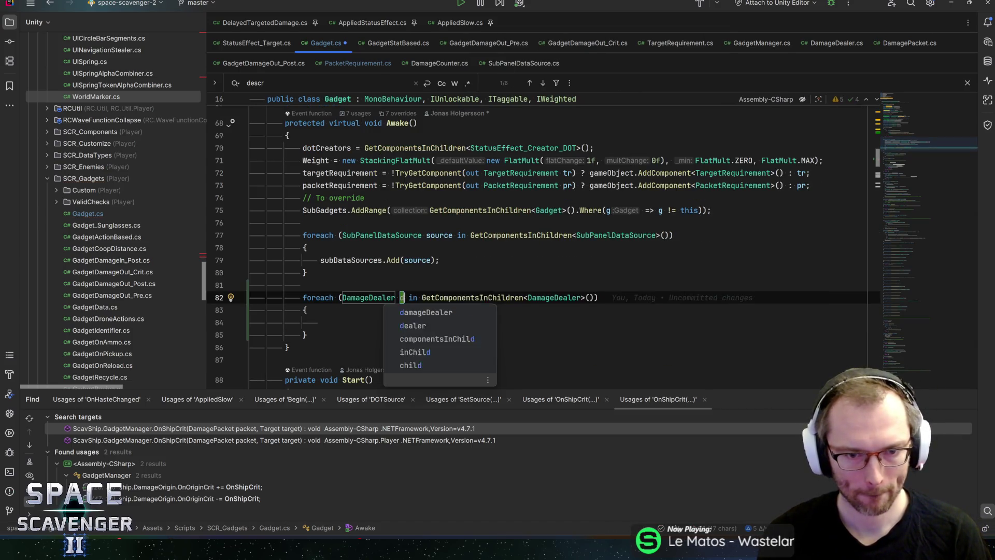
pyautogui.write('d')
pyautogui.press('Return')
# Step: Inside the loop, write the call dd.GetTags().AddTag()
pyautogui.write('dd.ad')
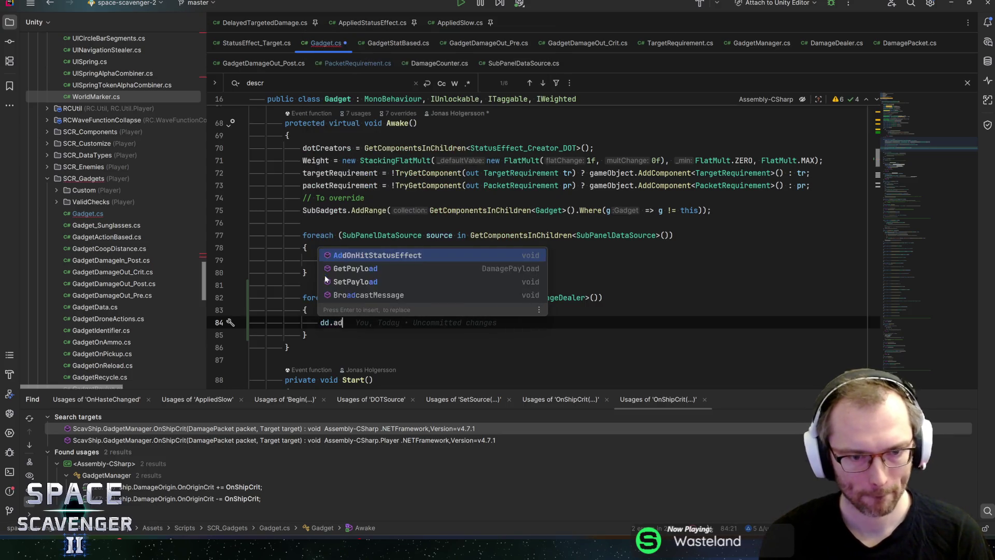
pyautogui.press('BackSpace')
pyautogui.press('BackSpace')
pyautogui.write('tag')
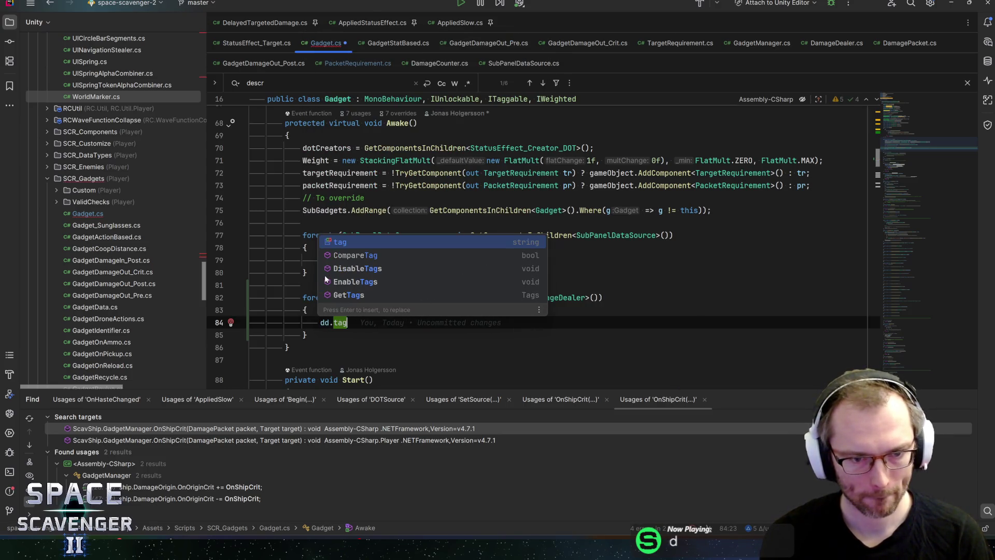
pyautogui.write('s')
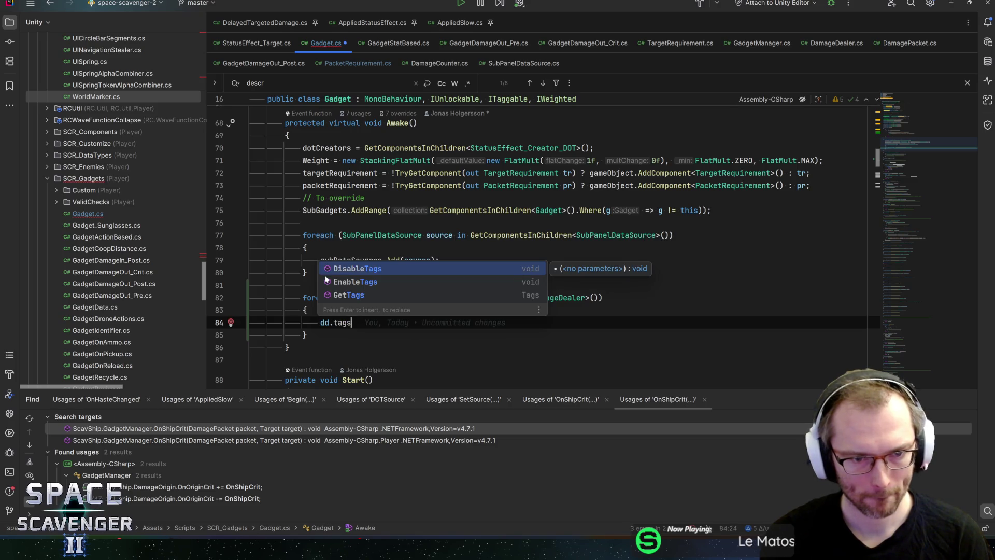
pyautogui.press('BackSpace')
pyautogui.press('BackSpace')
pyautogui.press('BackSpace')
pyautogui.press('BackSpace')
pyautogui.write('Add')
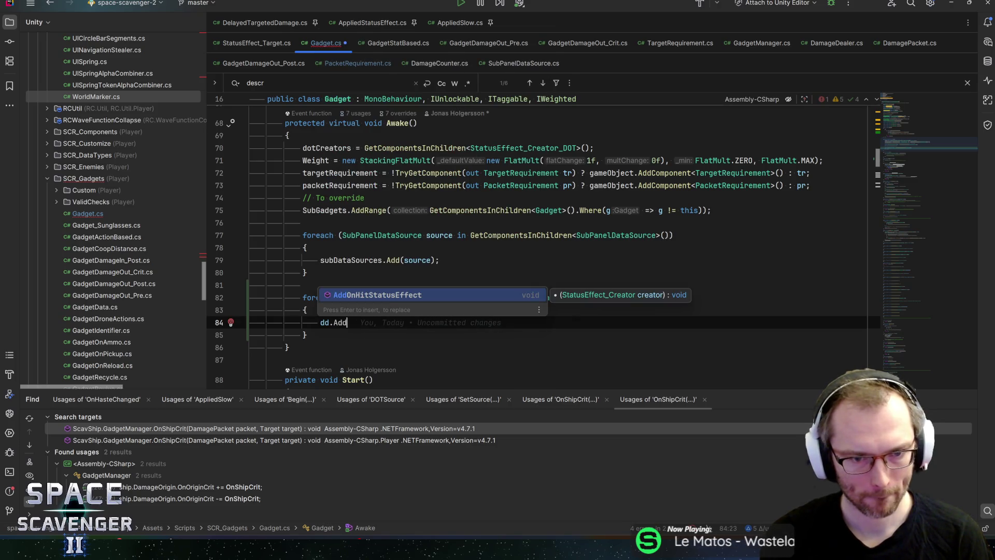
pyautogui.press('Escape')
pyautogui.press('BackSpace')
pyautogui.press('BackSpace')
pyautogui.press('BackSpace')
pyautogui.write('T')
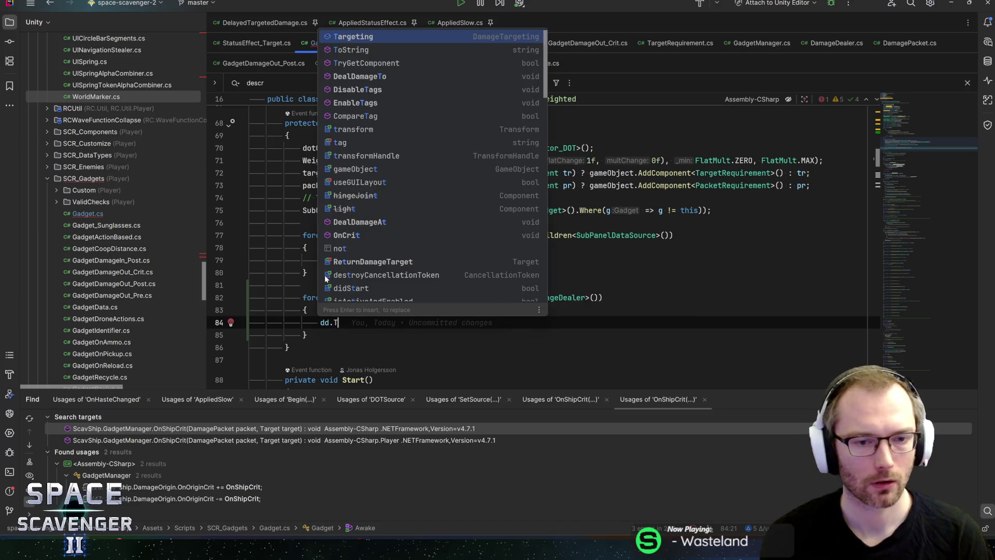
pyautogui.write('ag')
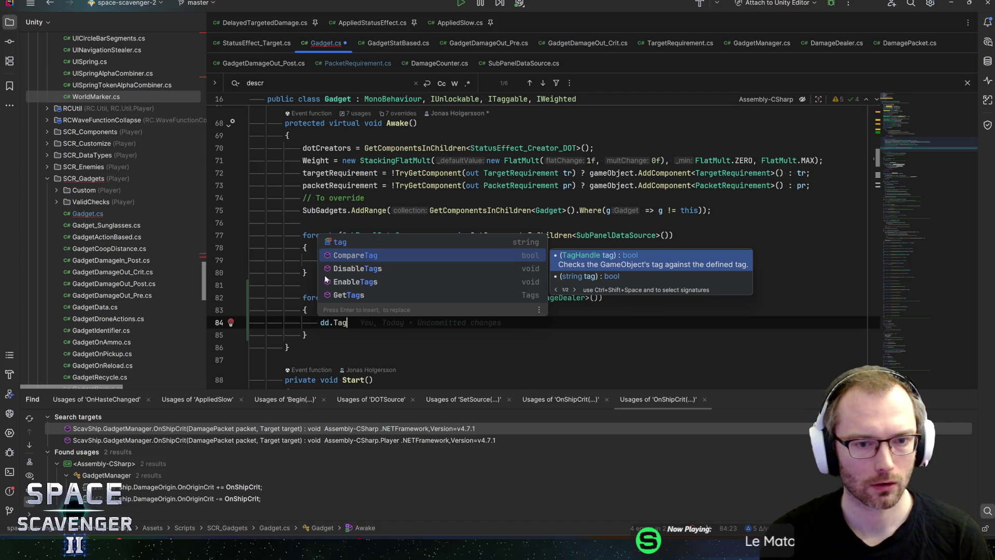
pyautogui.press('Down')
pyautogui.press('Down')
pyautogui.press('Down')
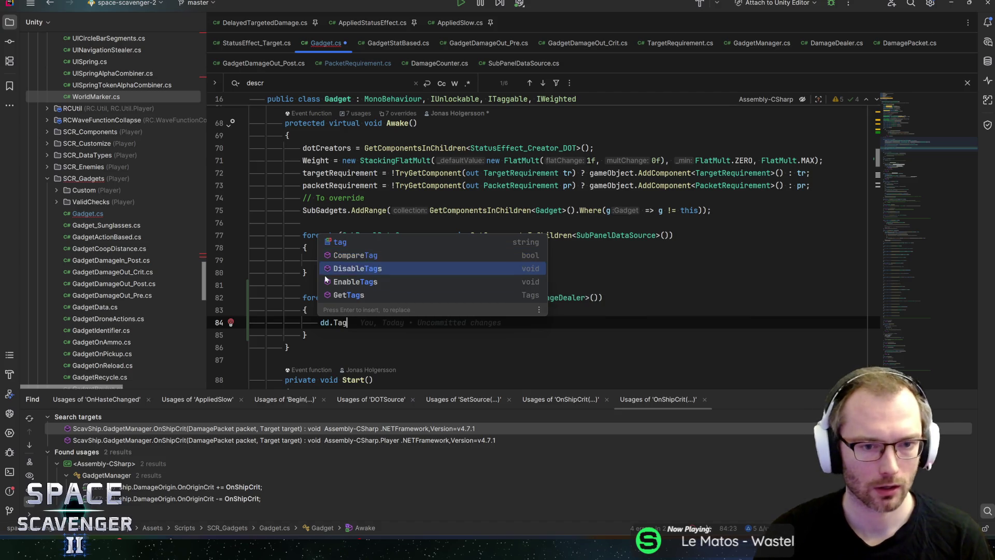
pyautogui.press('Return')
pyautogui.write('.GA')
pyautogui.press('BackSpace')
pyautogui.press('BackSpace')
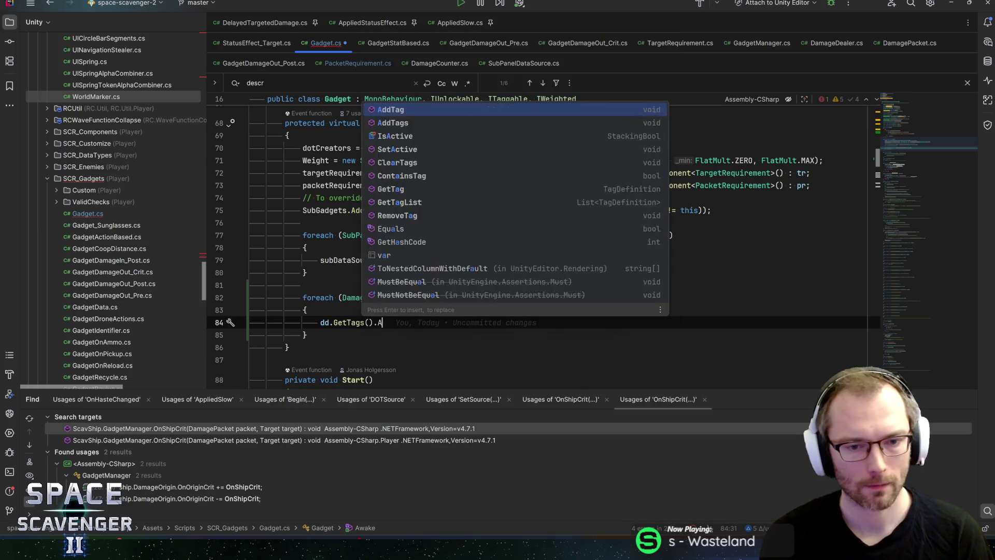
pyautogui.write('AddT')
pyautogui.press('Return')
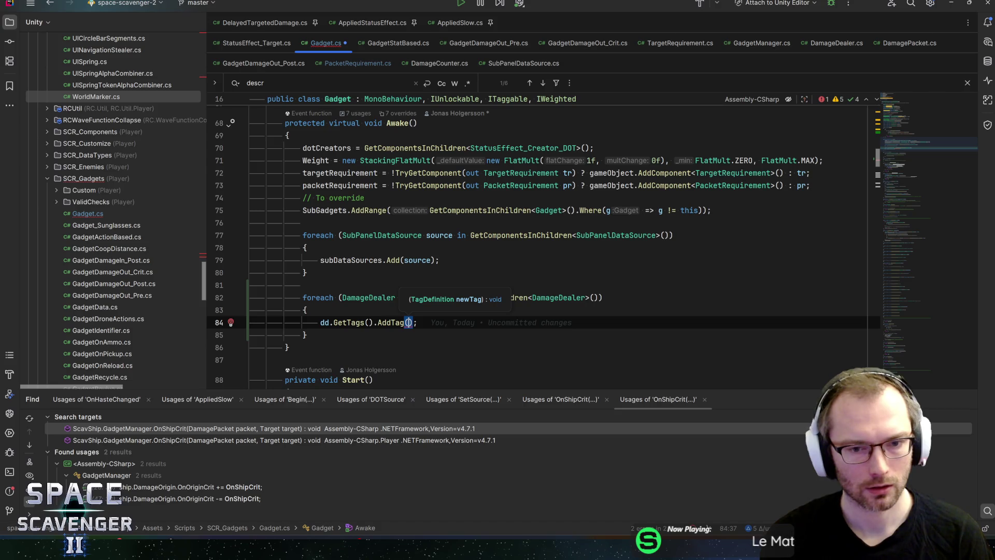
# Step: Try TagID values such as Impact as the argument, clear it, then go to AddTag's declaration
pyautogui.write('TagID.i')
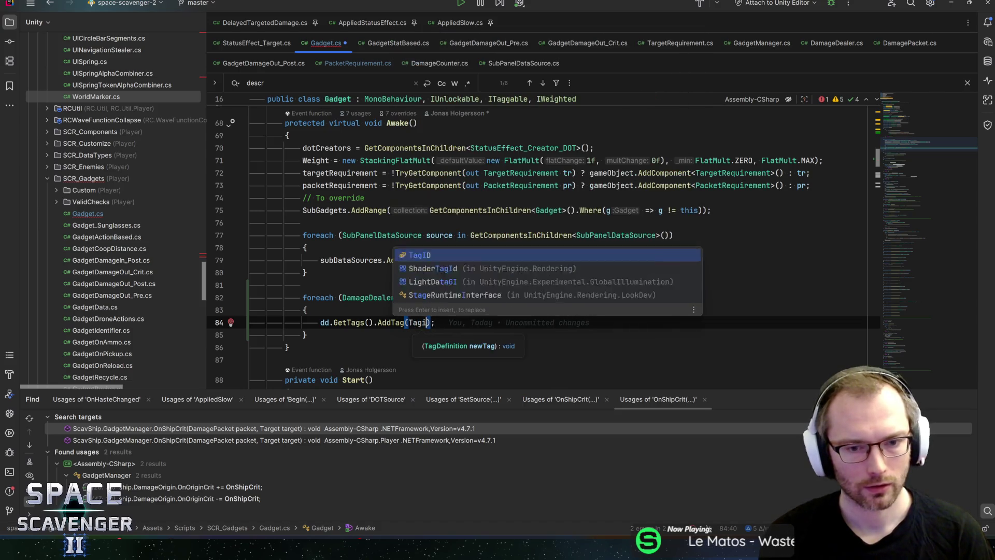
pyautogui.press('BackSpace')
pyautogui.write('gad')
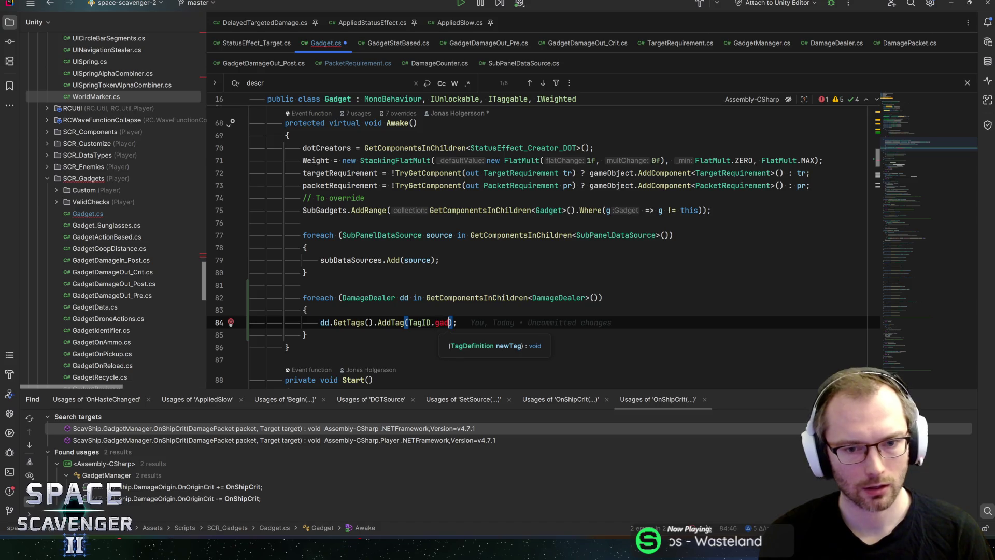
pyautogui.press('BackSpace')
pyautogui.press('BackSpace')
pyautogui.press('BackSpace')
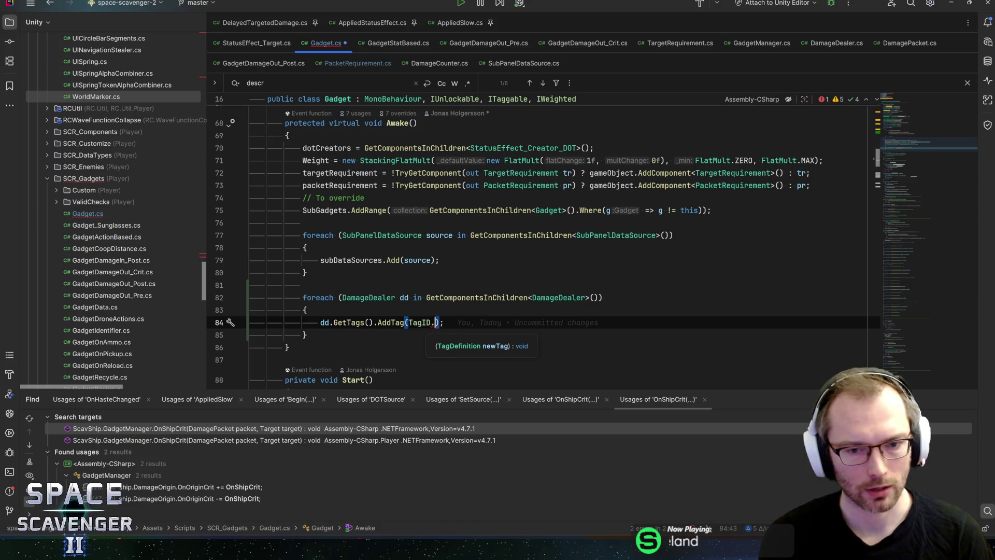
pyautogui.write('t')
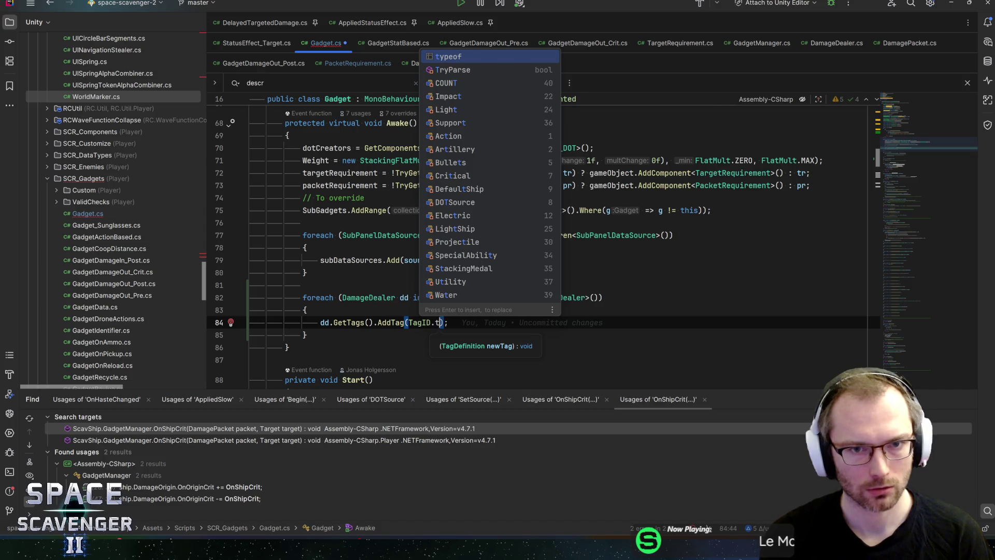
pyautogui.press('Down')
pyautogui.press('Down')
pyautogui.press('Down')
pyautogui.press('Return')
pyautogui.write('.to')
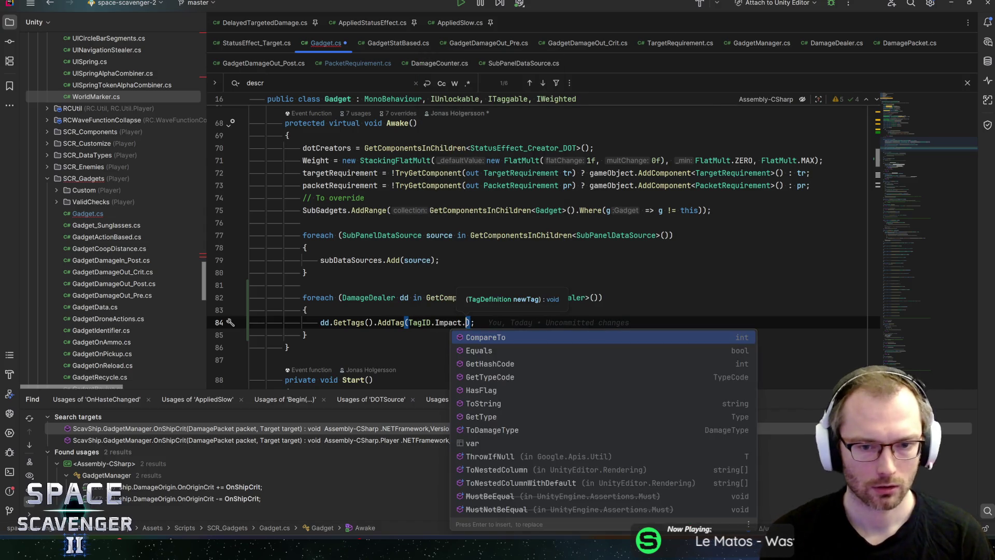
pyautogui.write('t')
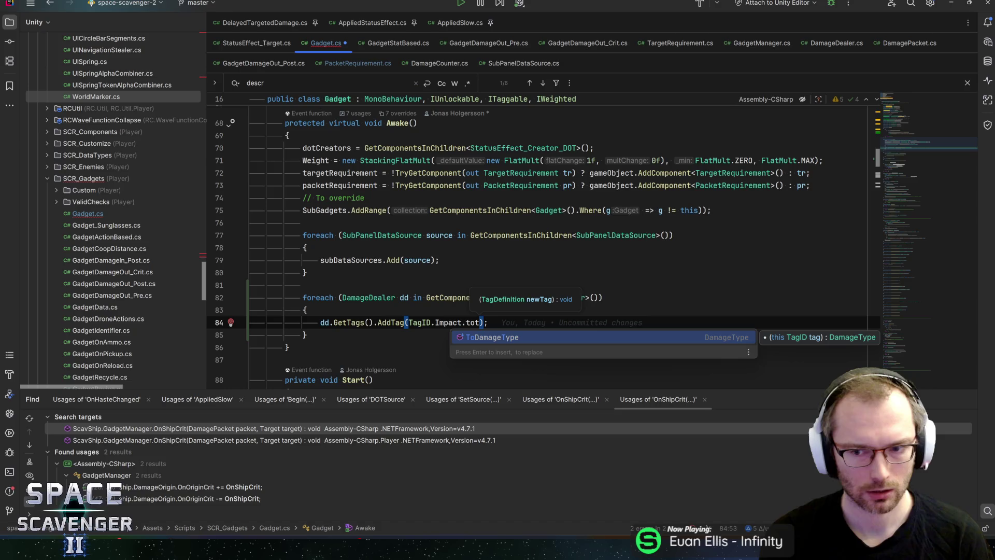
pyautogui.hotkey('ctrl', 'shift', 'Left')
pyautogui.hotkey('ctrl', 'shift', 'Left')
pyautogui.hotkey('ctrl', 'shift', 'Left')
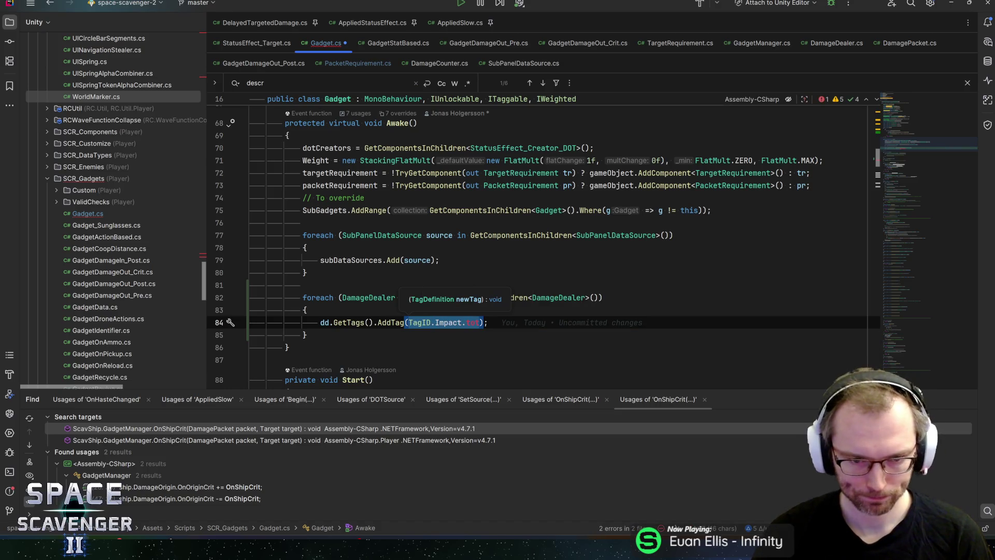
pyautogui.write('Tag')
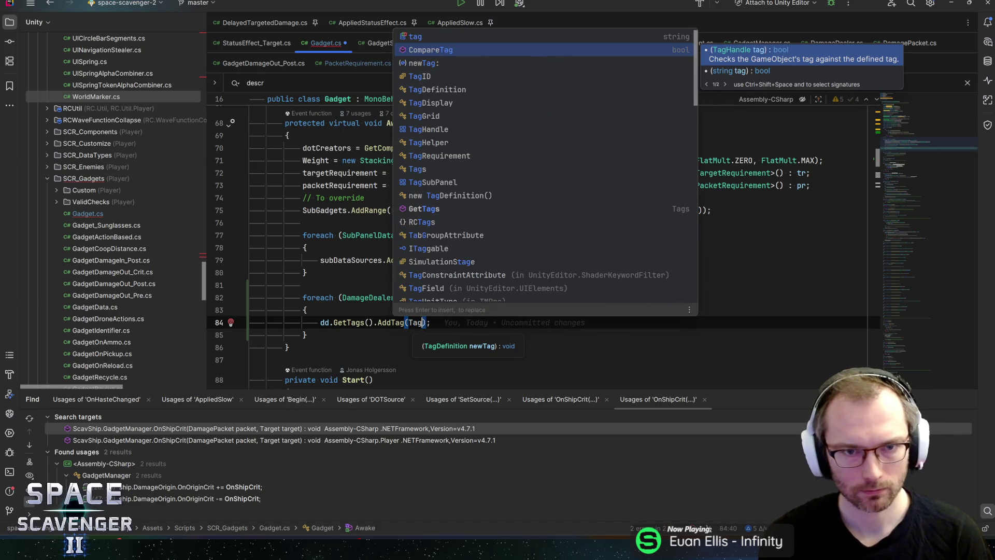
pyautogui.press('BackSpace')
pyautogui.press('BackSpace')
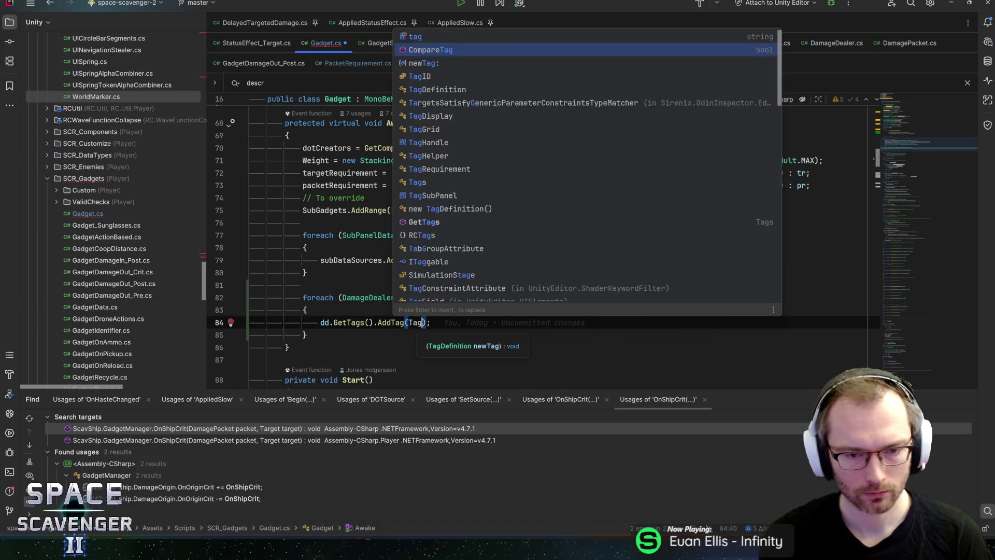
pyautogui.press('BackSpace')
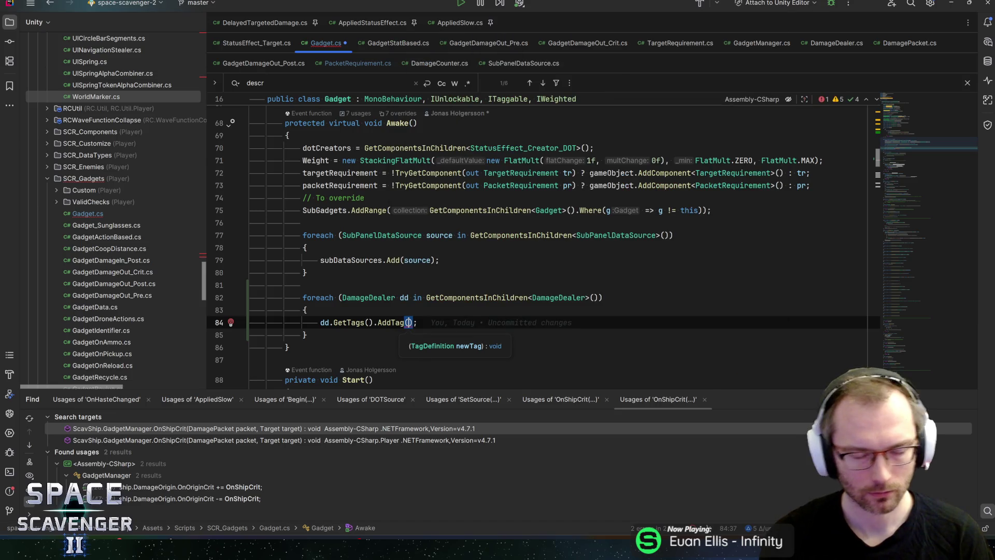
pyautogui.hotkey('ctrl', 'b')
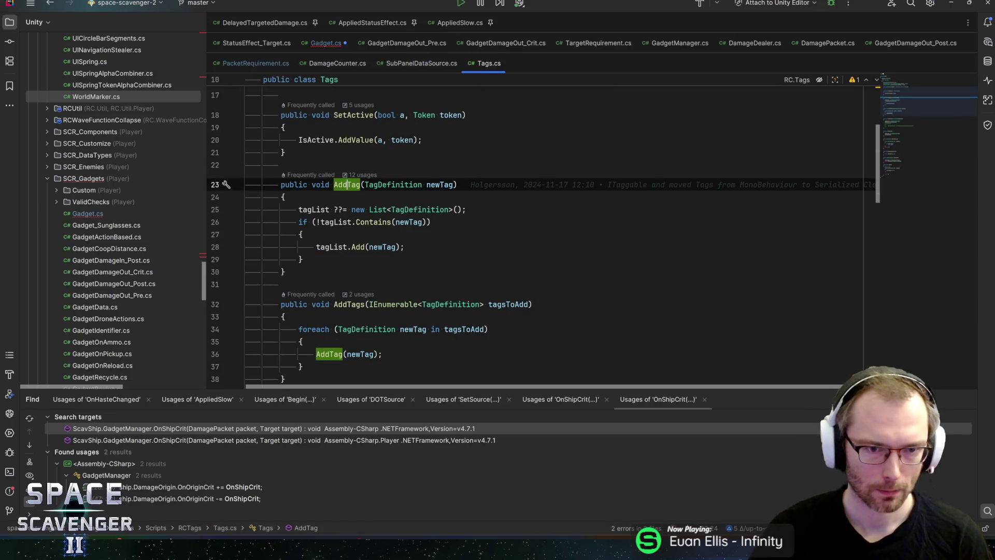
# Step: Find AddTag's usages, open the ActionComponent call, and go to ToTag in ScavUtil.cs
pyautogui.hotkey('alt', 'F7')
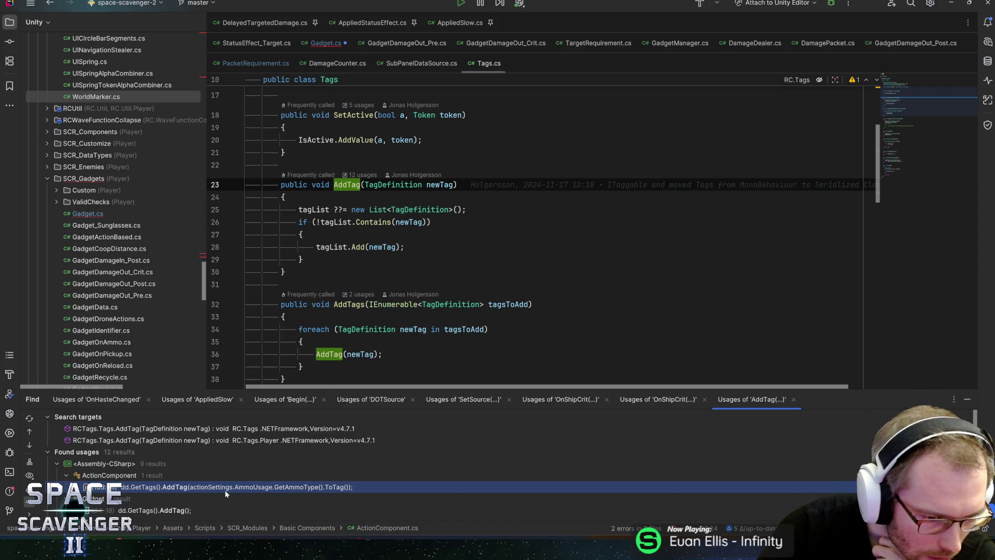
pyautogui.doubleClick(286, 487)
pyautogui.keyDown('ctrl'); pyautogui.click(599, 186); pyautogui.keyUp('ctrl')
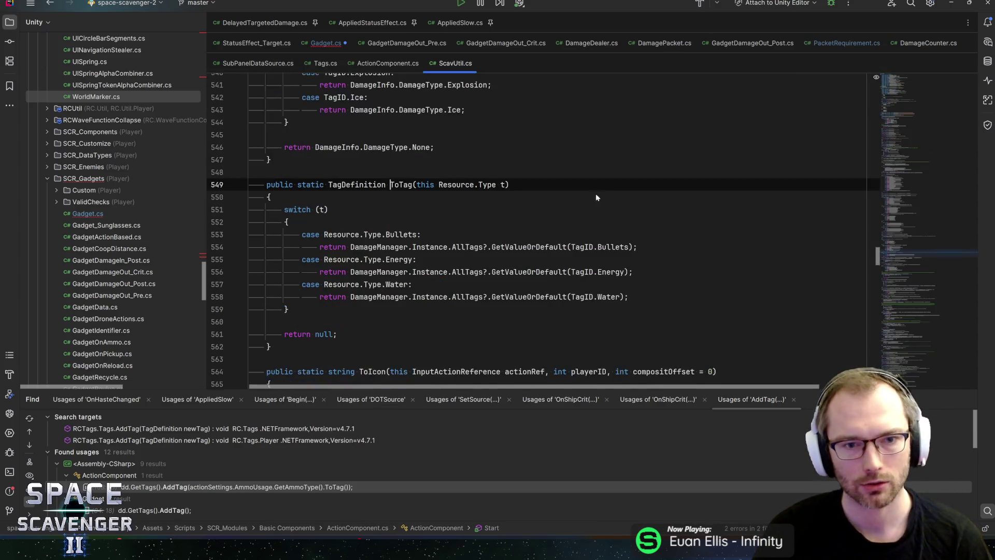
pyautogui.moveTo(441, 297)
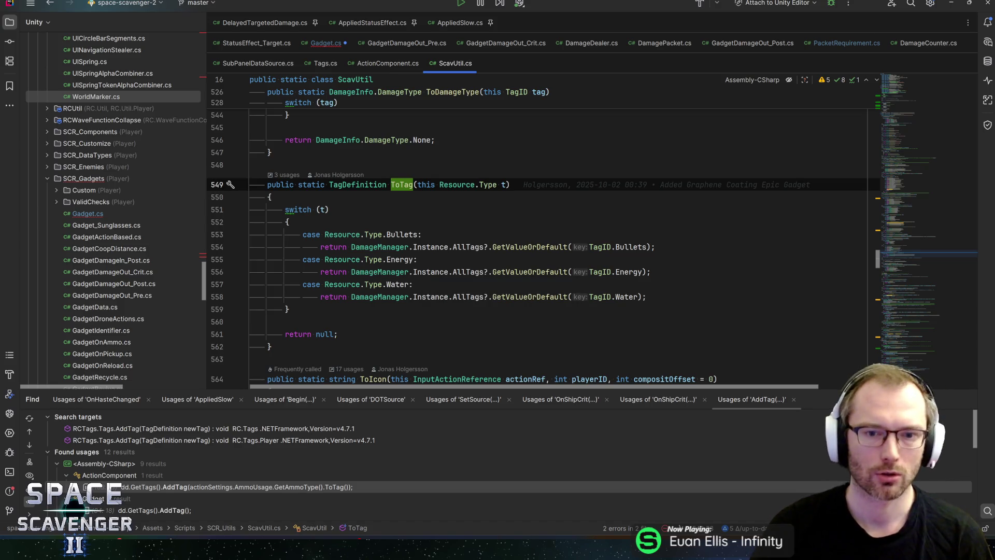
# Step: Inspect the DamageManager reference in ToTag, then navigate back to line 84 of Gadget.cs
pyautogui.click(351, 247)
pyautogui.click(391, 184)
pyautogui.hotkey('ctrl', 'alt', 'Left')
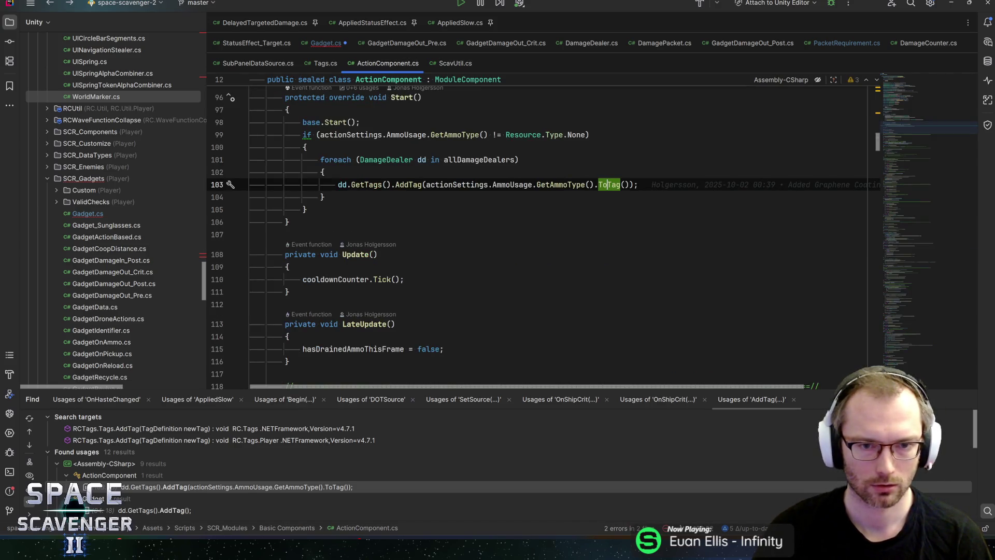
pyautogui.hotkey('ctrl', 'alt', 'Left')
pyautogui.hotkey('ctrl', 'alt', 'Left')
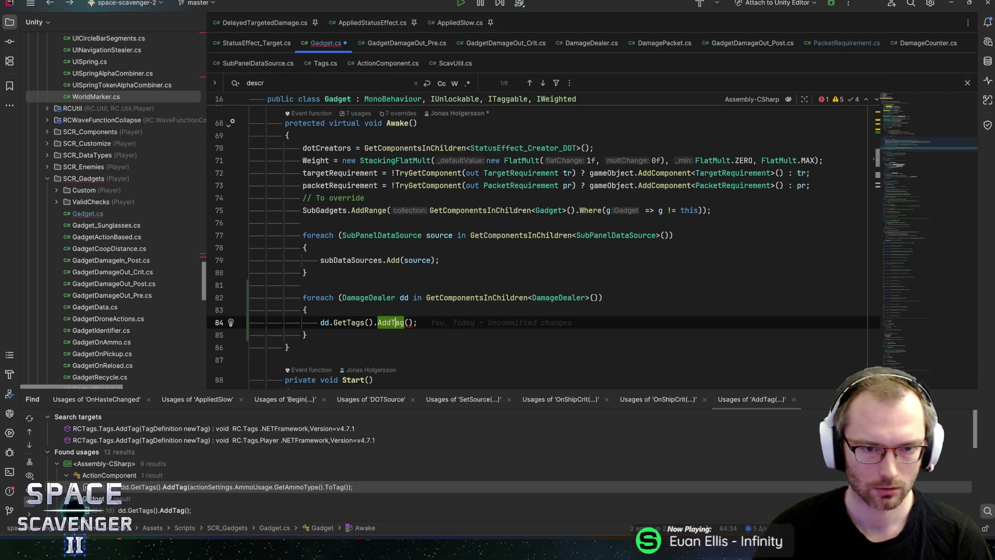
# Step: Pass DamageManager.Instance.AllTags?.GetValueOrDefault(TagID.Bullets) to AddTag, fix the parentheses, and save Gadget.cs
pyautogui.press('Right')
pyautogui.press('Right')
pyautogui.press('Right')
pyautogui.write('DamageManager.Instance.AllTags?.GetValueOrDefault(TagID.Bullets);')
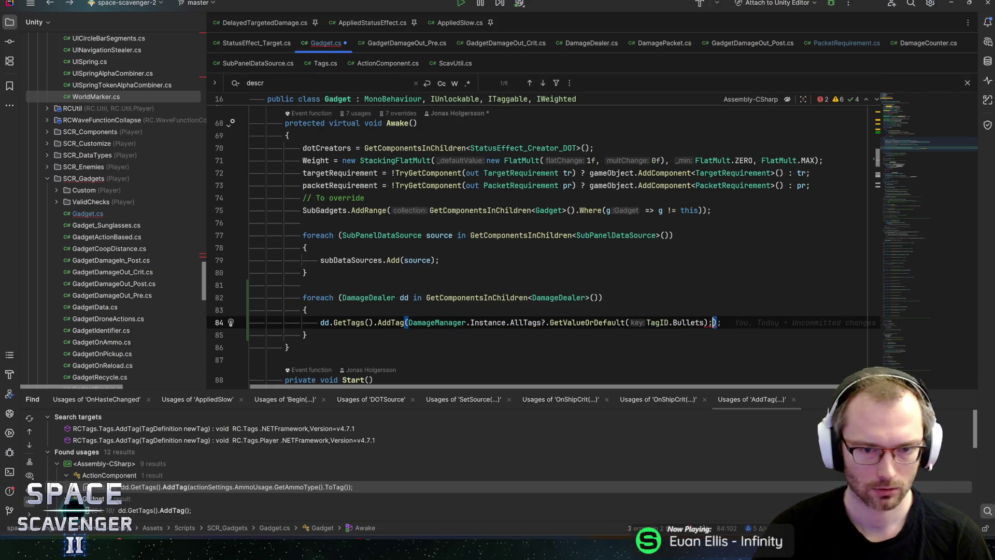
pyautogui.doubleClick(694, 323)
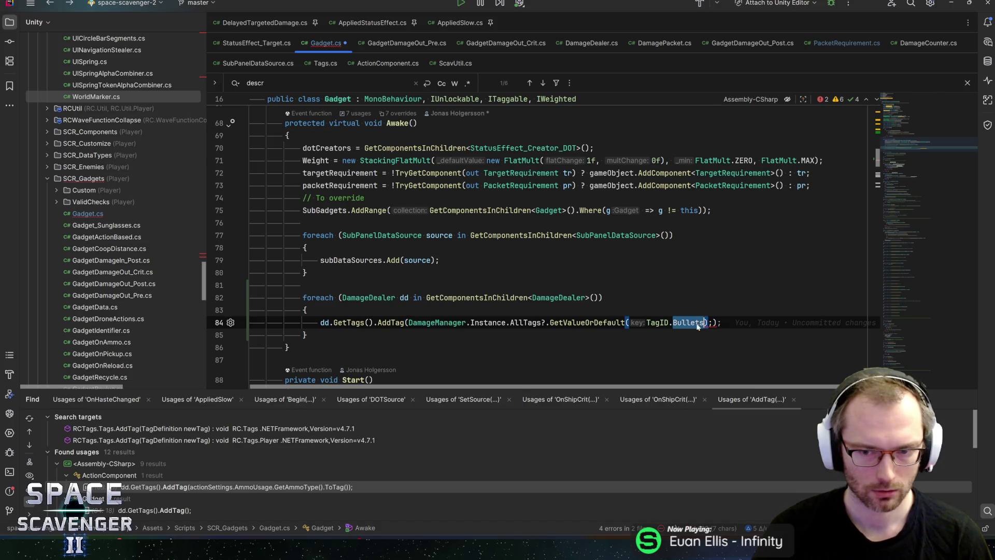
pyautogui.press('Right')
pyautogui.press('Delete')
pyautogui.press('Right')
pyautogui.write(')')
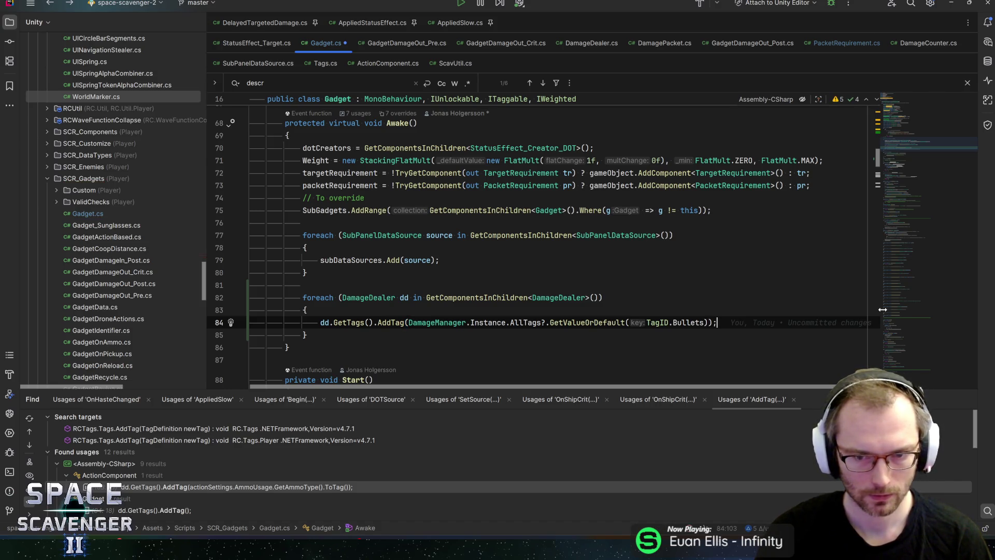
pyautogui.hotkey('ctrl', 's')
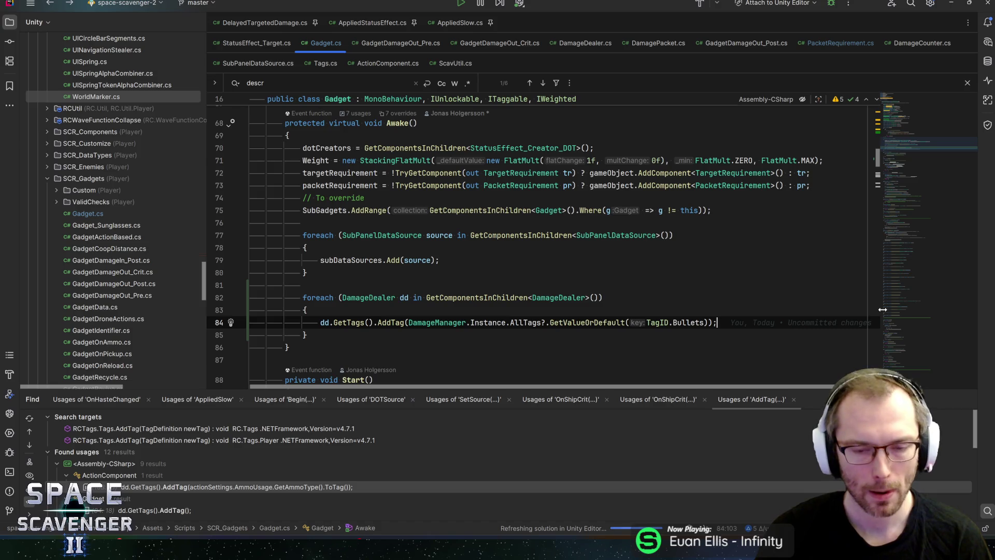
# Step: Recheck the AddTag declaration, return to line 84, and switch to Unity
pyautogui.keyDown('ctrl'); pyautogui.click(397, 327); pyautogui.keyUp('ctrl')
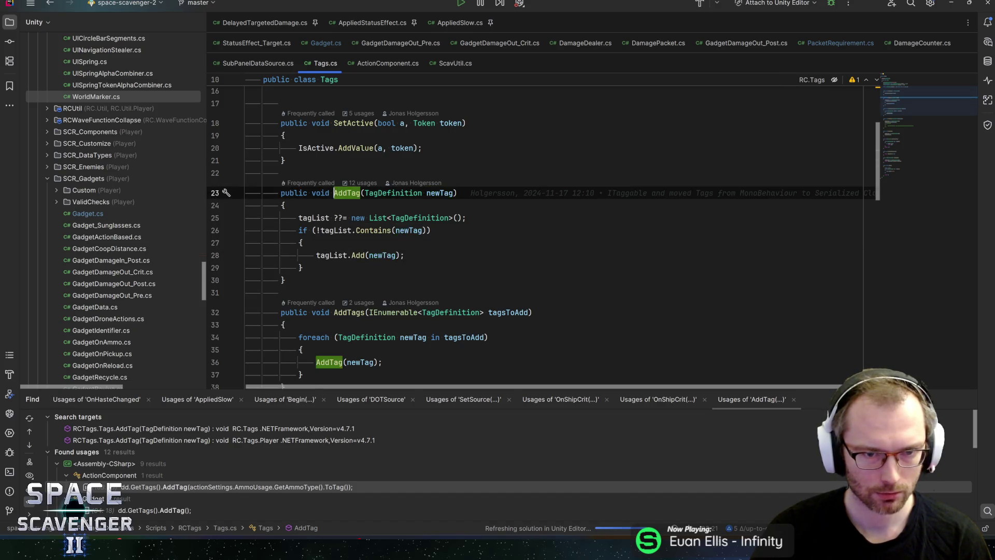
pyautogui.hotkey('ctrl', '-')
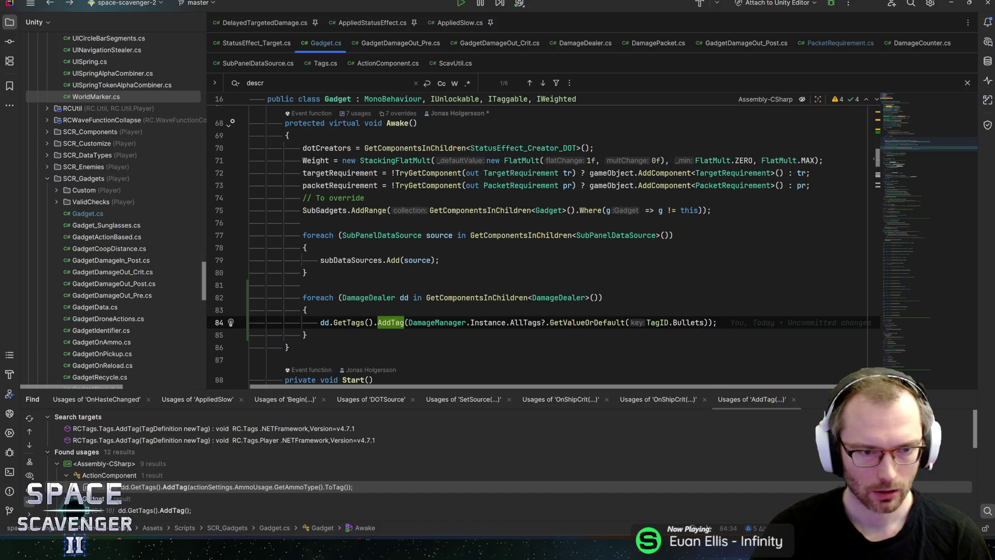
pyautogui.hotkey('alt', 'Tab')
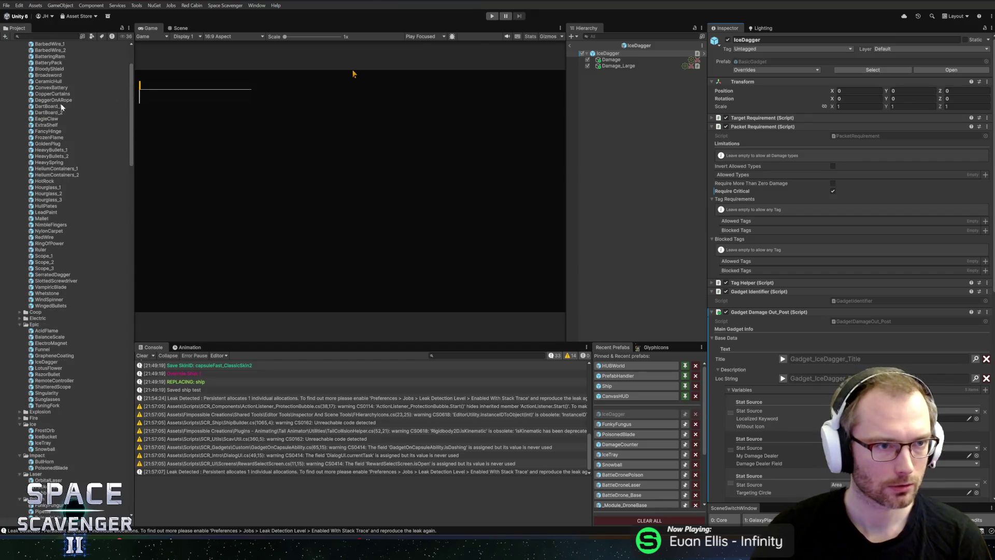
# Step: Browse the PF_Tags folder and create a new Custom Tag asset in it named Gadget
pyautogui.scroll(-15, 60, 111)
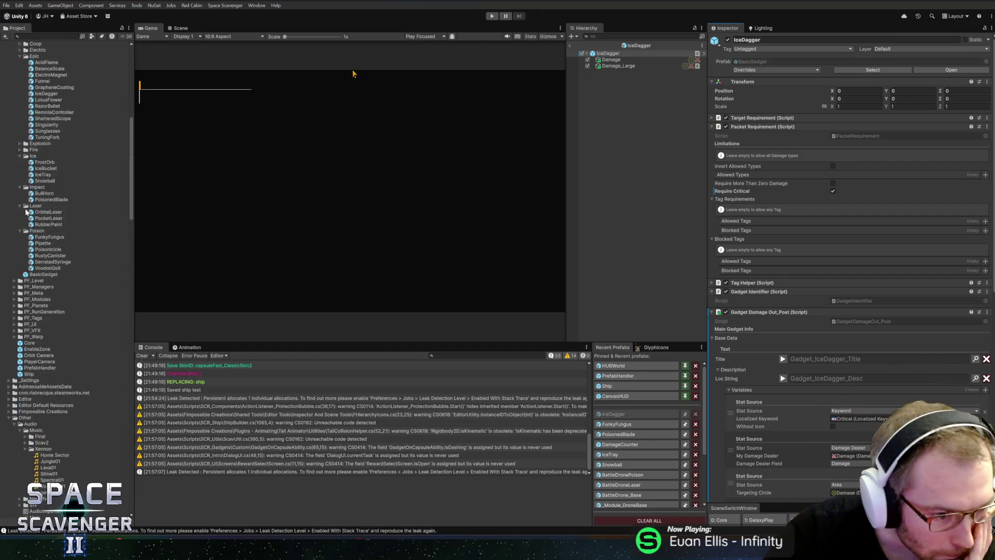
pyautogui.click(14, 294)
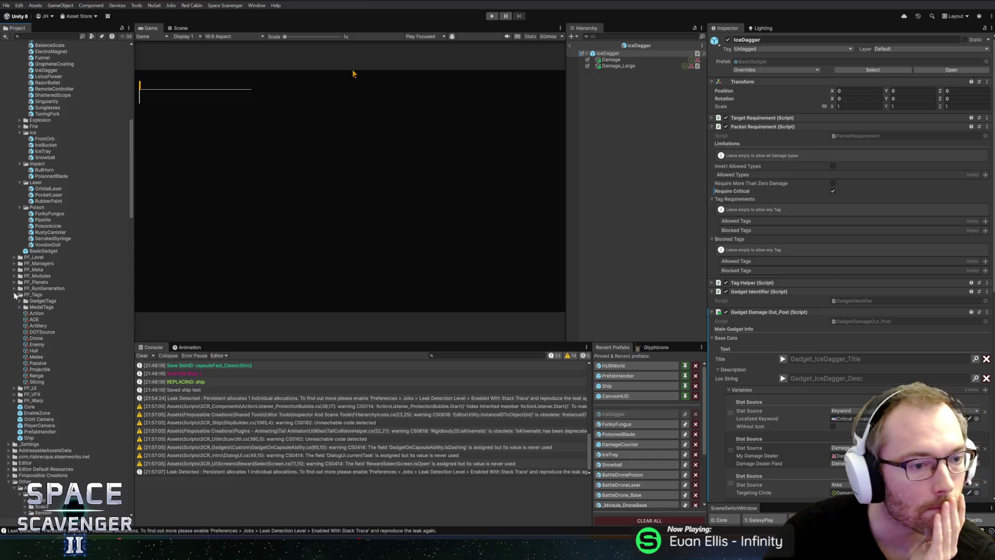
pyautogui.scroll(-2, 26, 275)
pyautogui.click(27, 255)
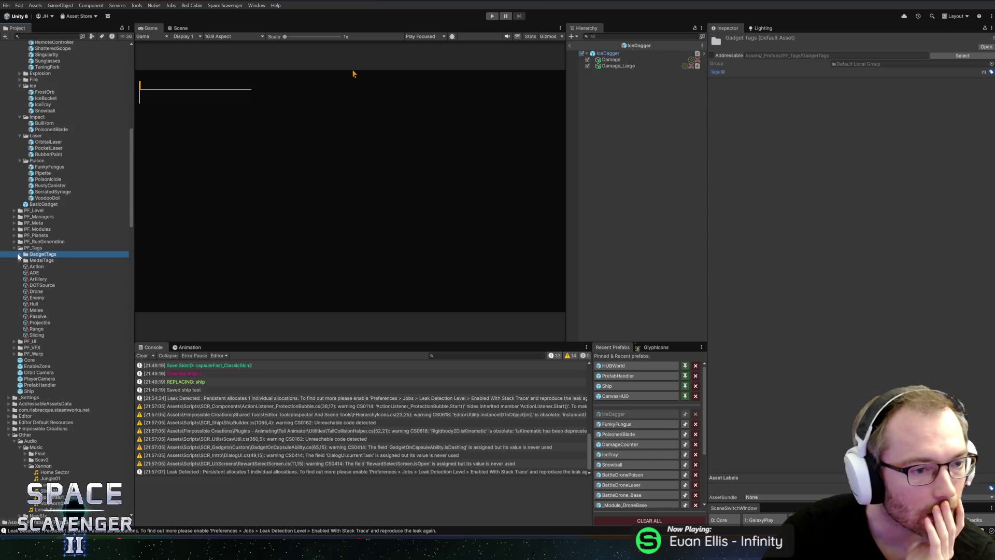
pyautogui.click(18, 254)
pyautogui.click(19, 254)
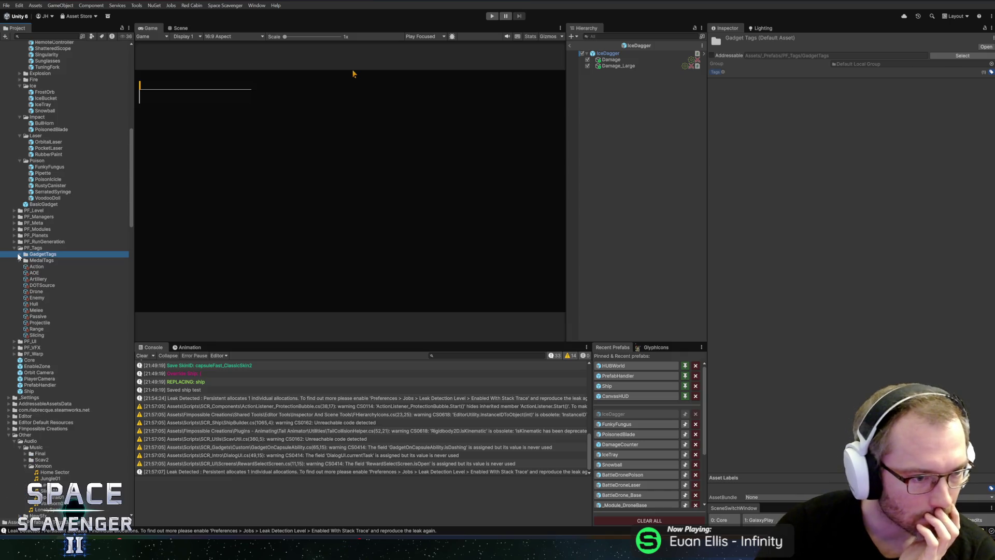
pyautogui.scroll(-1, 18, 255)
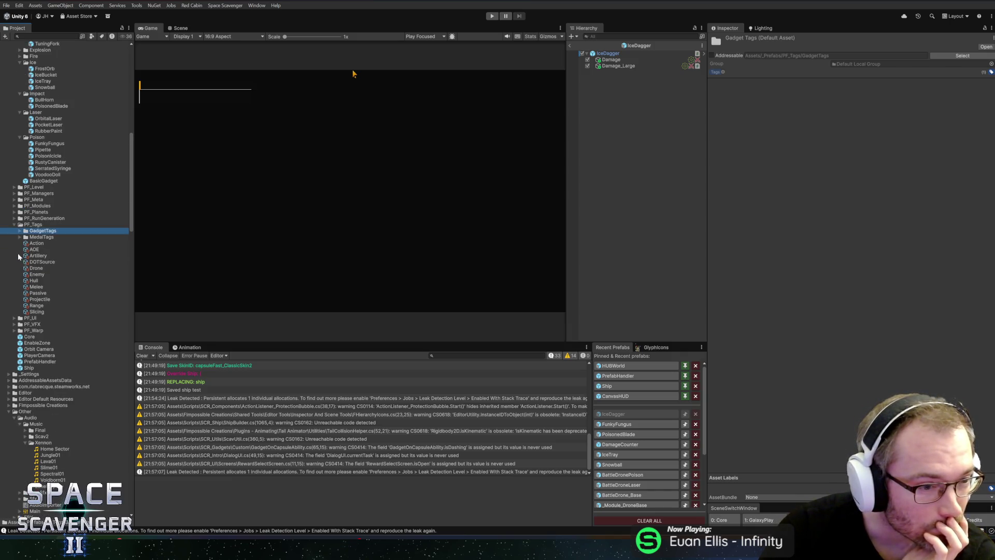
pyautogui.rightClick(25, 225)
pyautogui.moveTo(53, 228)
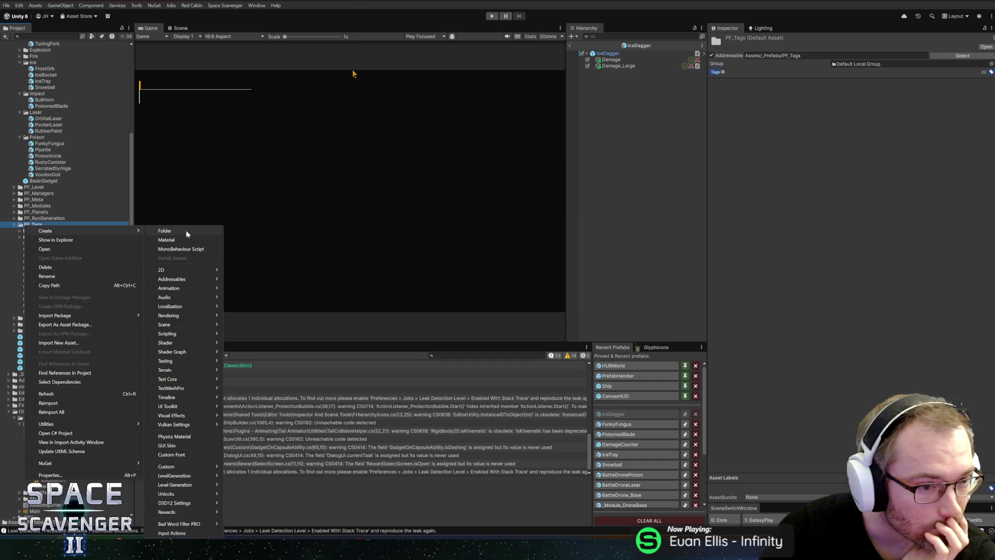
pyautogui.moveTo(185, 468)
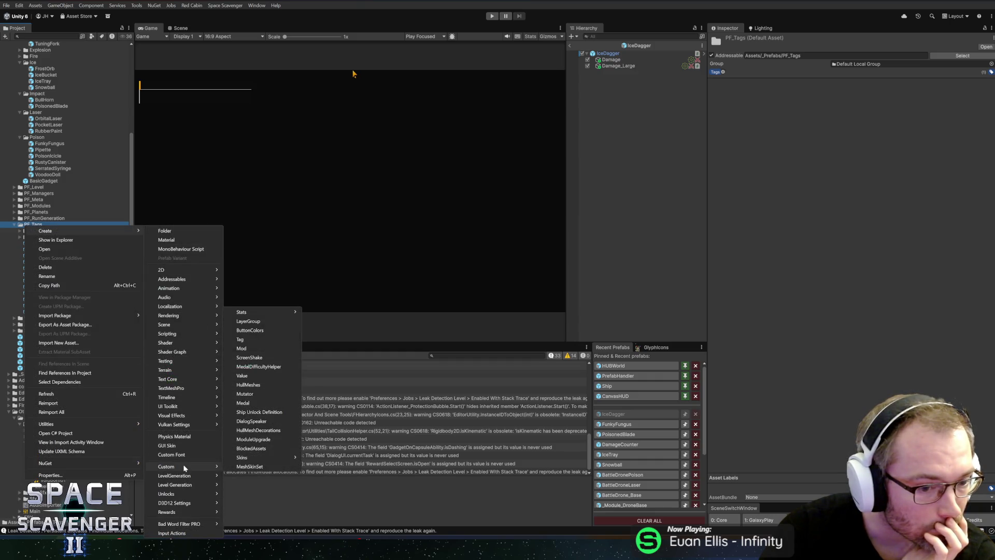
pyautogui.click(249, 339)
pyautogui.write('Gadget')
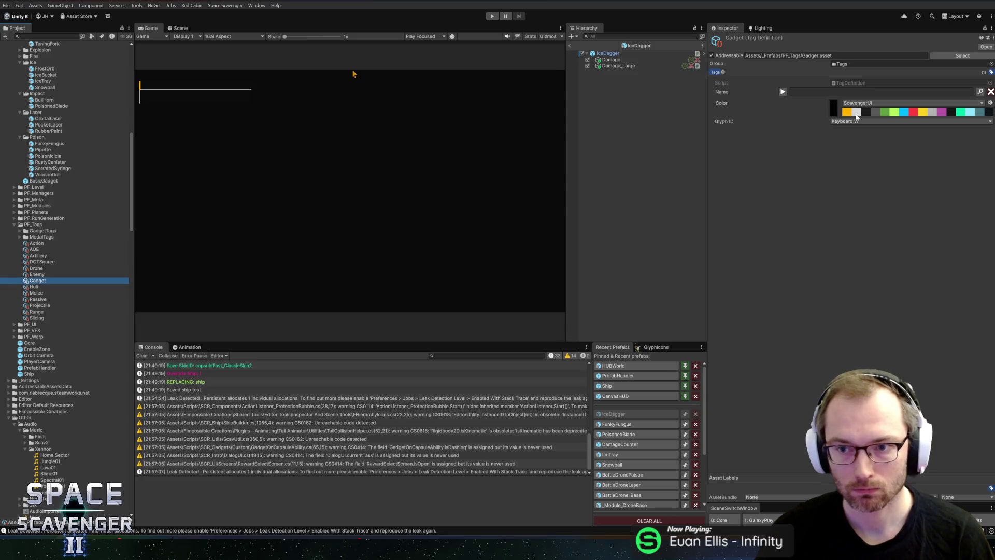
# Step: Give the Gadget tag a light grey colour and the Icon Artifact glyph
pyautogui.click(856, 113)
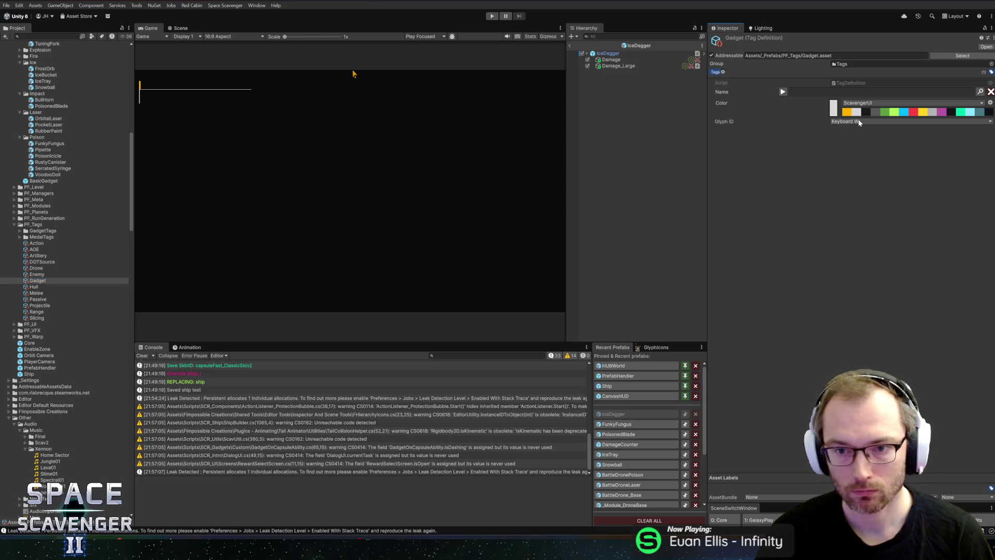
pyautogui.click(858, 123)
pyautogui.write('place')
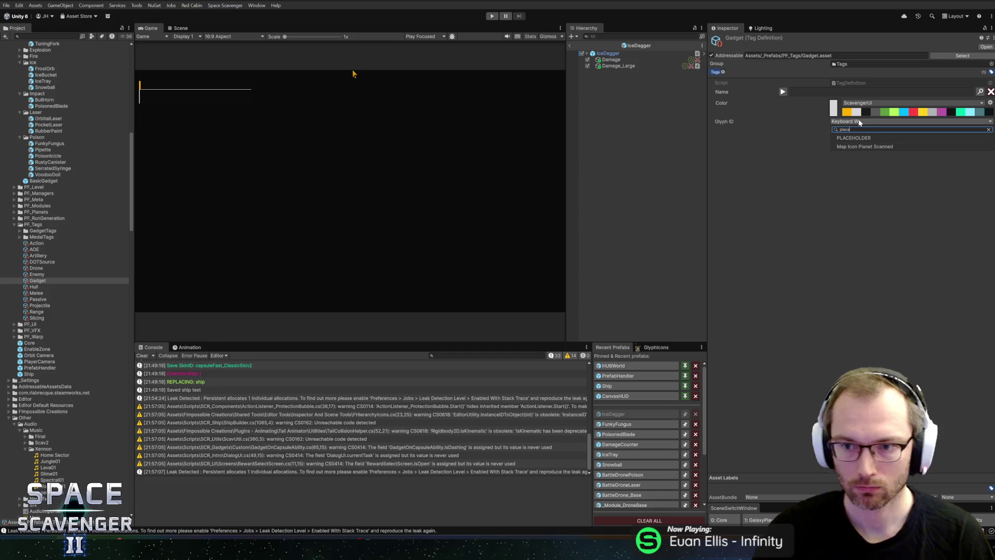
pyautogui.click(869, 138)
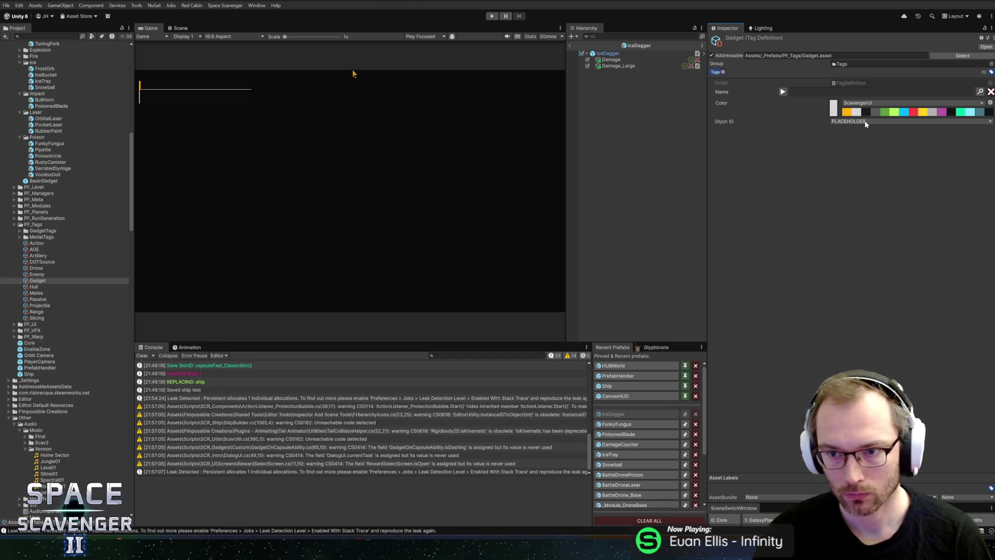
pyautogui.click(865, 123)
pyautogui.write('artif')
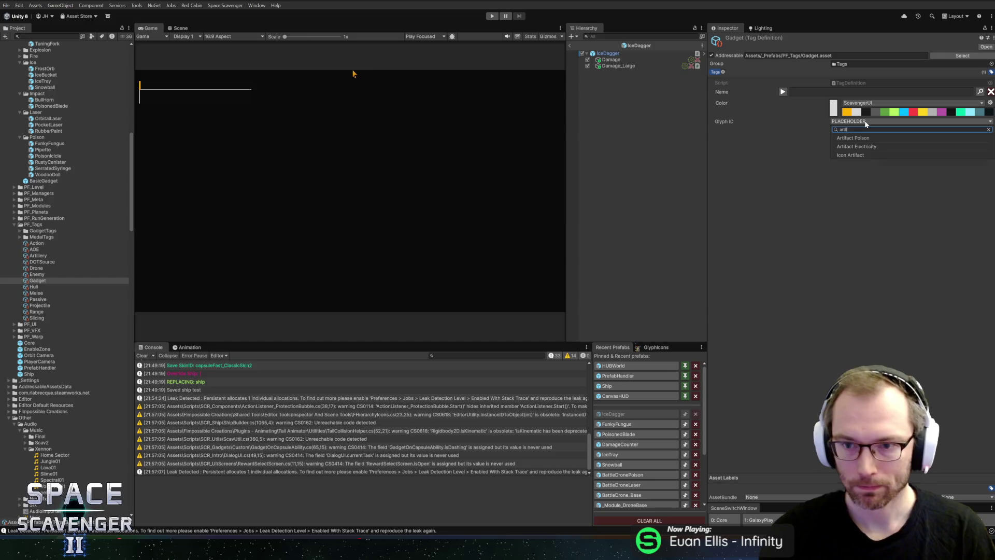
pyautogui.click(853, 155)
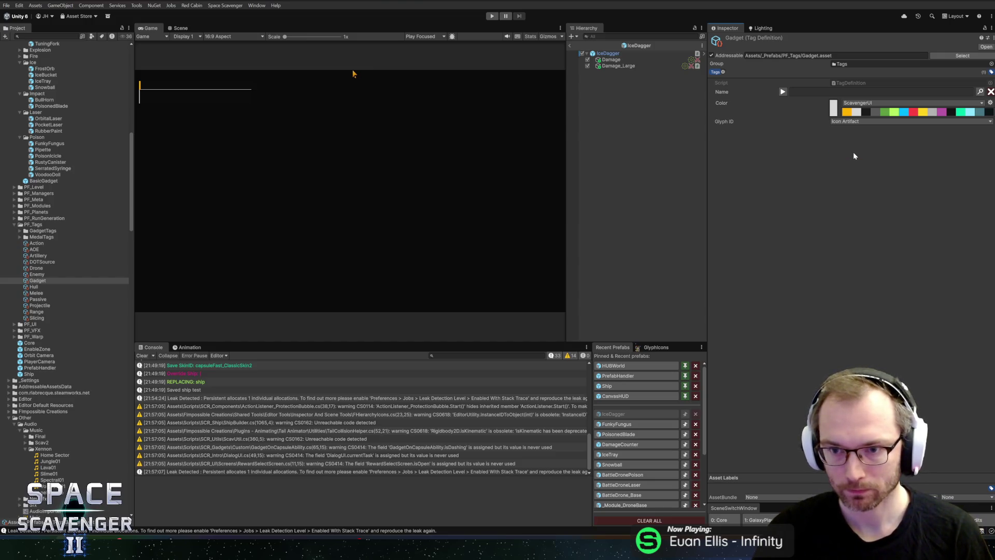
pyautogui.hotkey('alt', 'Tab')
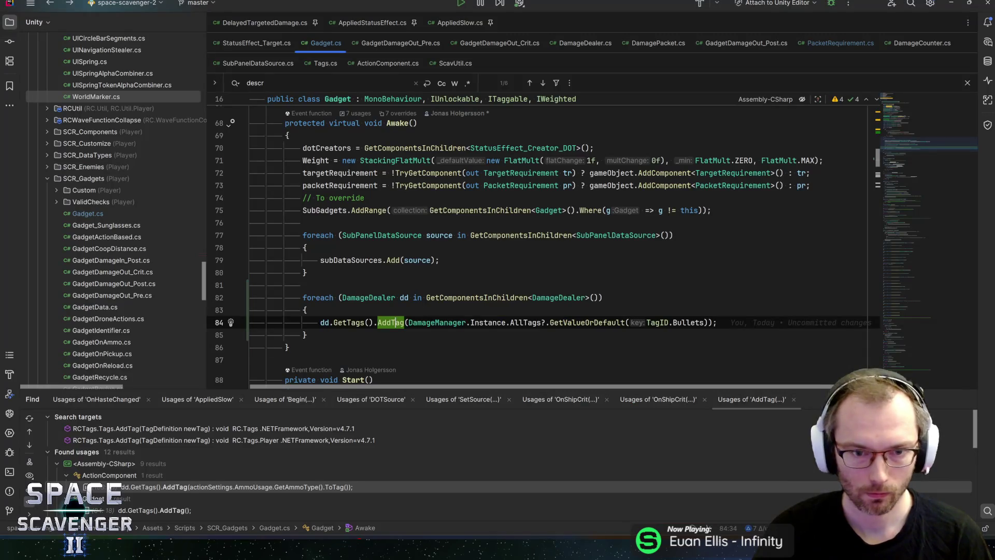
# Step: Run Space Scavenger > Generate Tags to log 'Updated 40 Module Tags', then return to Rider
pyautogui.hotkey('alt', 'Tab')
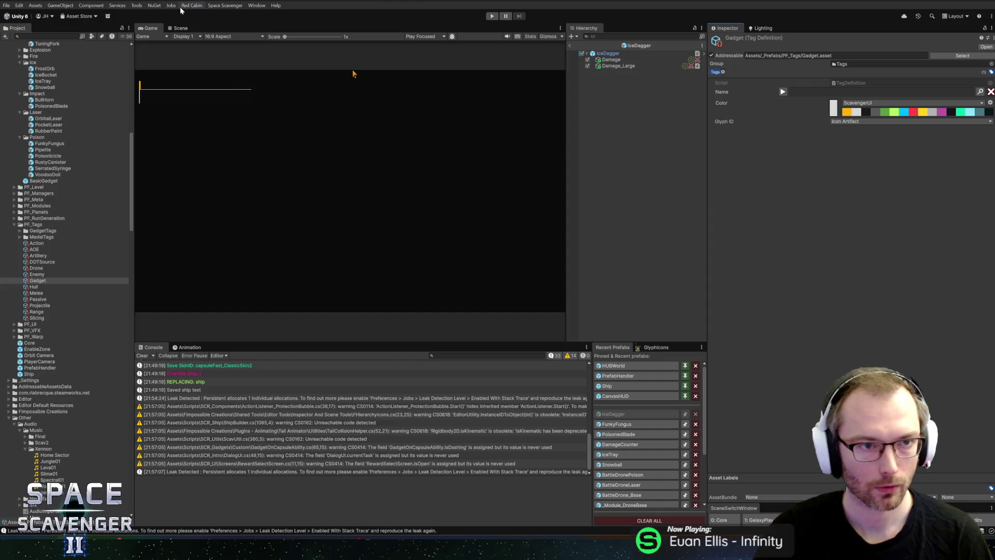
pyautogui.click(211, 7)
pyautogui.click(215, 7)
pyautogui.click(234, 8)
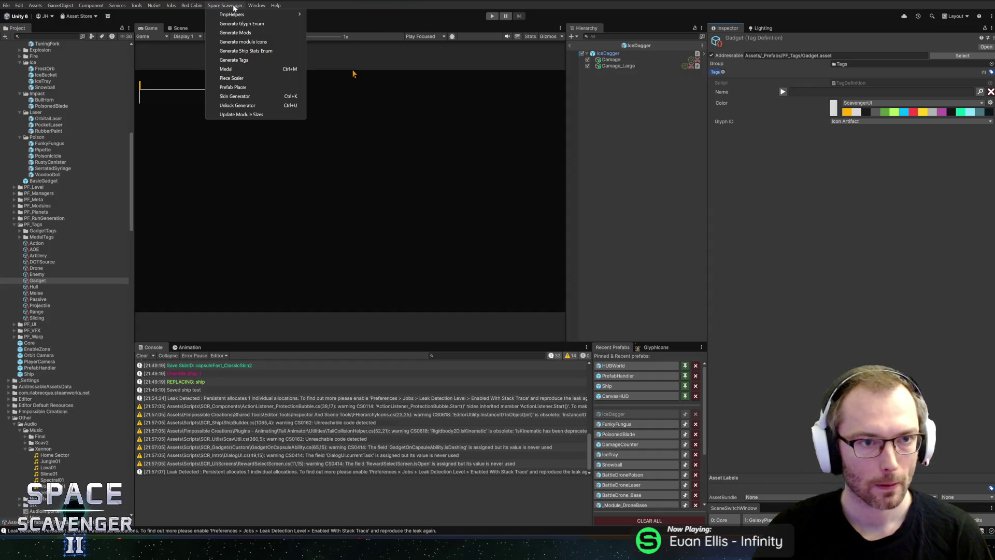
pyautogui.click(234, 60)
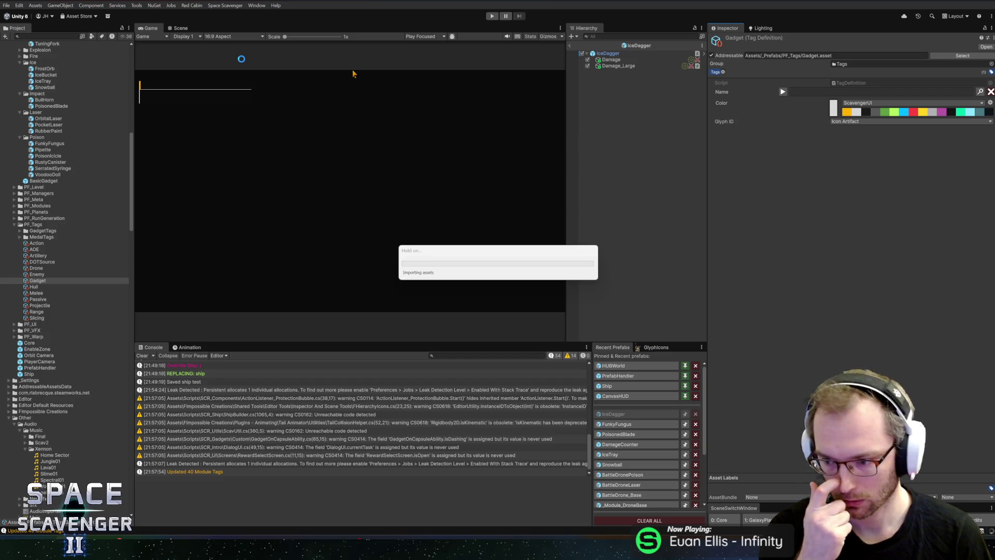
pyautogui.hotkey('alt', 'Tab')
pyautogui.hotkey('alt', 'shift', 'Tab')
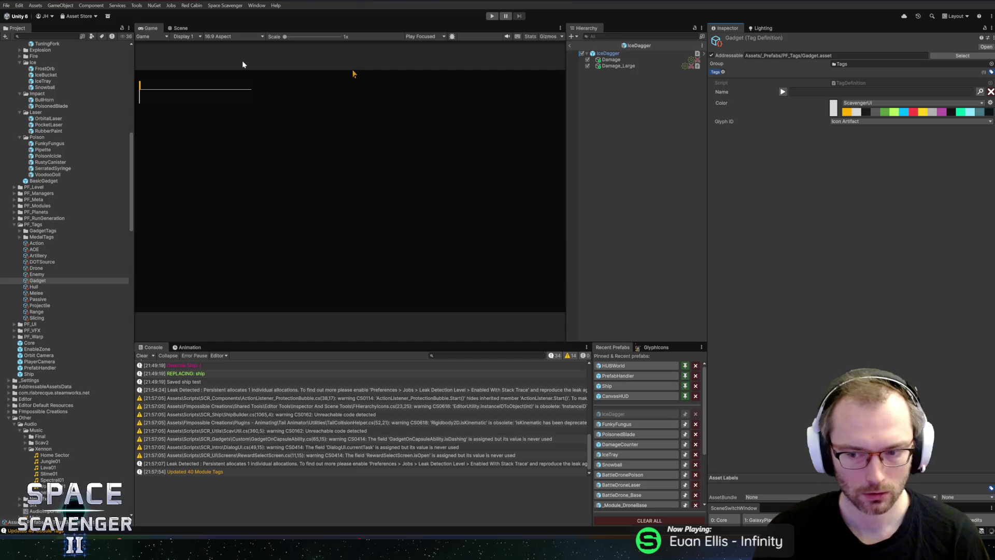
pyautogui.hotkey('alt', 'Tab')
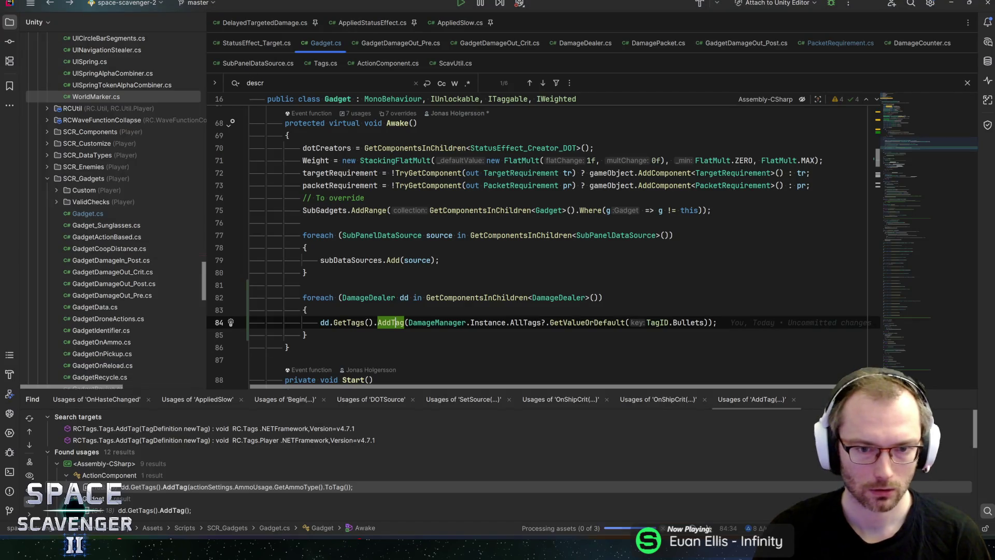
# Step: Replace the Bullets tag with Gadget on line 84 of Gadget.cs and save
pyautogui.doubleClick(689, 323)
pyautogui.write('Gadget')
pyautogui.press('Right')
pyautogui.press('Right')
pyautogui.hotkey('ctrl', 's')
# Step: Trace AllTags through DamageManager to the SetTags call in EasySceneLoader.cs
pyautogui.click(378, 322)
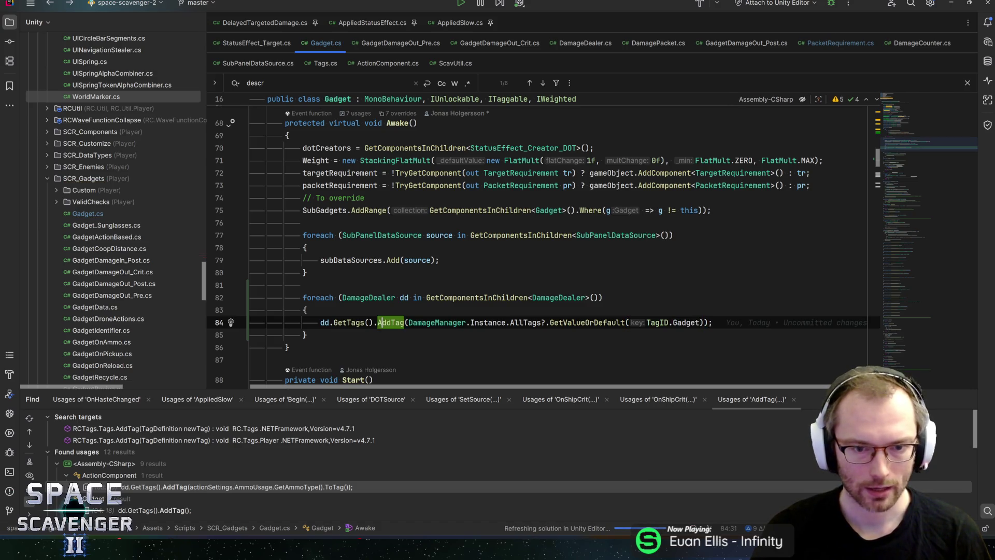
pyautogui.click(439, 323)
pyautogui.click(682, 322)
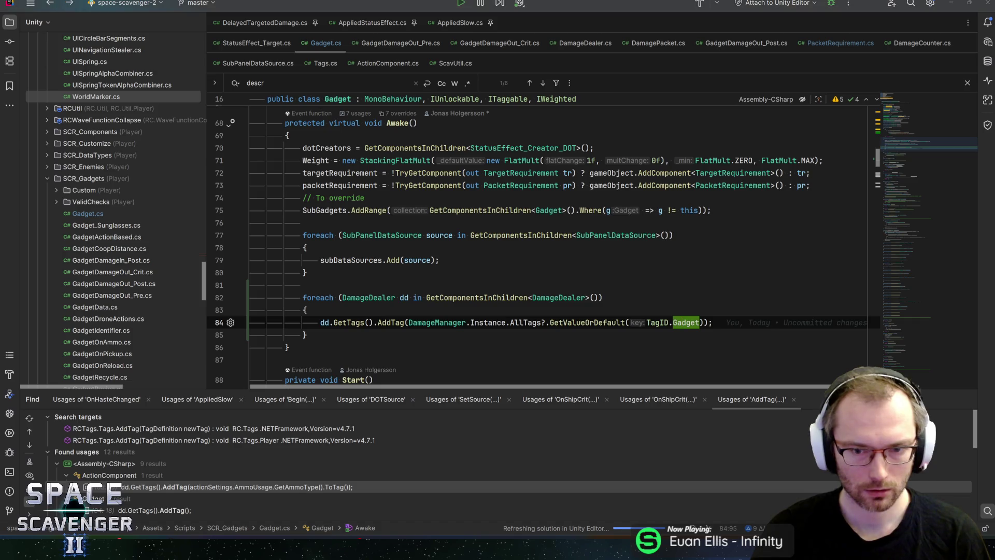
pyautogui.keyDown('ctrl'); pyautogui.click(527, 322); pyautogui.keyUp('ctrl')
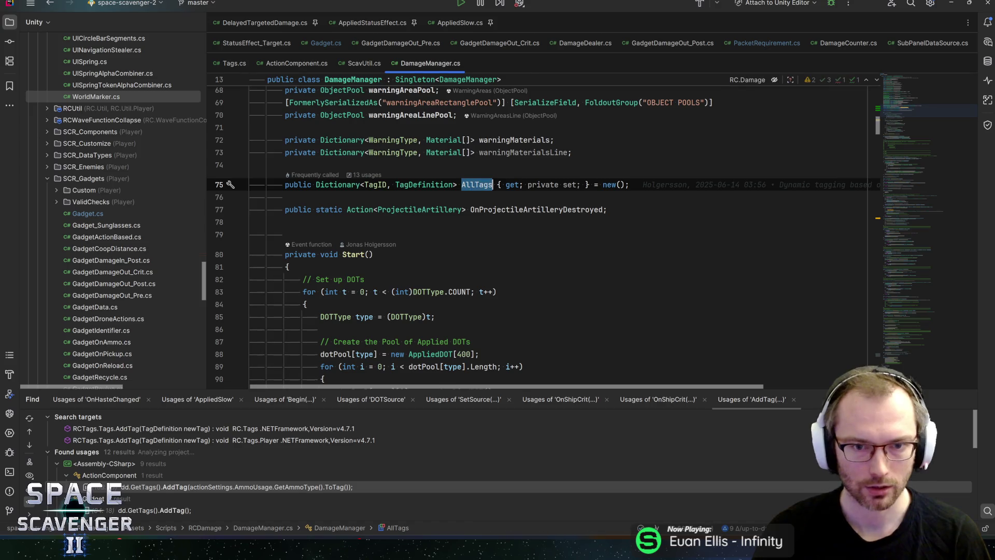
pyautogui.hotkey('ctrl', 'f')
pyautogui.press('Return')
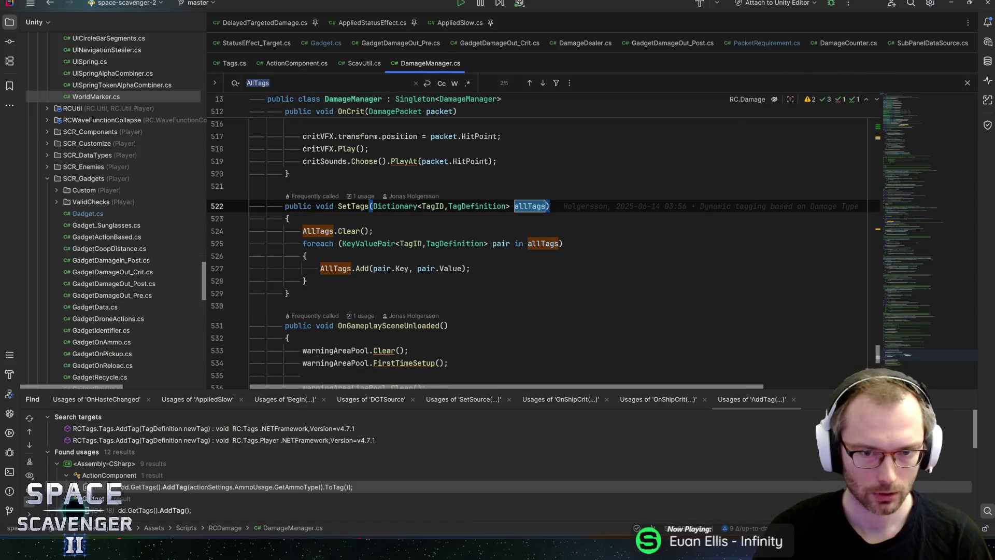
pyautogui.press('Return')
pyautogui.press('Return')
pyautogui.hotkey('shift', 'Return')
pyautogui.hotkey('shift', 'Return')
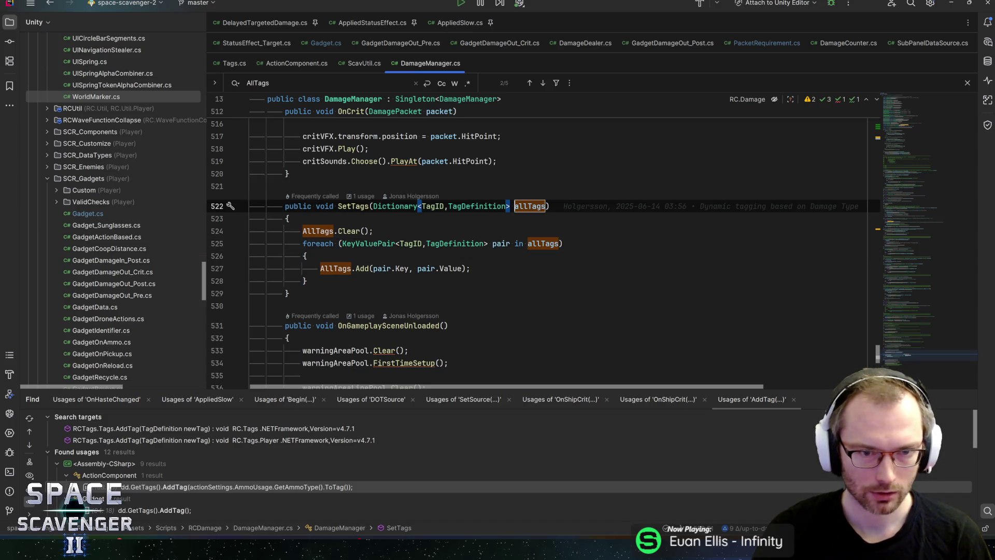
pyautogui.keyDown('ctrl'); pyautogui.click(353, 206); pyautogui.keyUp('ctrl')
pyautogui.click(457, 184)
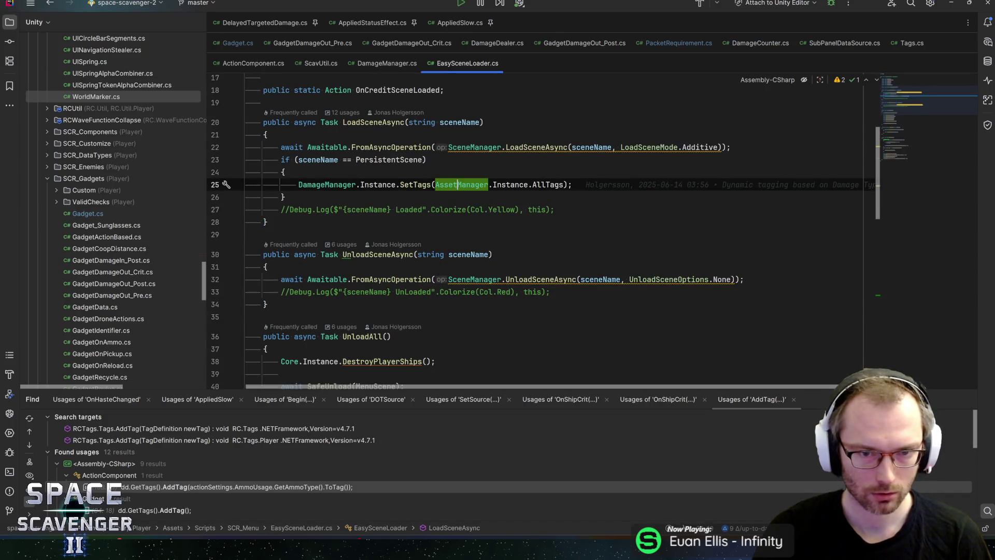
pyautogui.hotkey('alt', 'Tab')
# Step: Add the Gadget tag to Damage_Large's Blocked Tags in its Packet Requirement component
pyautogui.click(37, 282)
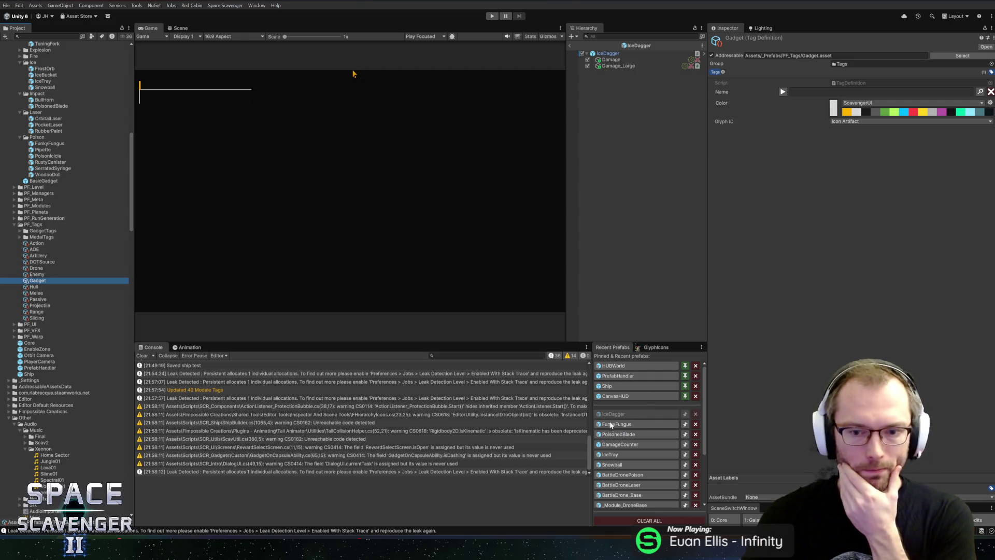
pyautogui.click(612, 60)
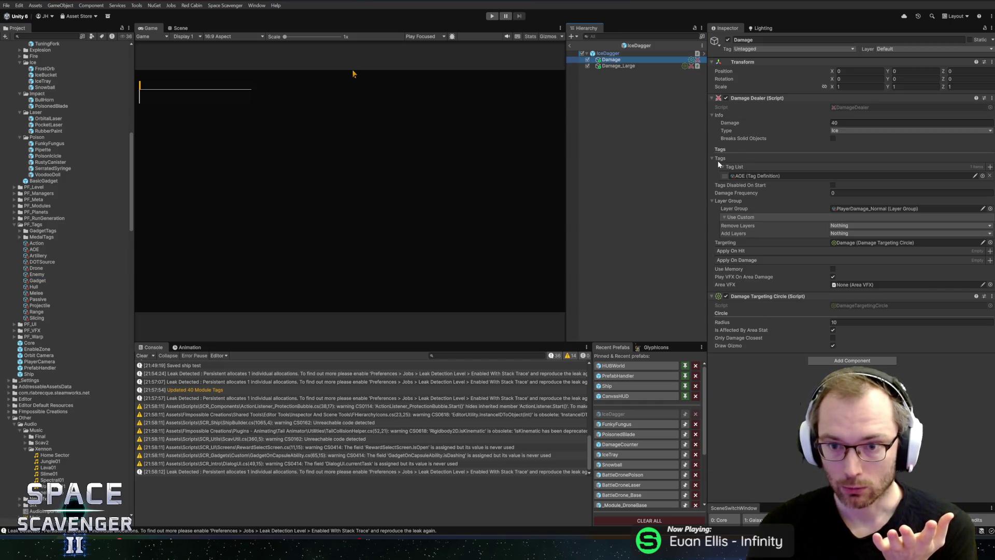
pyautogui.click(618, 66)
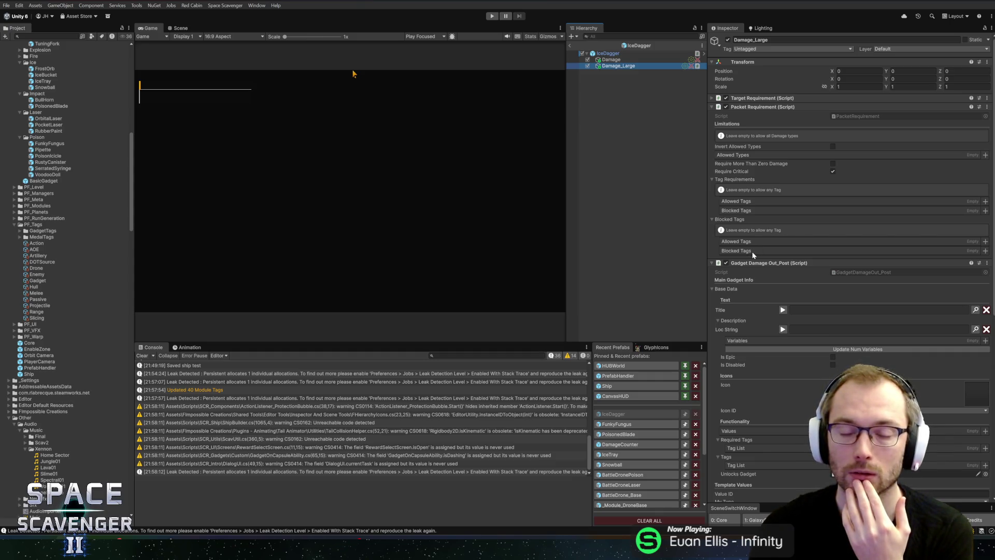
pyautogui.click(736, 180)
pyautogui.click(735, 180)
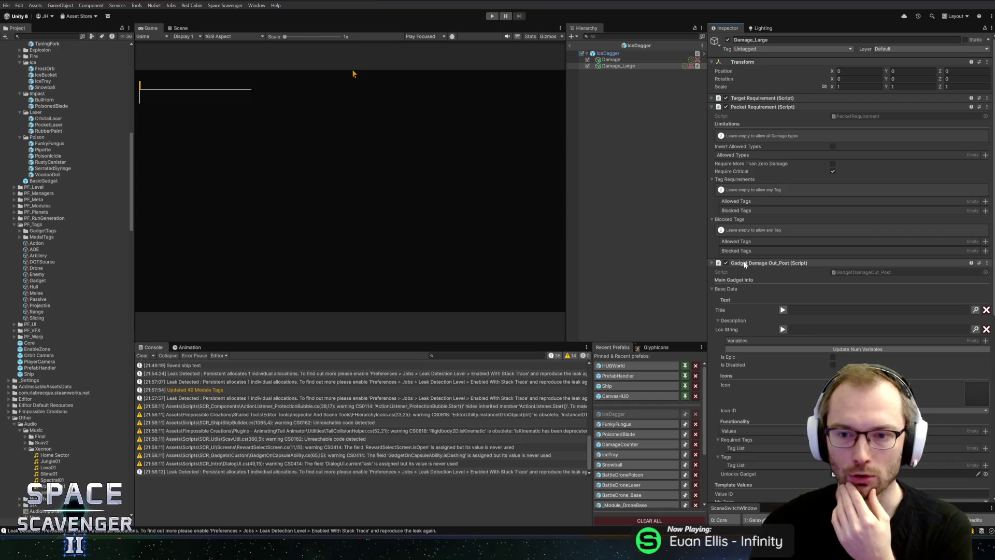
pyautogui.click(985, 244)
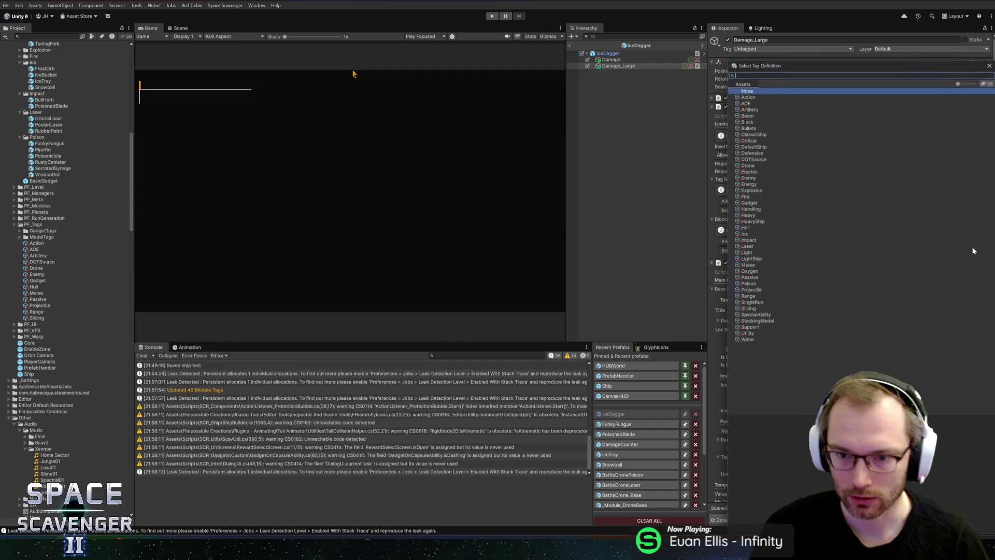
pyautogui.press('Escape')
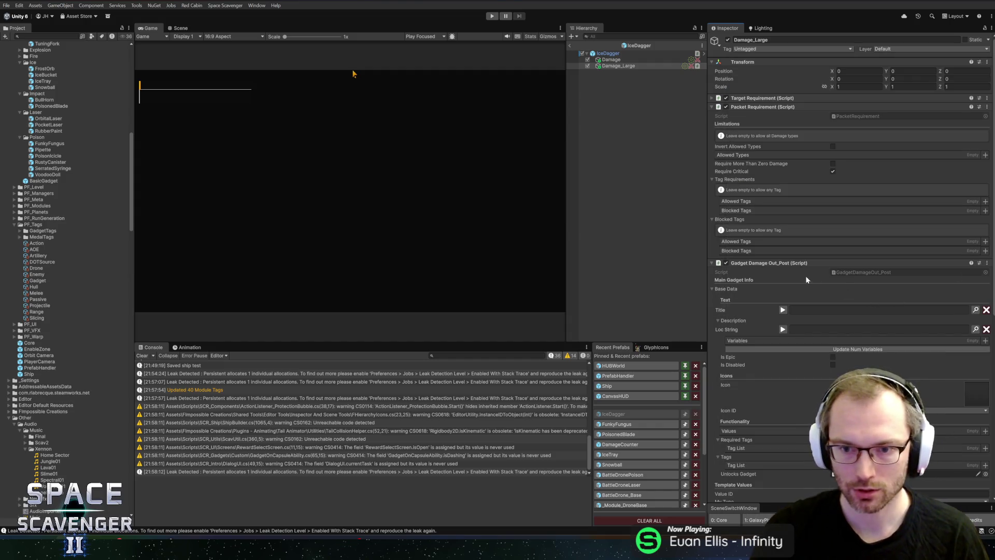
pyautogui.click(983, 241)
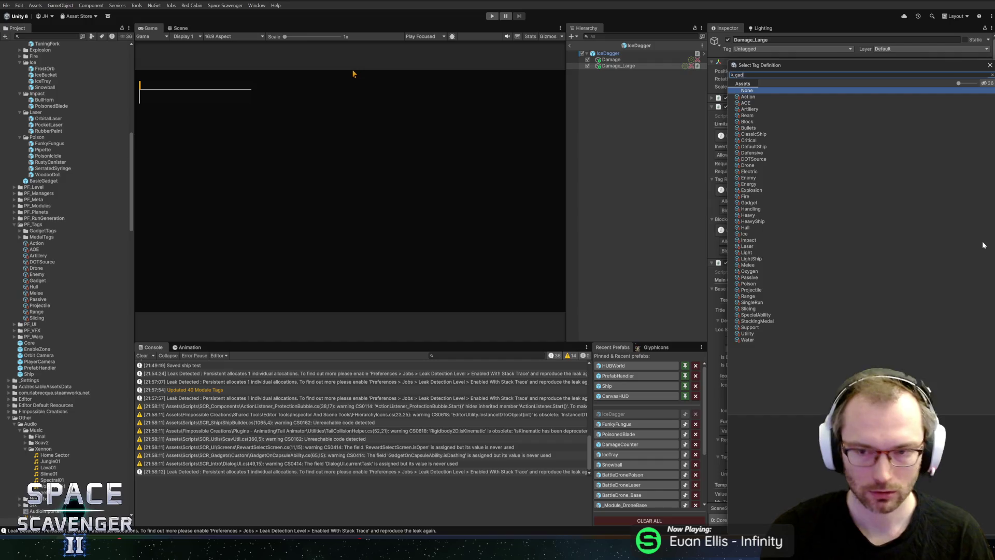
pyautogui.write('gadg')
pyautogui.doubleClick(746, 96)
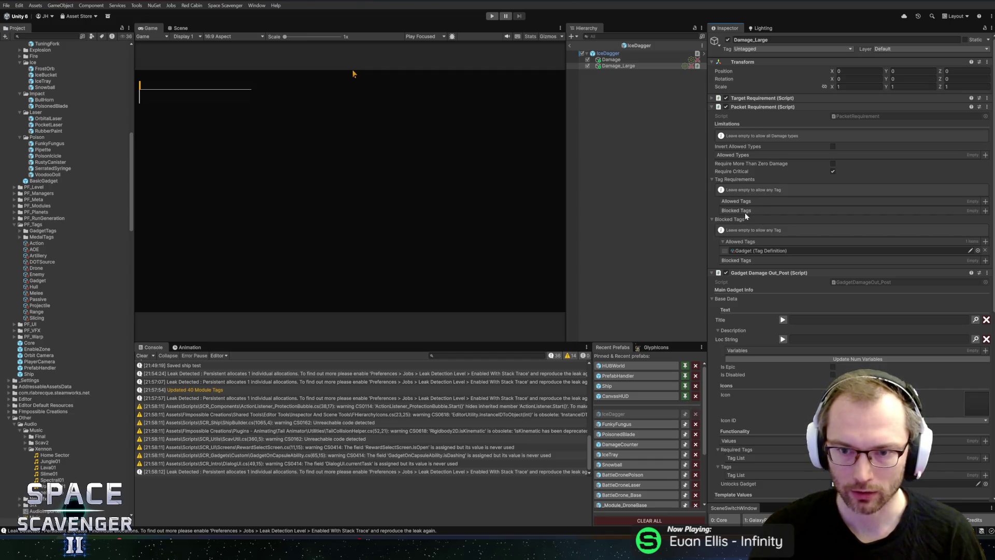
# Step: Open the Packet Requirement script, PacketRequirement.cs, in Rider via Edit Script
pyautogui.rightClick(724, 221)
pyautogui.rightClick(754, 108)
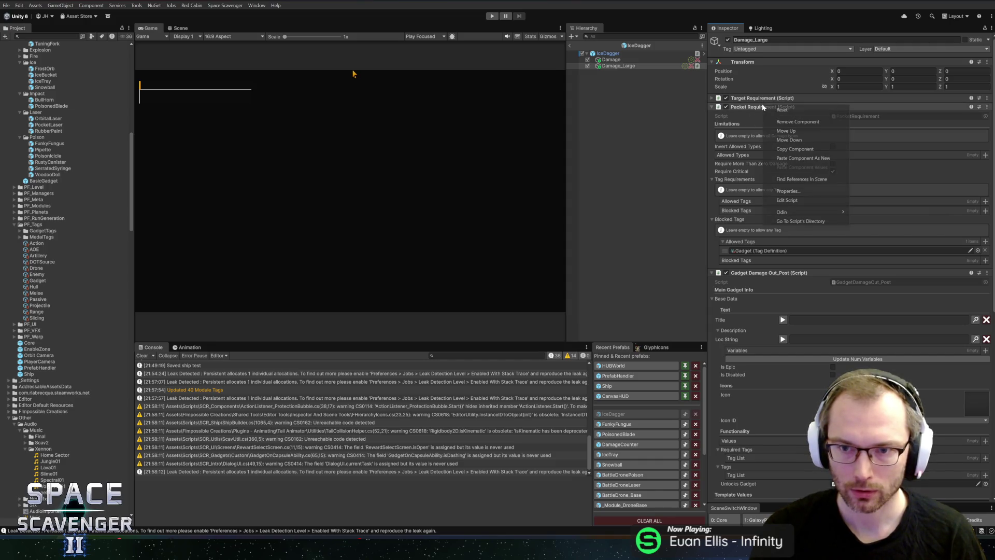
pyautogui.click(773, 200)
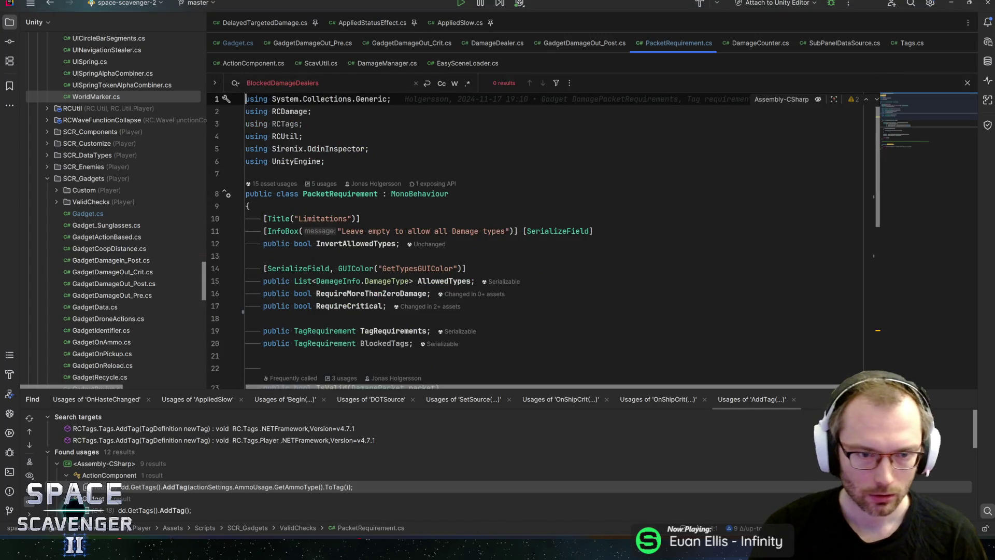
# Step: Search PacketRequirement.cs for BlockedTags and TagRequirements, and inspect the TagRequirement class
pyautogui.scroll(-3, 543, 241)
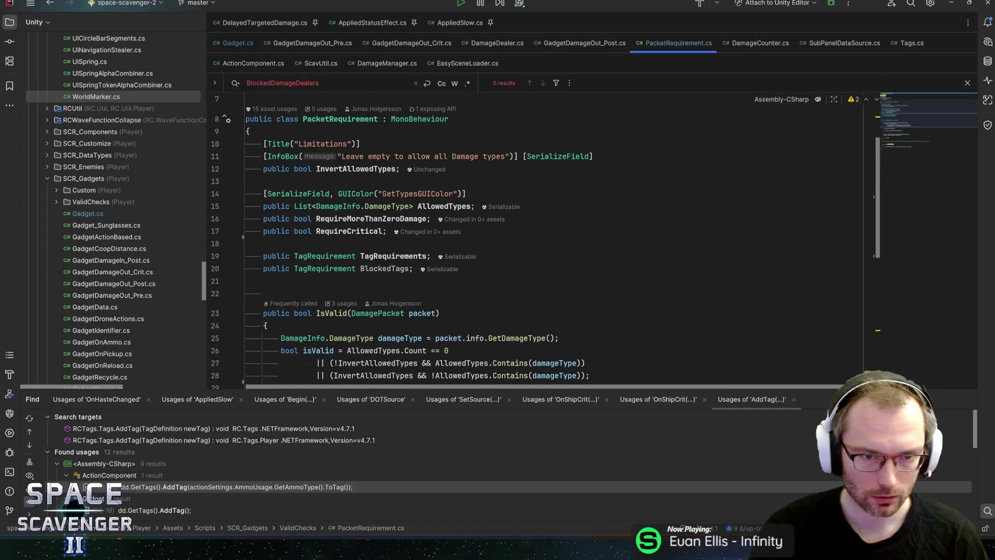
pyautogui.doubleClick(384, 268)
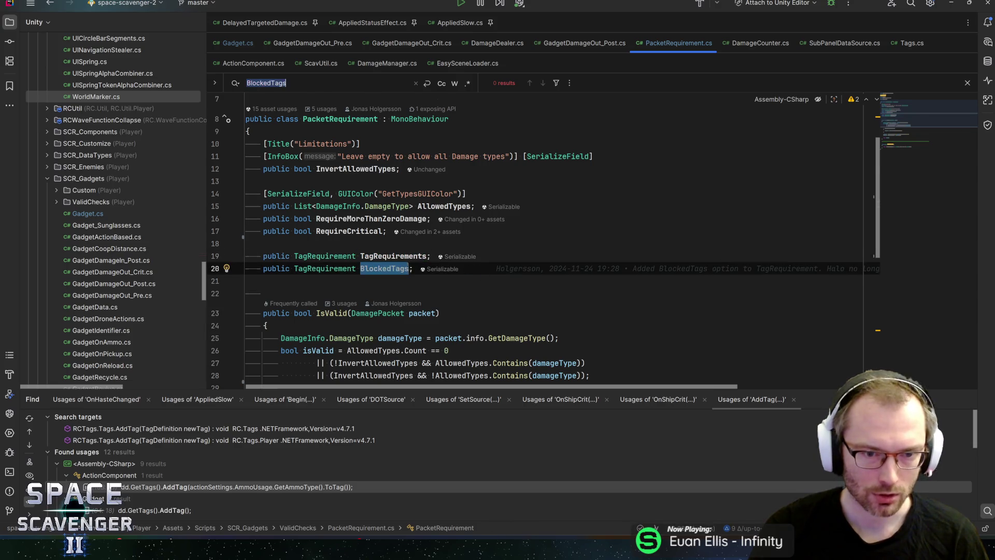
pyautogui.hotkey('ctrl', 'f')
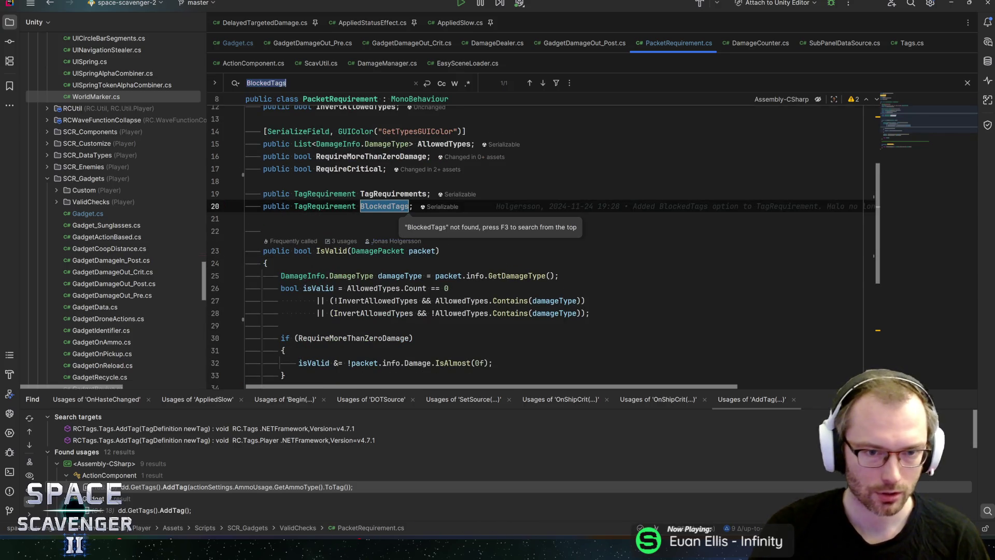
pyautogui.click(387, 206)
pyautogui.doubleClick(393, 193)
pyautogui.hotkey('ctrl', 'f')
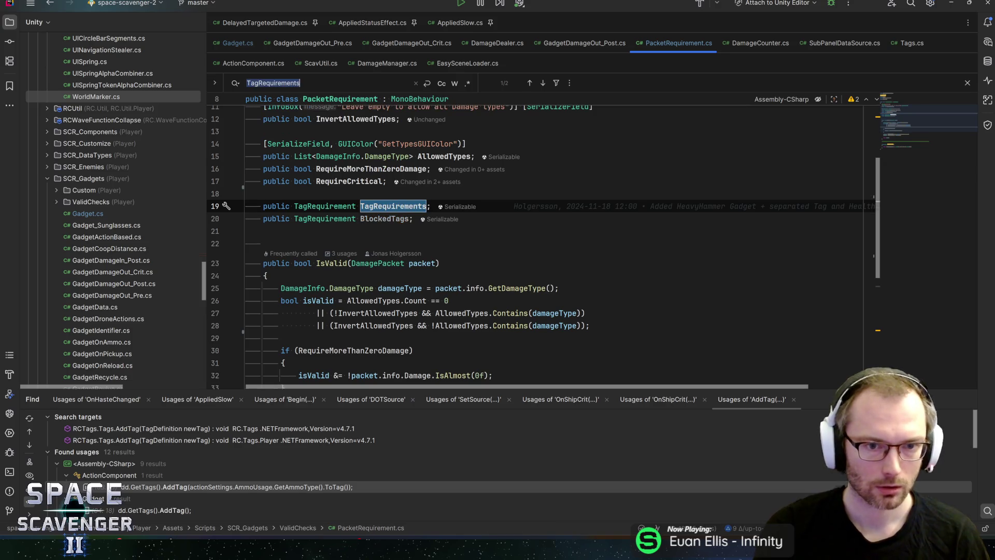
pyautogui.hotkey('ctrl', 'shift', 'b')
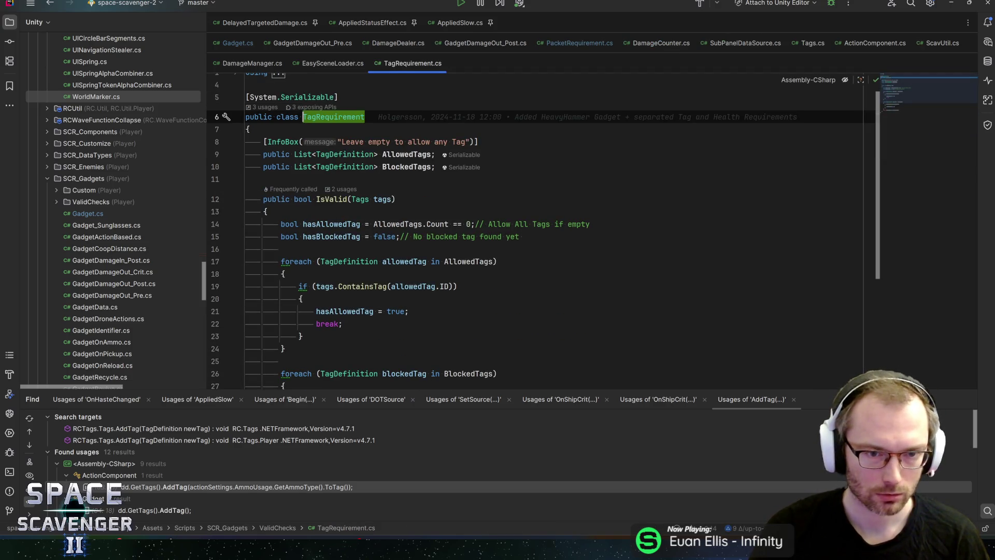
pyautogui.hotkey('ctrl', 'alt', 'Left')
# Step: Delete the unused 'public TagRequirement BlockedTags;' line and return to Unity to recompile
pyautogui.doubleClick(384, 218)
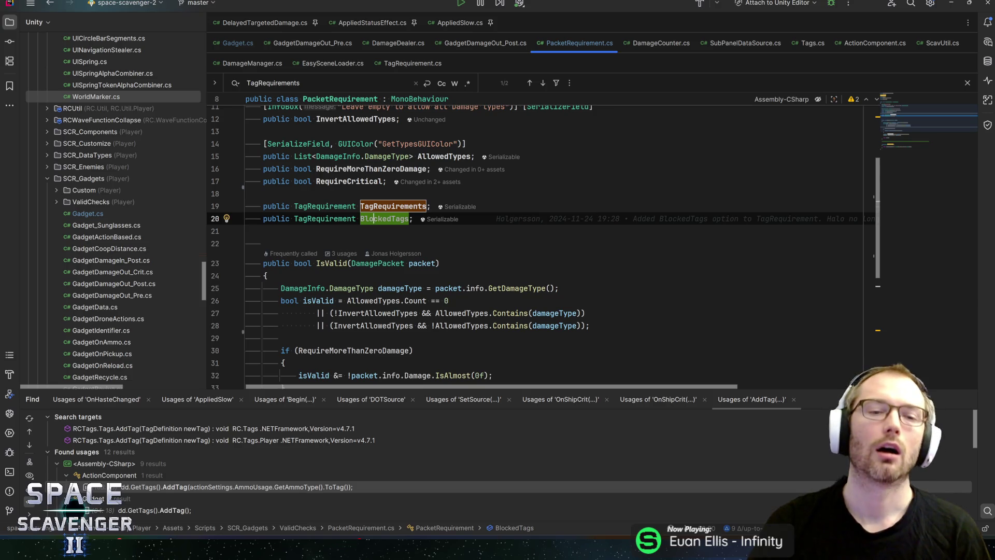
pyautogui.click(387, 218)
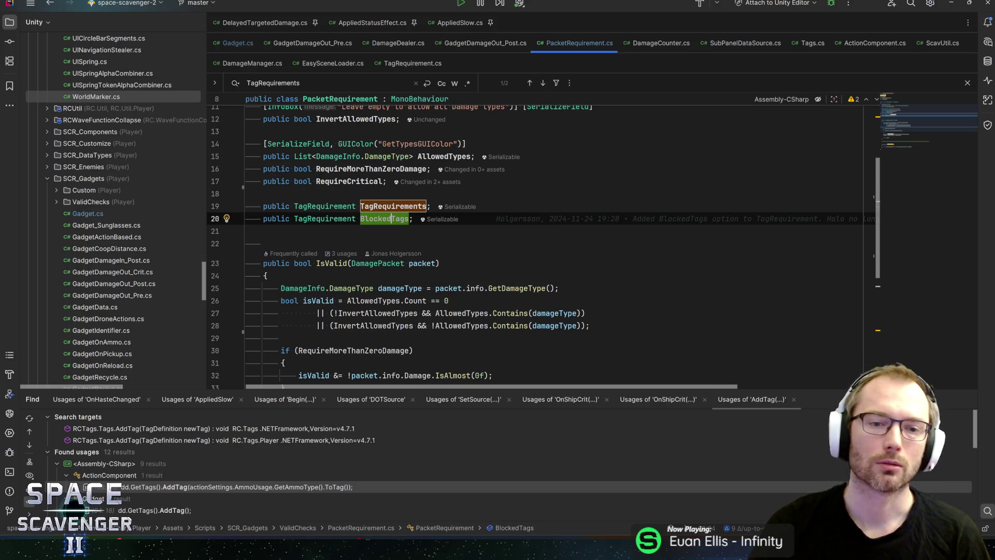
pyautogui.doubleClick(387, 218)
pyautogui.press('Escape')
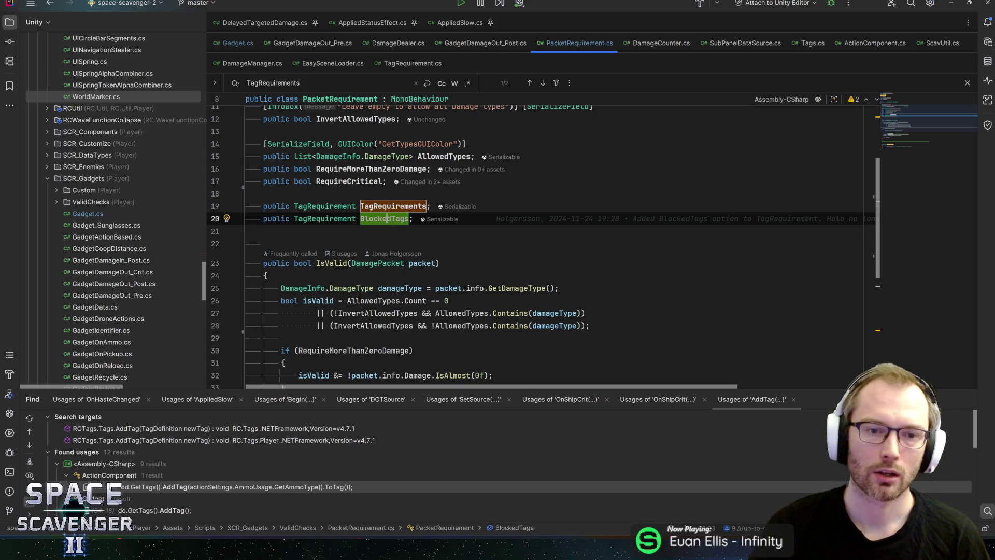
pyautogui.click(342, 218)
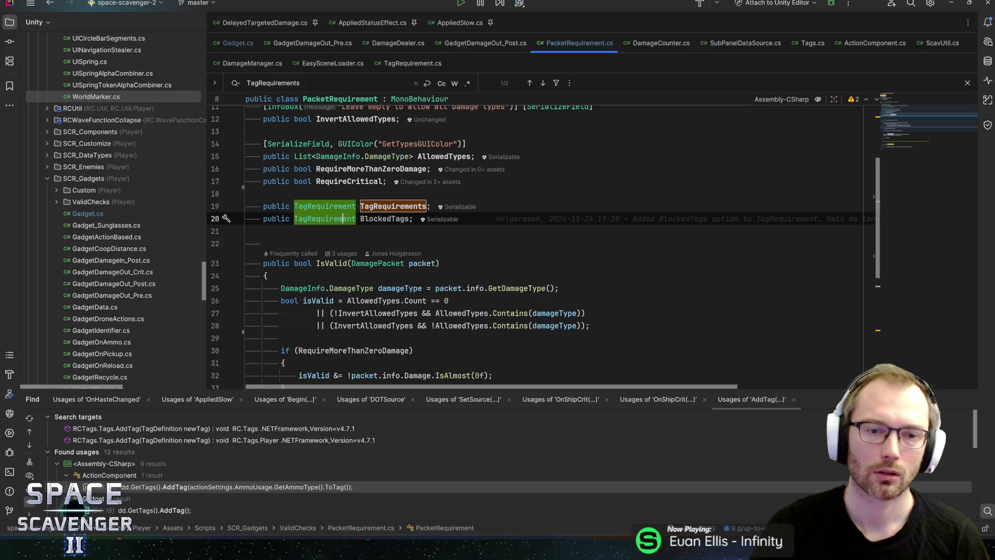
pyautogui.click(387, 218)
pyautogui.hotkey('ctrl', 'x')
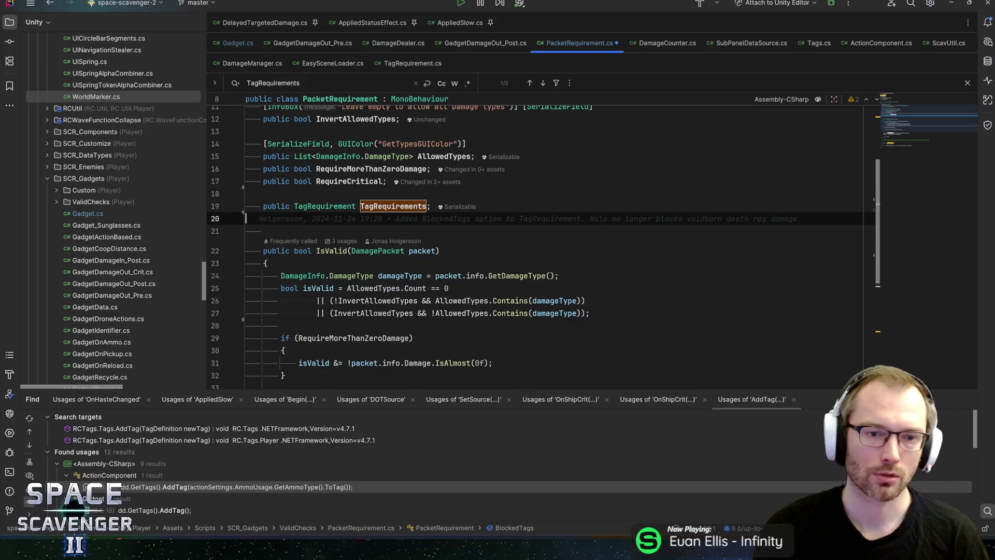
pyautogui.click(246, 206)
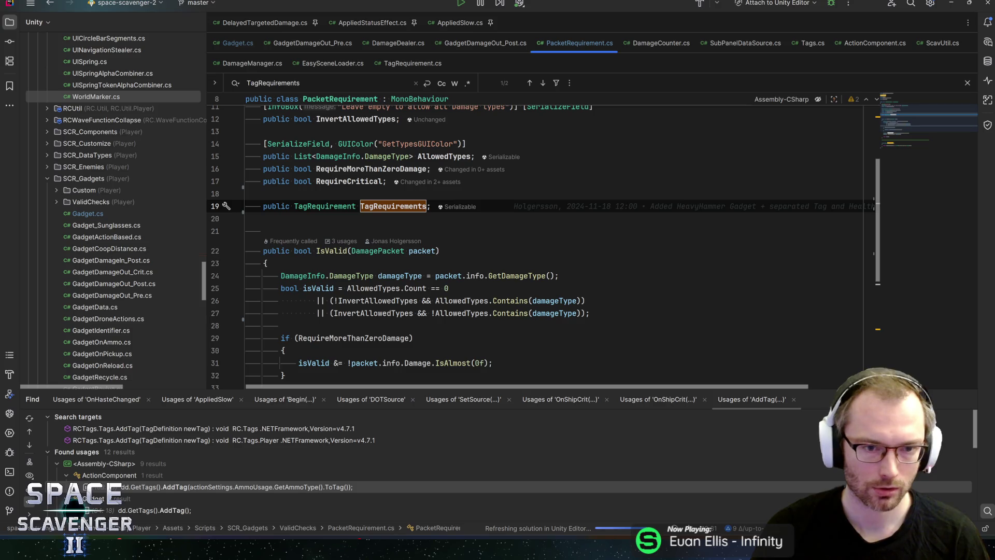
pyautogui.hotkey('alt', 'Tab')
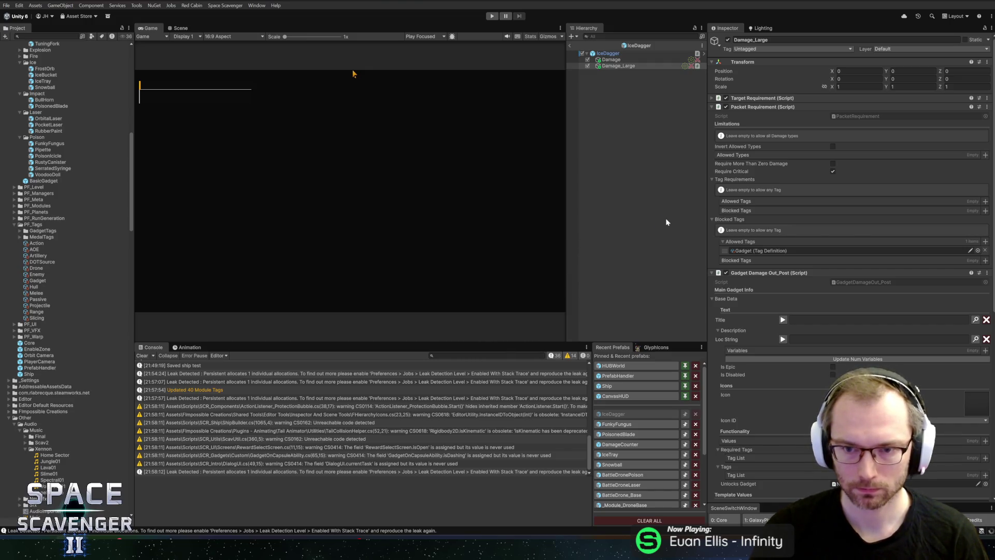
# Step: Add Gadget to Blocked Tags on Damage_Large and the IceDagger root, then exit the prefab
pyautogui.click(985, 210)
pyautogui.click(757, 107)
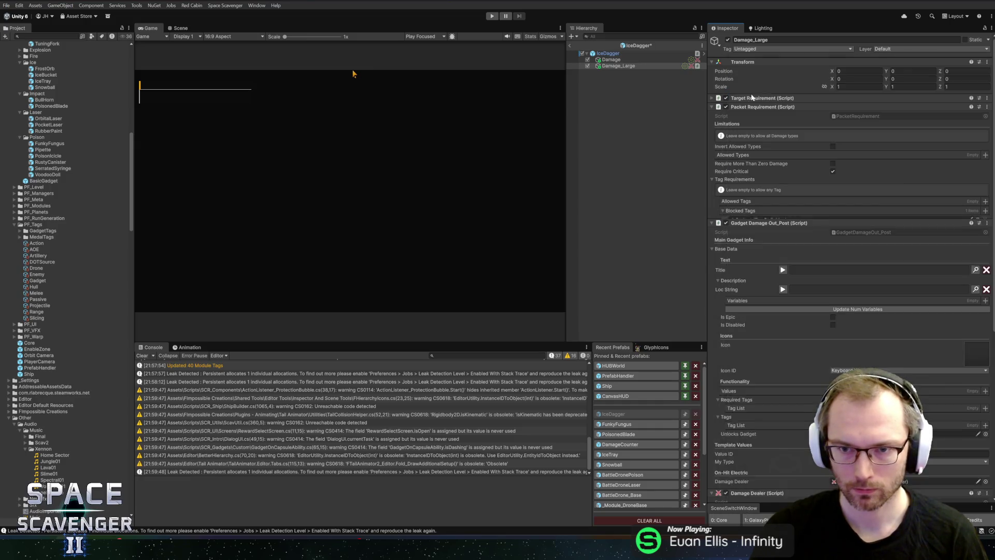
pyautogui.click(613, 52)
pyautogui.scroll(-10, 834, 311)
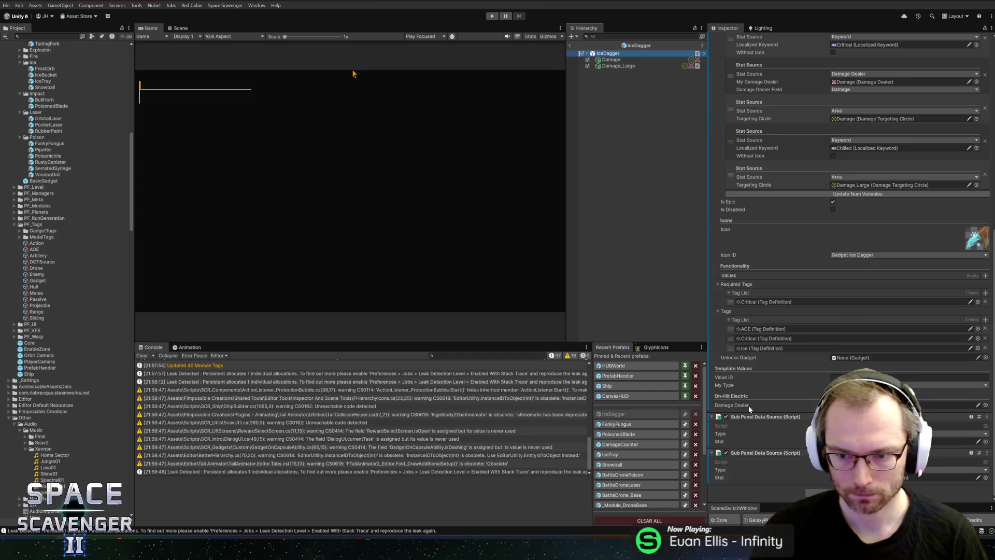
pyautogui.scroll(10, 834, 215)
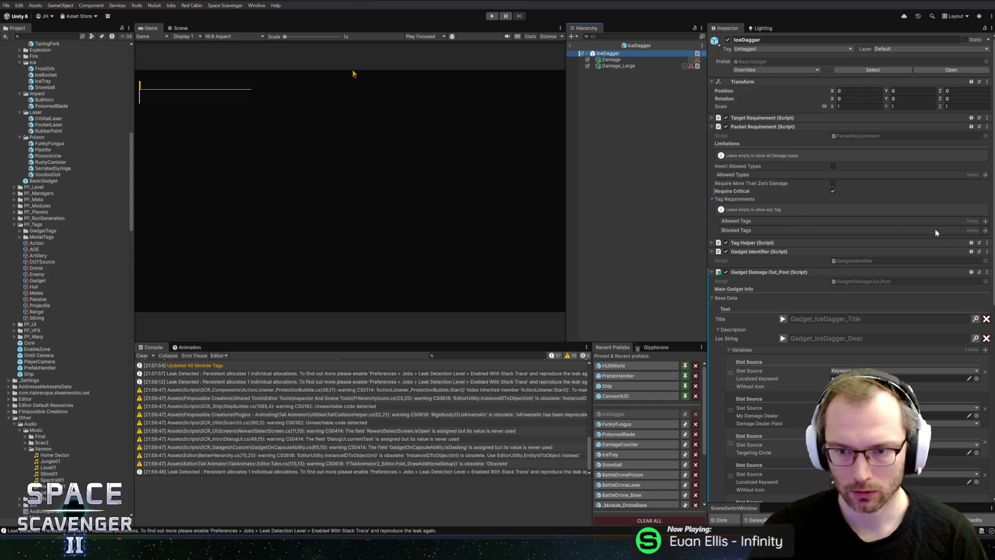
pyautogui.click(984, 230)
pyautogui.click(759, 96)
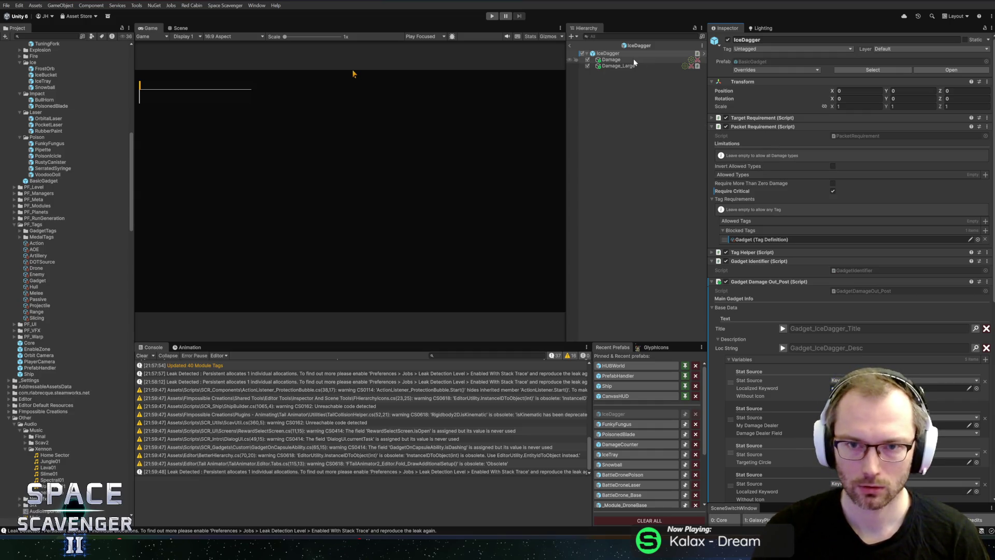
pyautogui.click(570, 46)
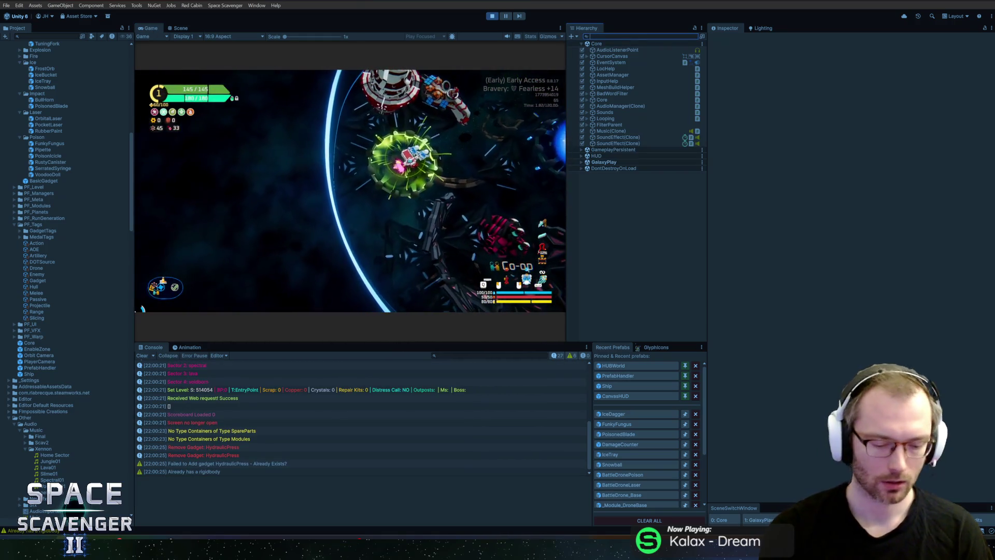
# Step: Find IceDagger(Clone), check its Damage and Damage_Large tag settings, and maximize the Game view
pyautogui.write('iceda')
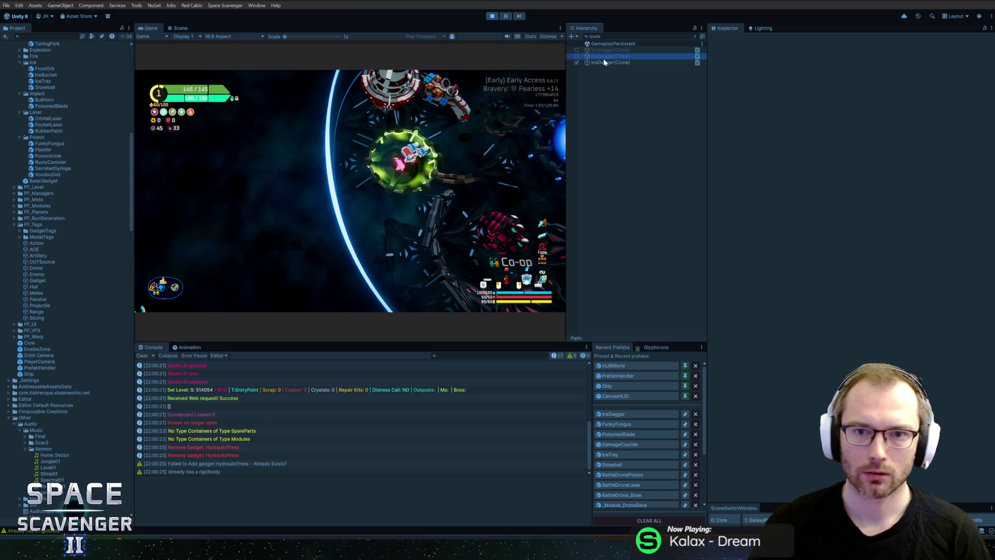
pyautogui.click(604, 62)
pyautogui.click(694, 37)
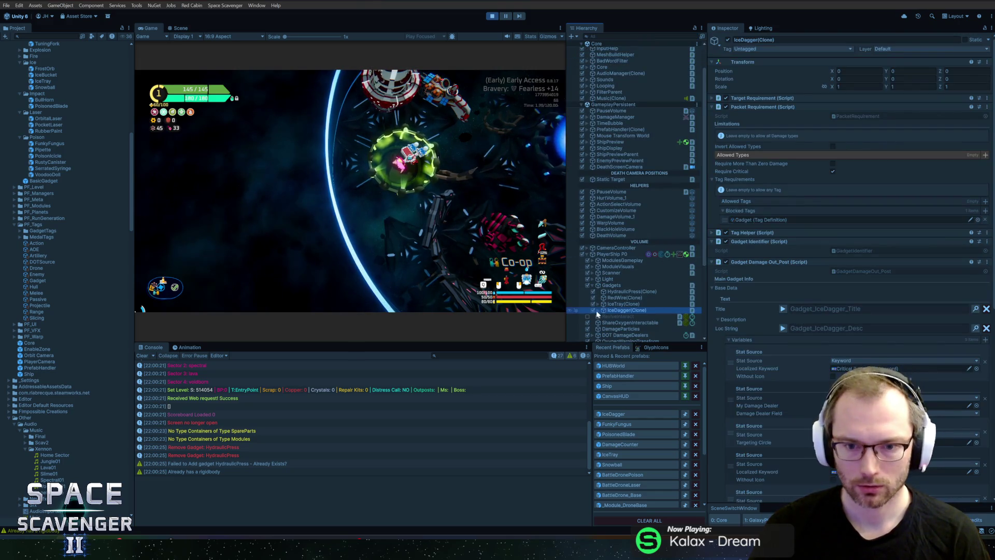
pyautogui.click(598, 310)
pyautogui.scroll(-5, 604, 307)
pyautogui.click(633, 199)
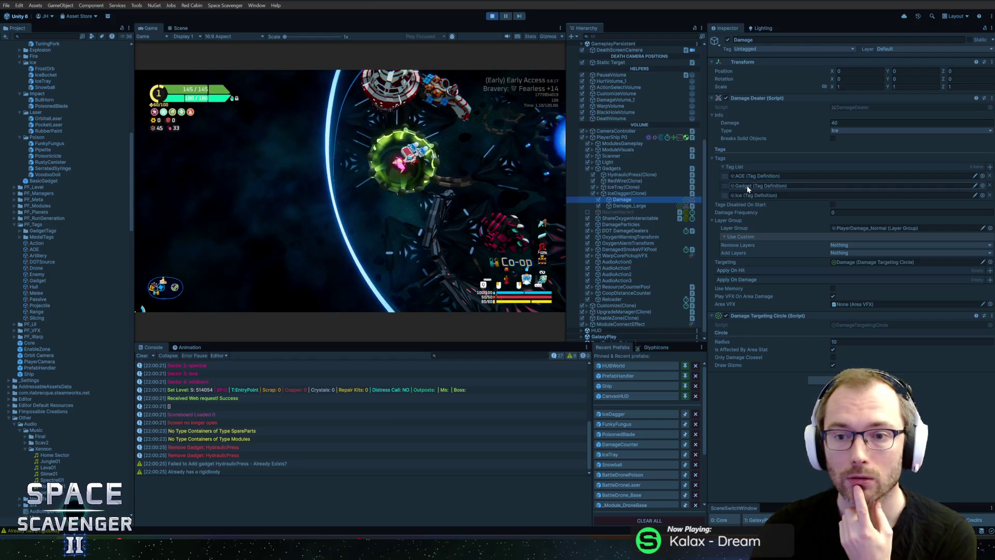
pyautogui.click(624, 206)
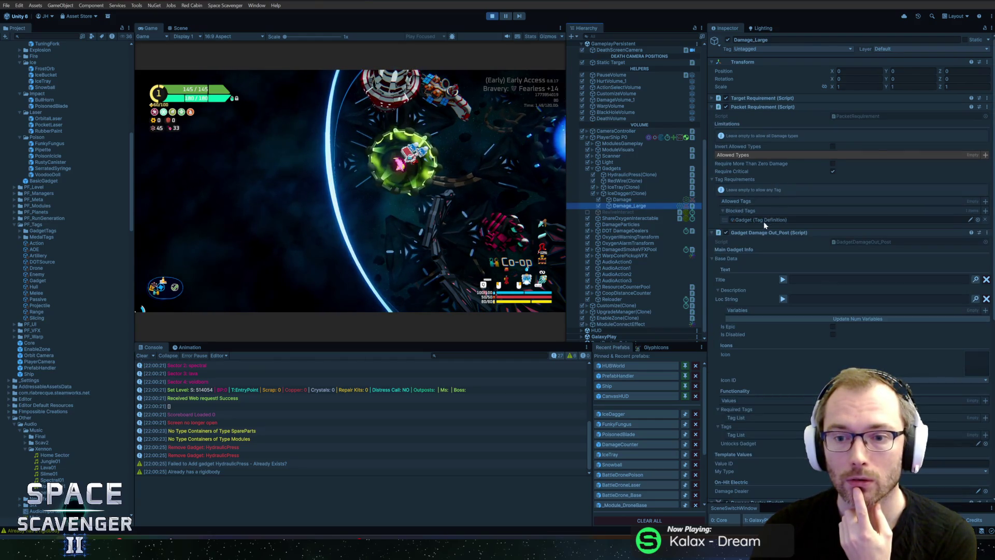
pyautogui.scroll(-5, 747, 276)
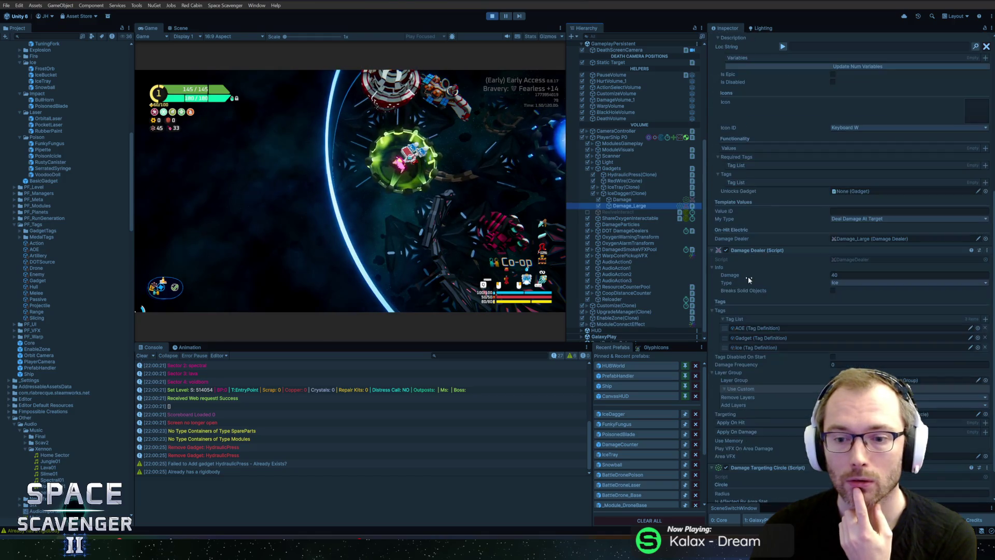
pyautogui.scroll(5, 789, 200)
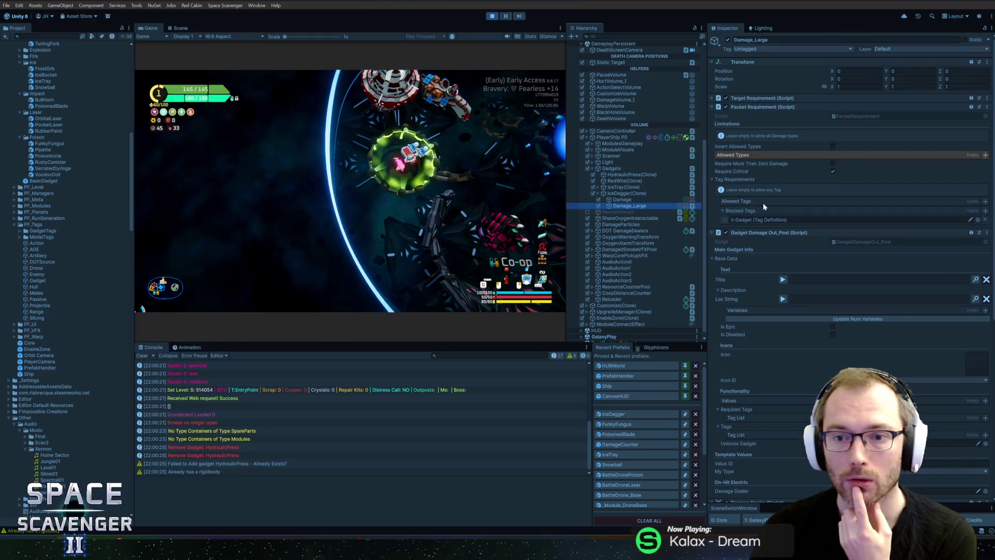
pyautogui.doubleClick(147, 28)
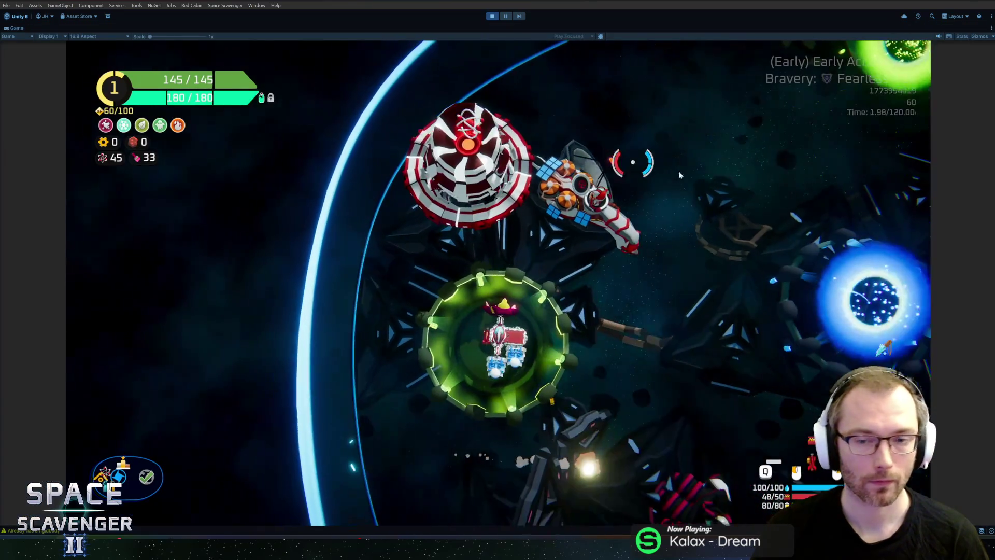
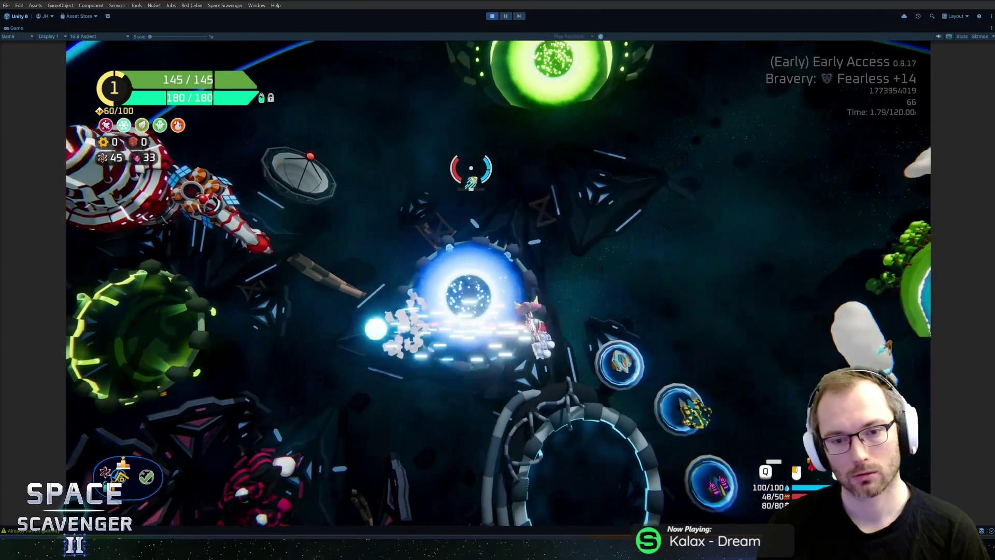
# Step: Spawn a TrainingDummy_Block from the in-game developer console
pyautogui.press('`')
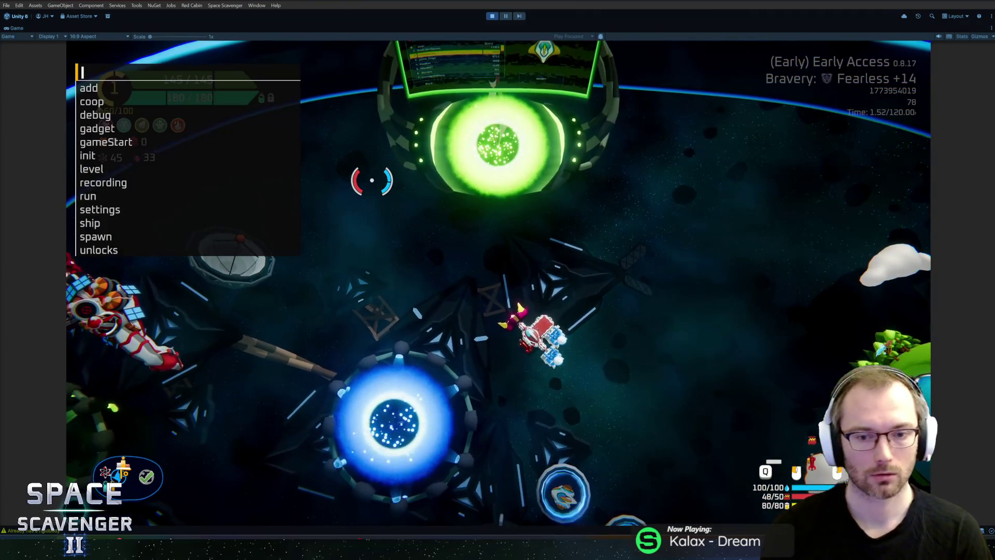
pyautogui.write('sp')
pyautogui.press('Tab')
pyautogui.write('g')
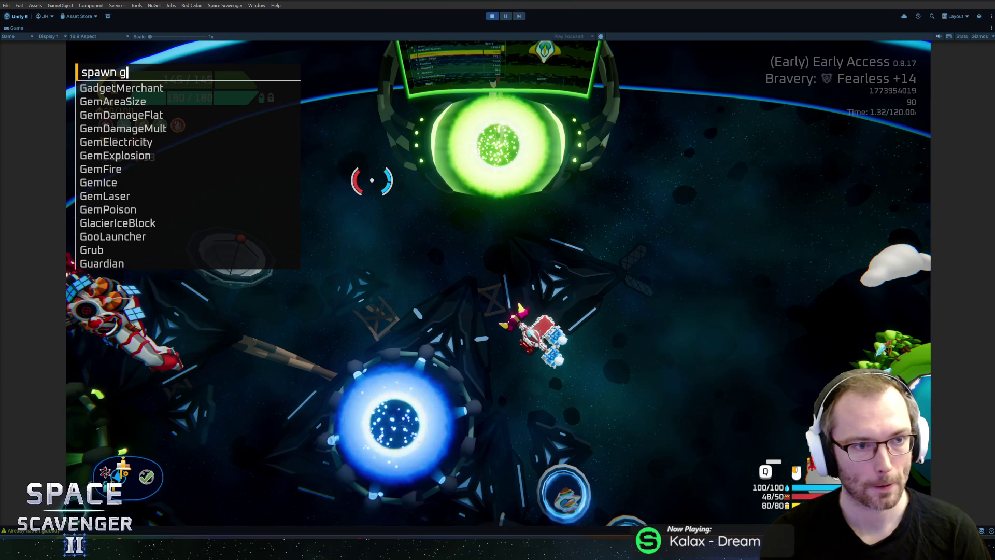
pyautogui.press('BackSpace')
pyautogui.write('training')
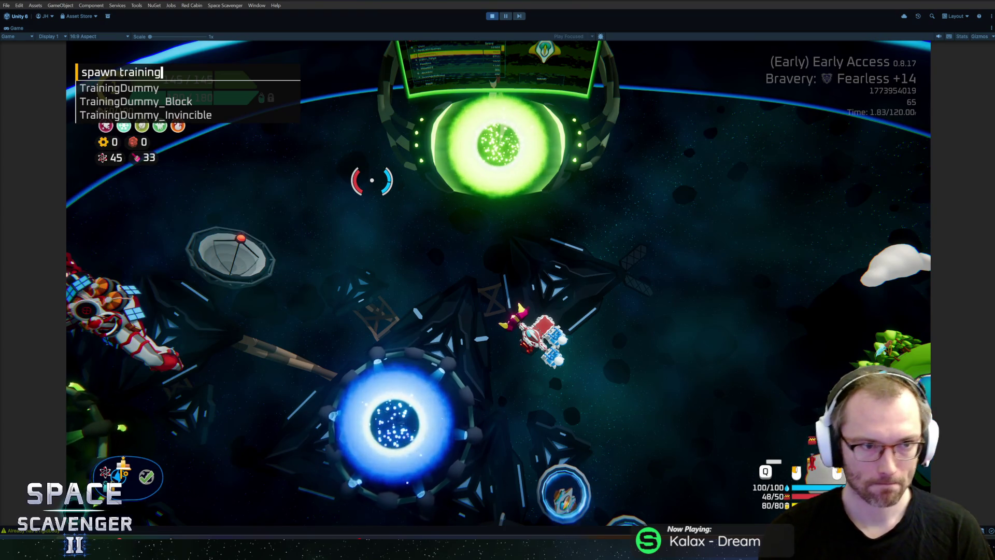
pyautogui.press('Down')
pyautogui.press('Tab')
pyautogui.press('Return')
# Step: Spawn two TrainingDummy_Invincible dummies with the spawn console command
pyautogui.press('BackSpace')
pyautogui.press('BackSpace')
pyautogui.press('BackSpace')
pyautogui.press('Down')
pyautogui.press('Tab')
pyautogui.press('Return')
pyautogui.press('`')
pyautogui.press('Up')
pyautogui.press('Return')
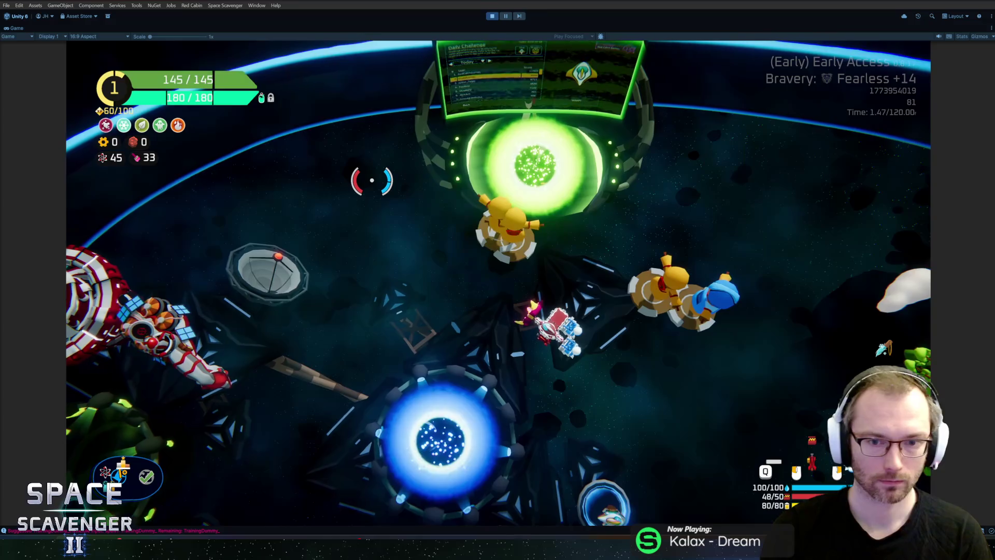
# Step: Fly the ship at the dummies while firing, and raise its critical chance by 0.5
pyautogui.press('s')
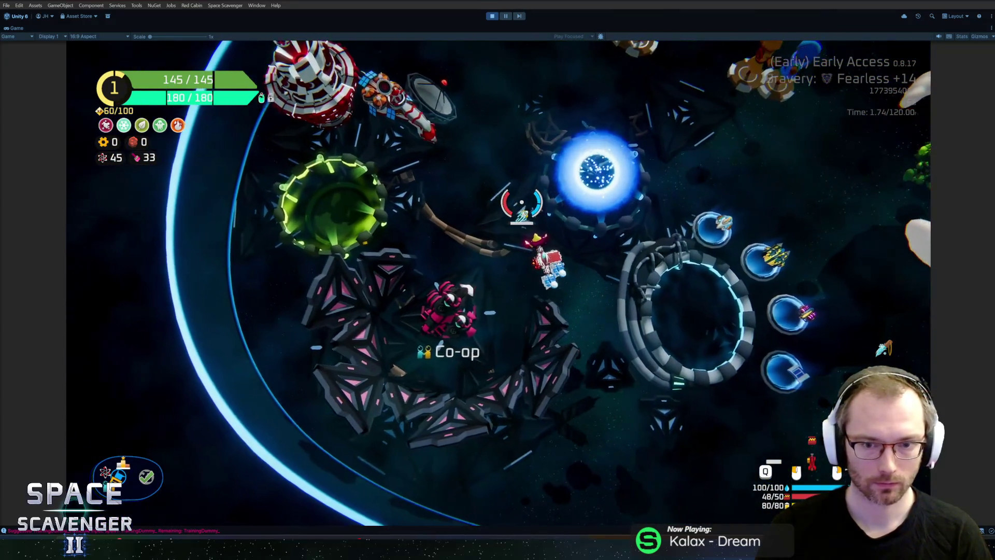
pyautogui.press('a')
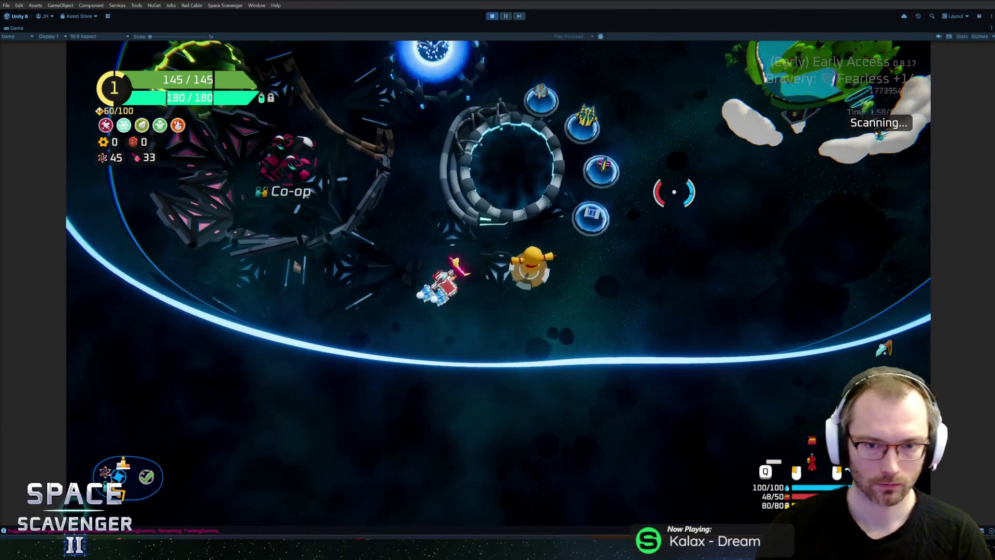
pyautogui.press('`')
pyautogui.press('Up')
pyautogui.press('Up')
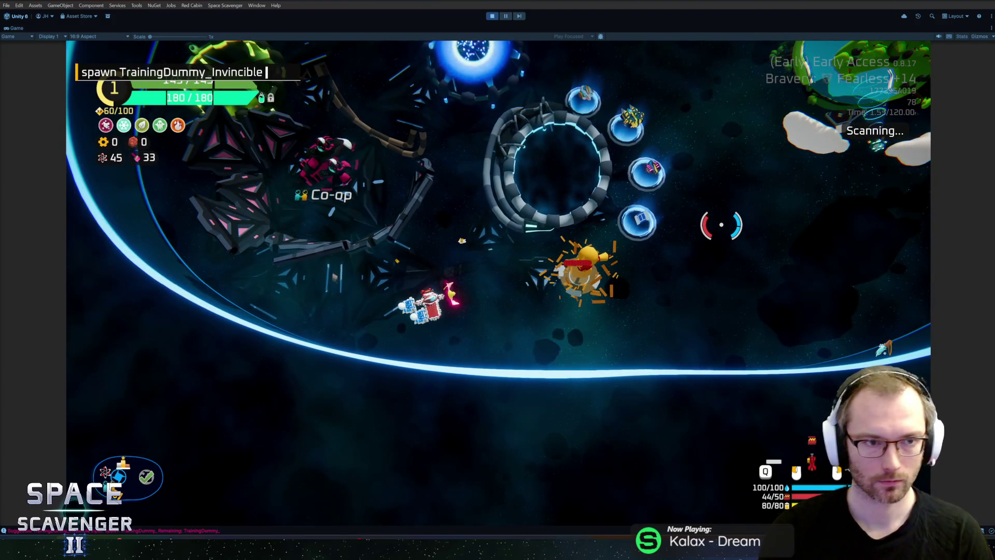
pyautogui.press('Return')
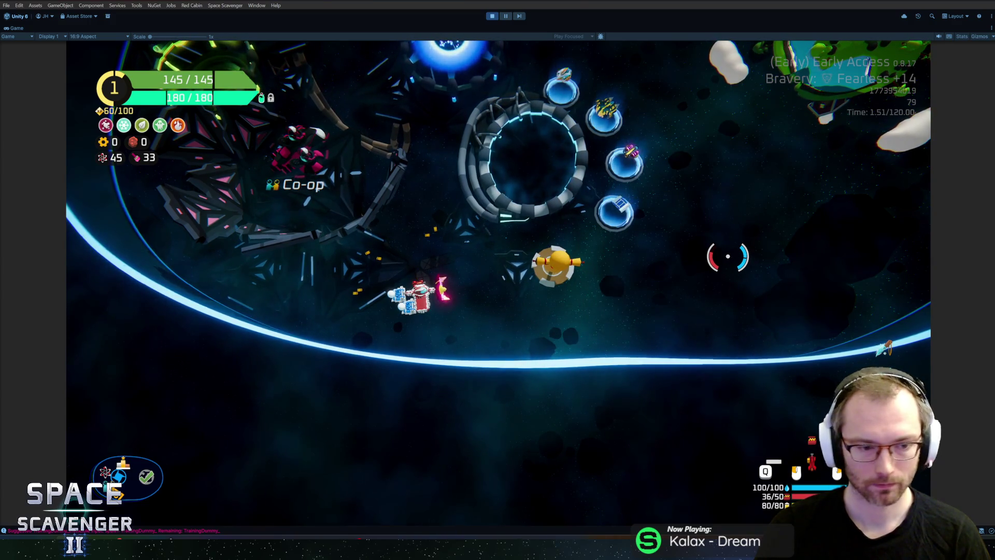
pyautogui.hotkey('alt', 'Tab')
# Step: Attach to Unity Editor and breakpoint the DealDamageAt call on line 346 of GadgetDamageOut_Post.cs
pyautogui.hotkey('shift', 'F9')
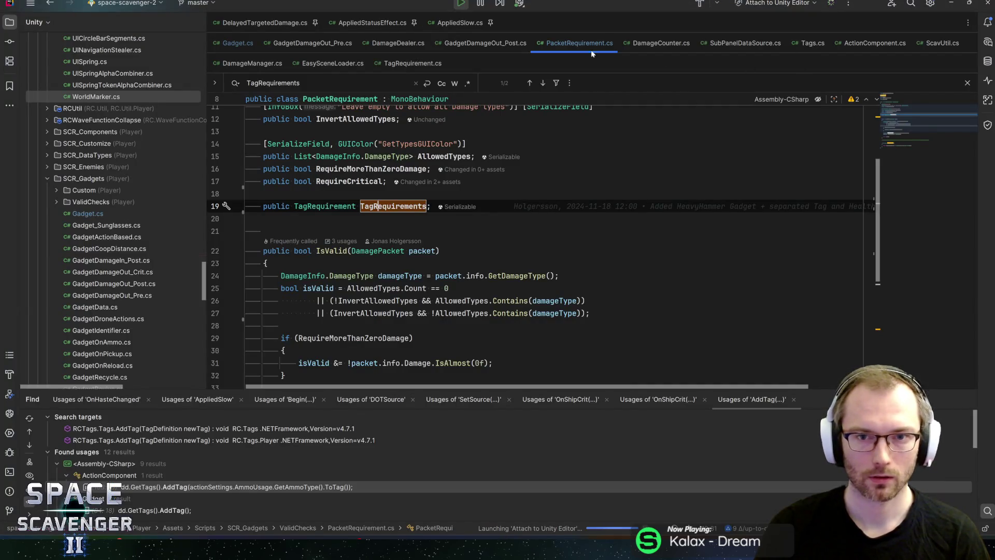
pyautogui.click(482, 43)
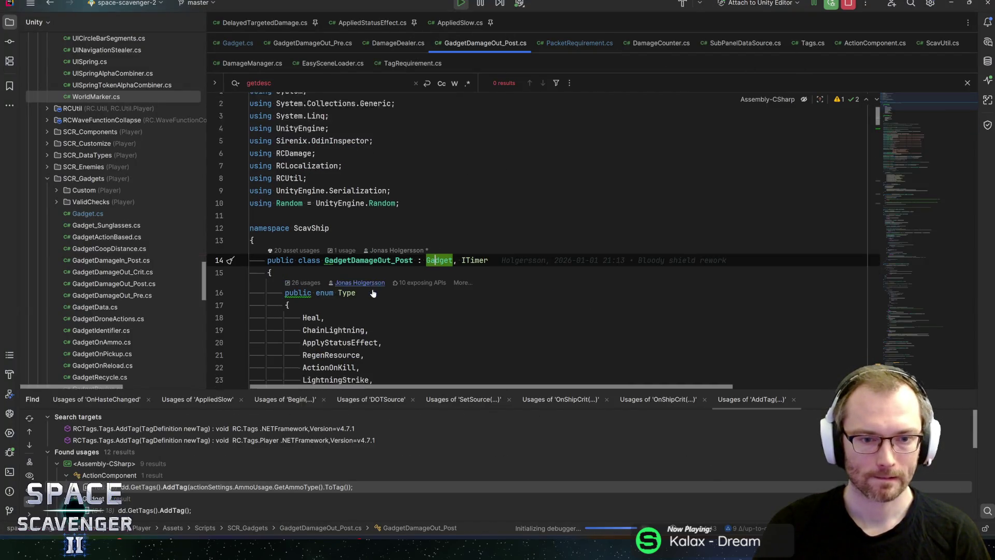
pyautogui.doubleClick(342, 250)
pyautogui.hotkey('ctrl', 'f')
pyautogui.press('Return')
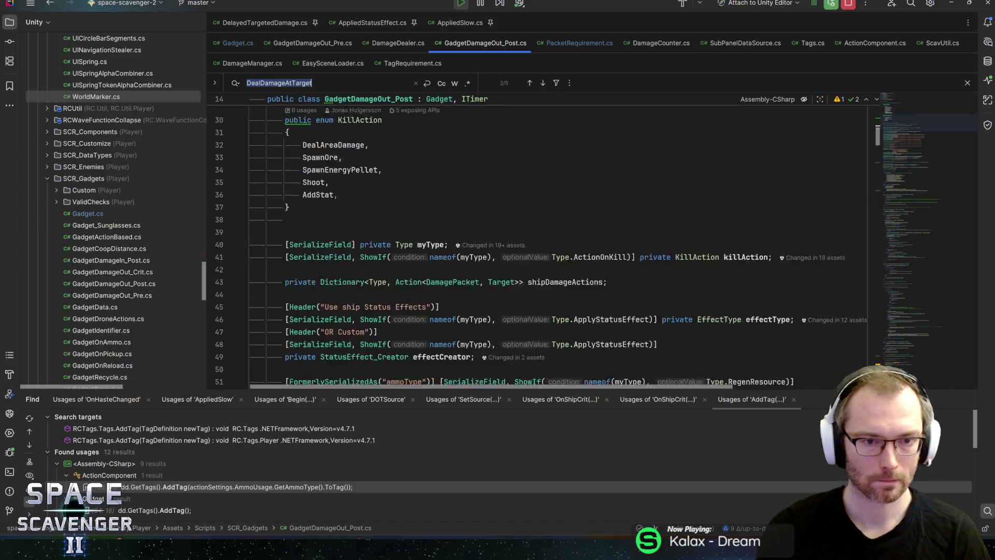
pyautogui.press('Return')
pyautogui.press('Return')
pyautogui.press('Return')
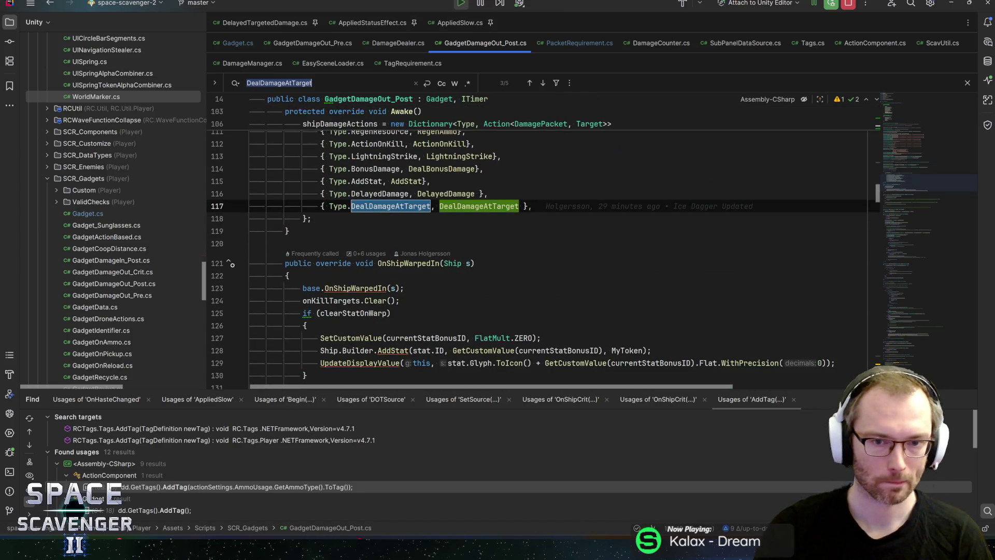
pyautogui.click(361, 247)
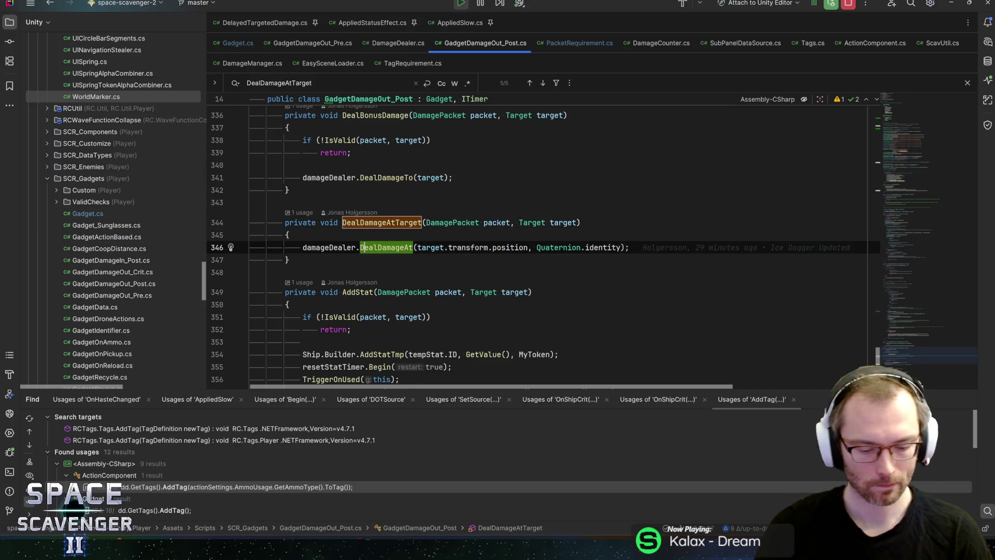
pyautogui.hotkey('ctrl', 'F8')
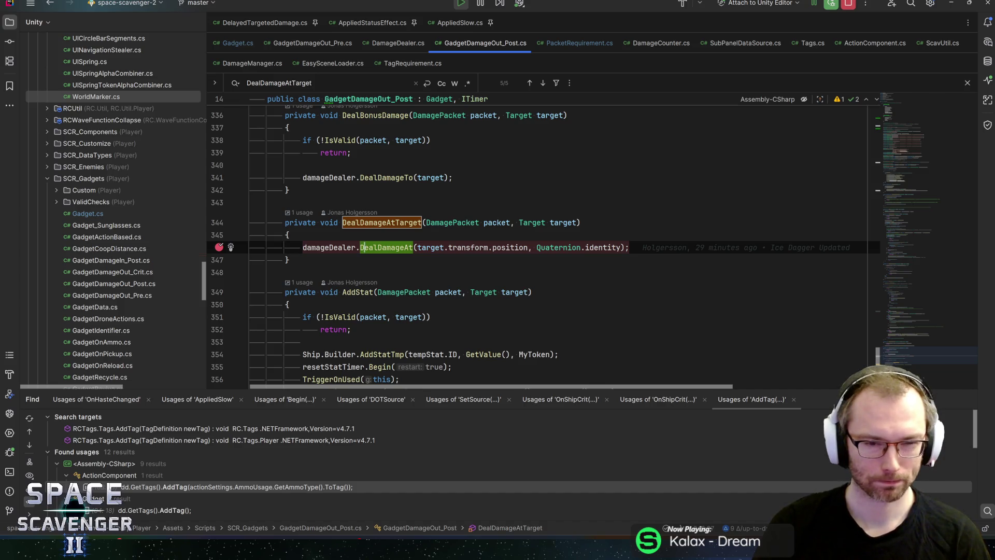
pyautogui.hotkey('alt', 'Tab')
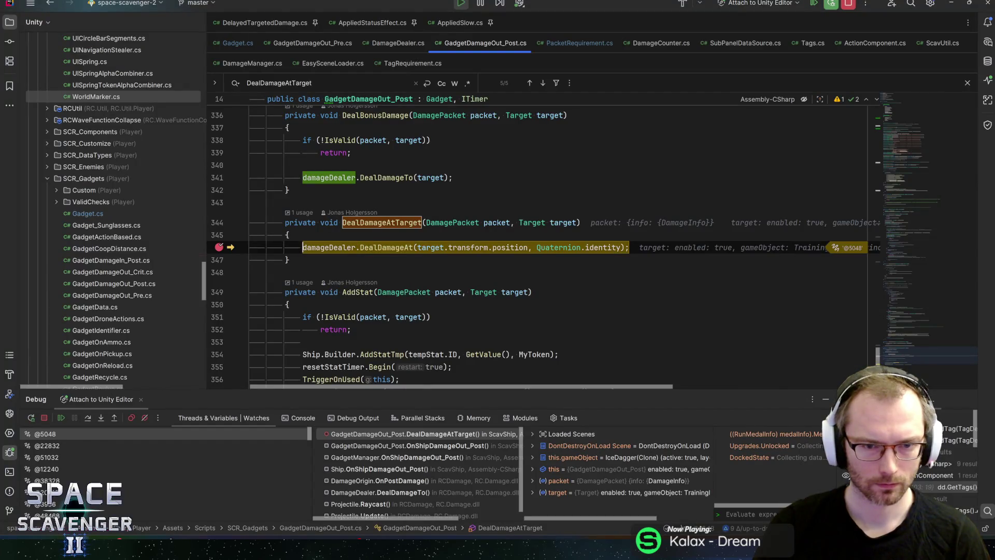
# Step: Expand the paused damage packet to inspect its fields, including IsCrit and FinalDamage
pyautogui.moveTo(496, 223)
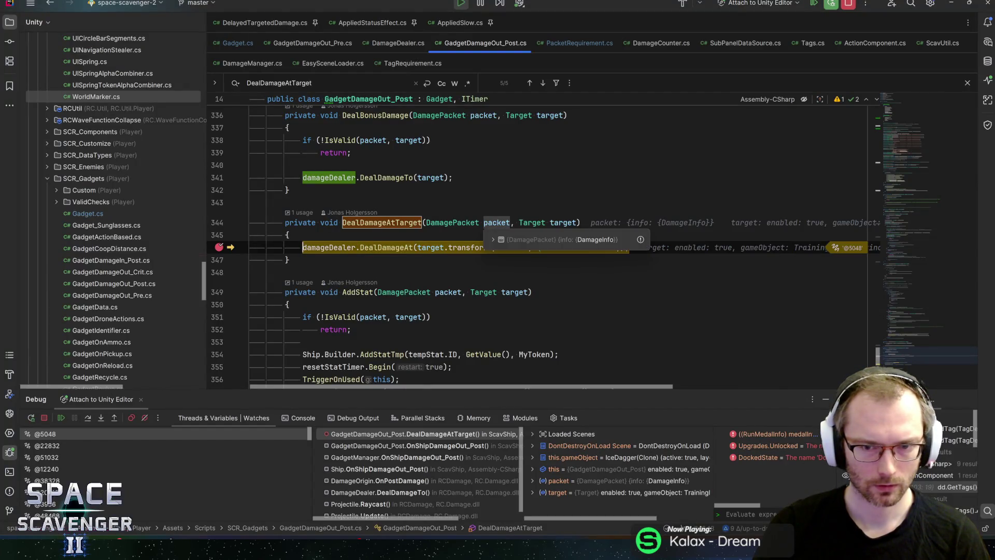
pyautogui.moveTo(563, 224)
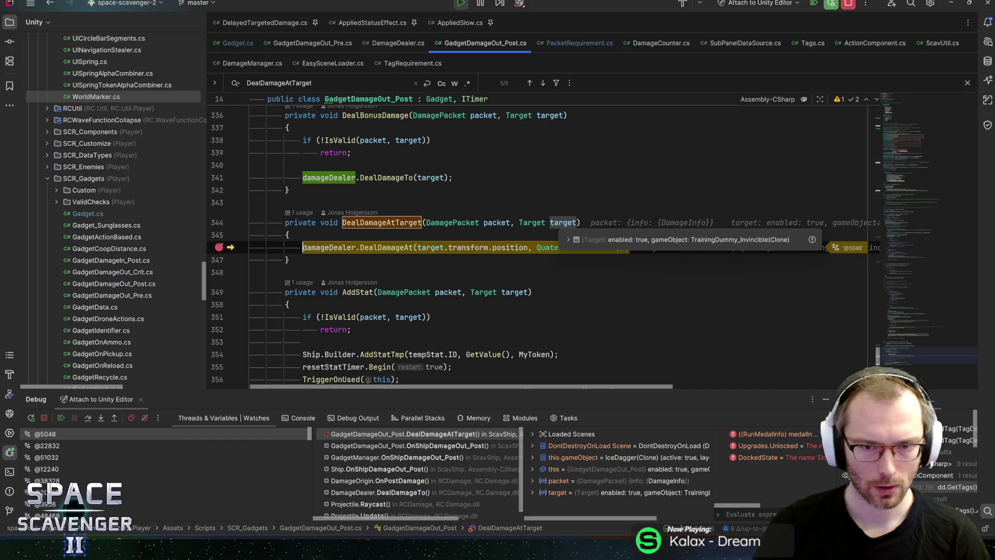
pyautogui.click(497, 237)
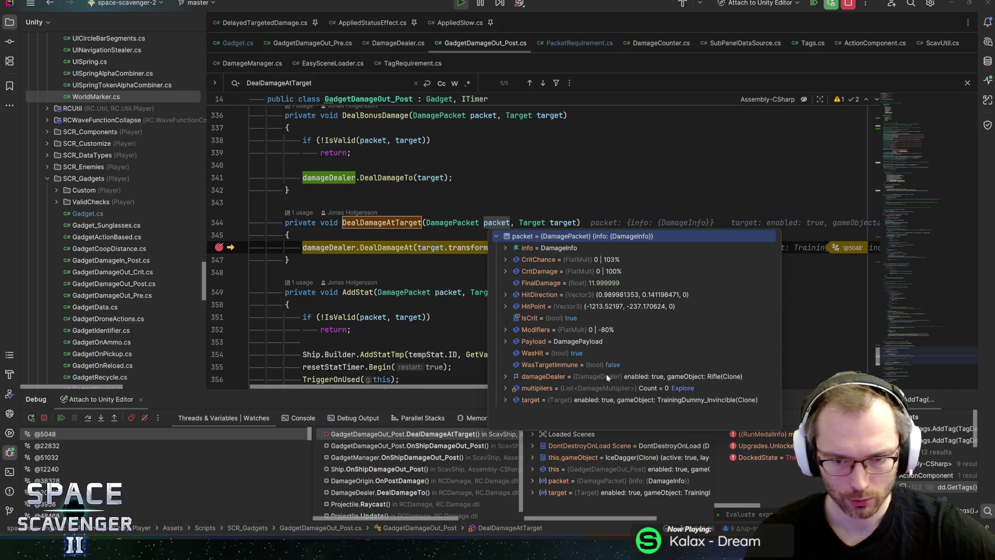
# Step: Check the position value and DealDamageAt signature, then step into DealDamageAt in DamageDealer.cs
pyautogui.moveTo(431, 249)
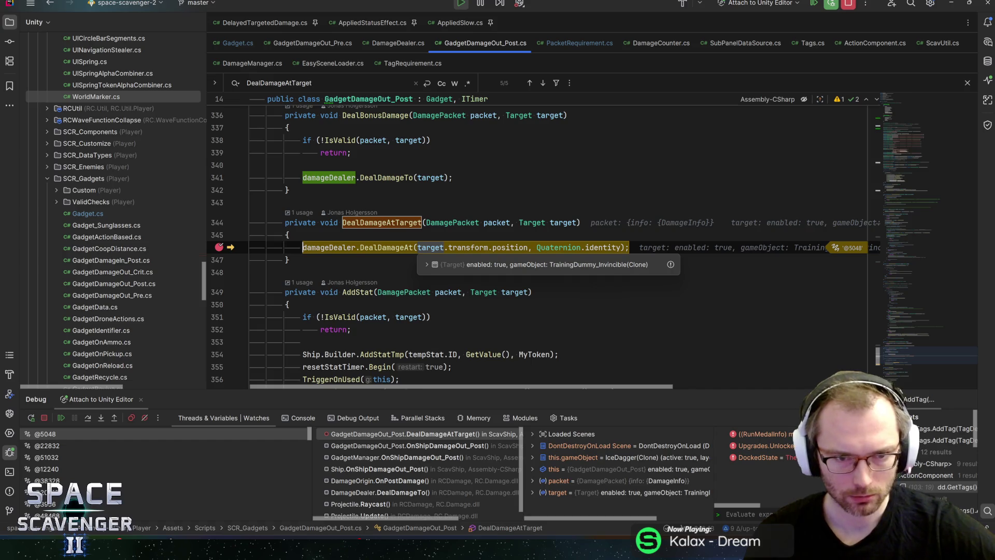
pyautogui.moveTo(329, 248)
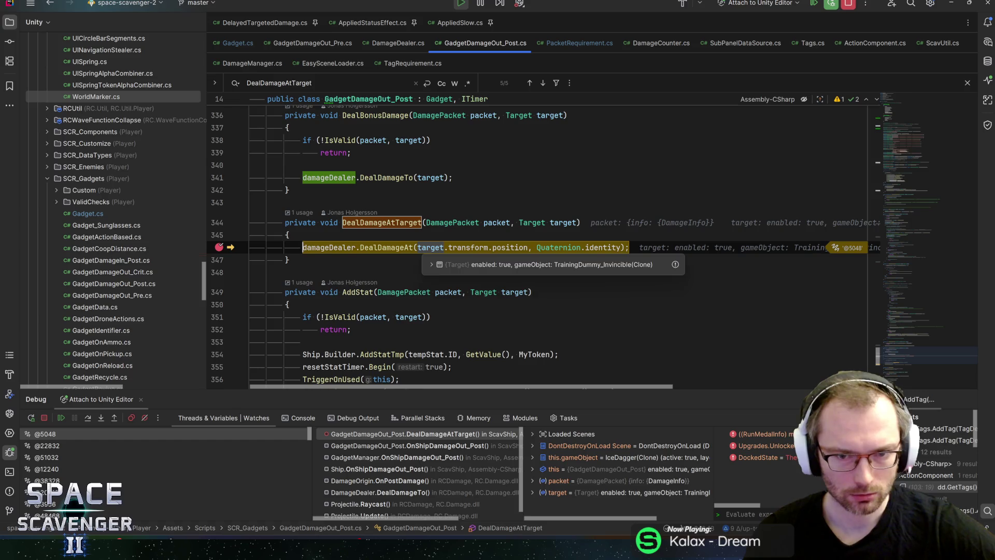
pyautogui.click(391, 247)
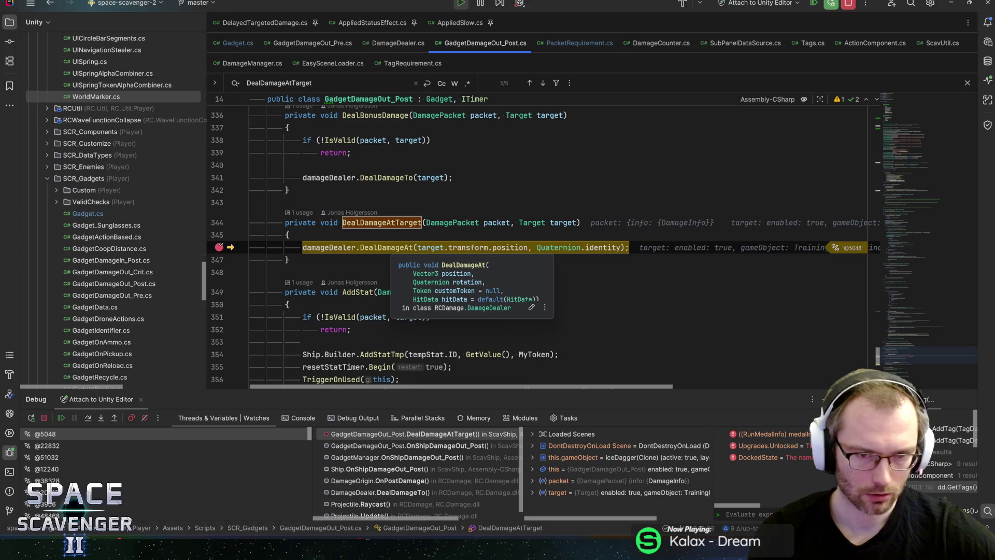
pyautogui.hotkey('alt', '3')
pyautogui.moveTo(493, 247)
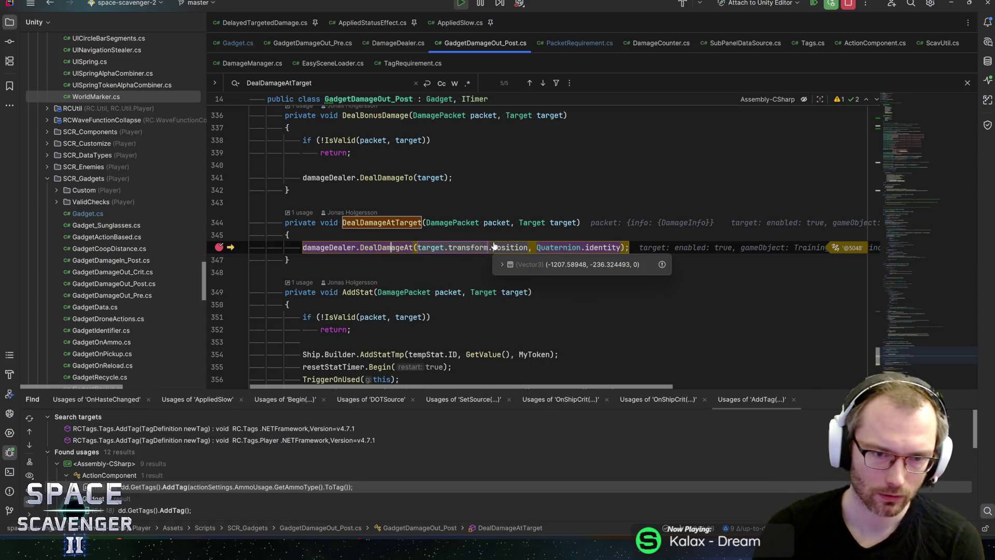
pyautogui.press('F11')
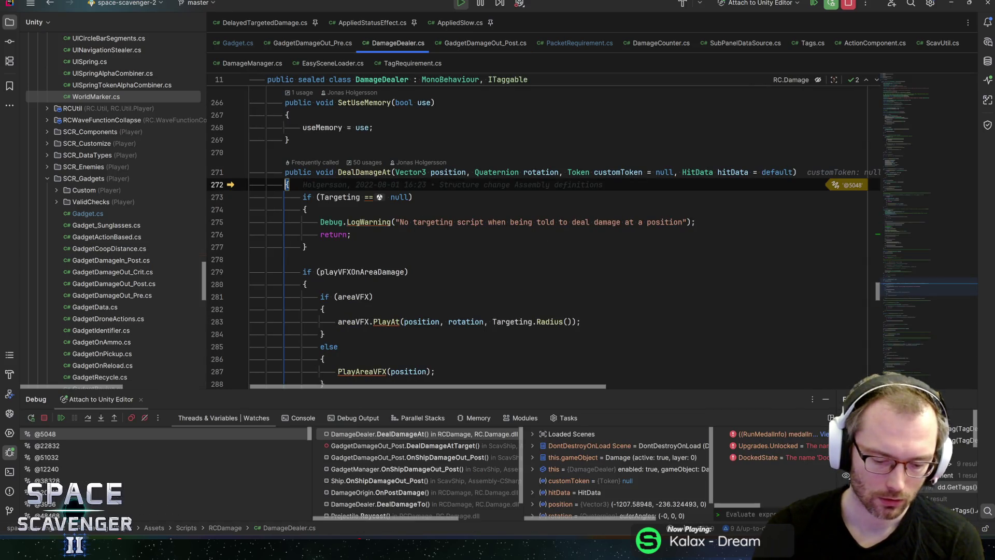
# Step: Step into the VFX else branch and confirm Targeting is a DamageTargetingCircle with radius 10
pyautogui.press('F10')
pyautogui.scroll(-3, 537, 233)
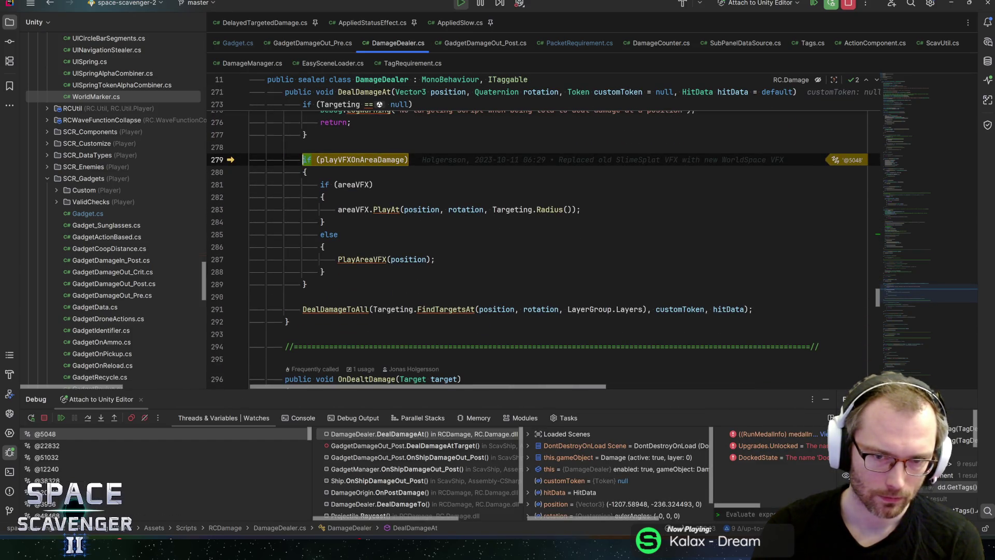
pyautogui.press('F10')
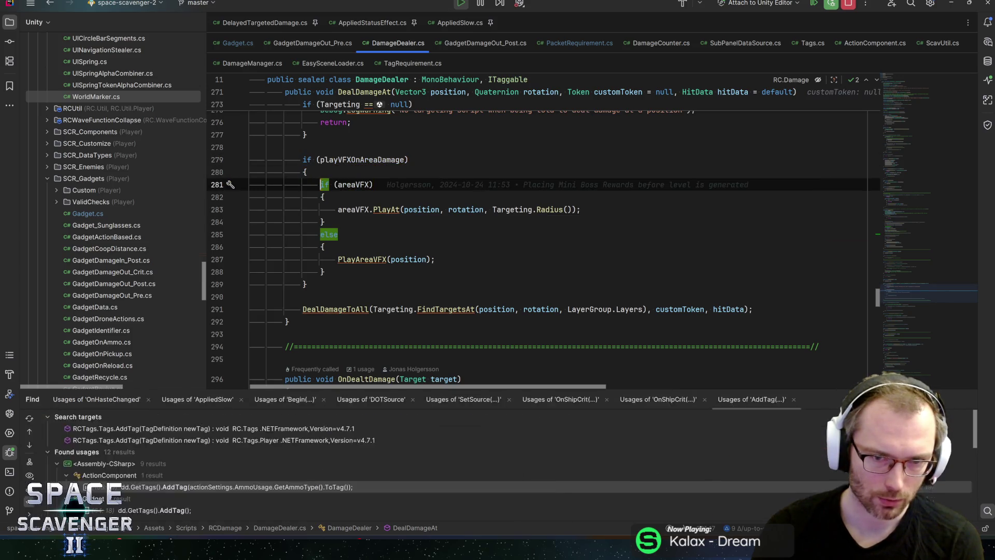
pyautogui.press('F10')
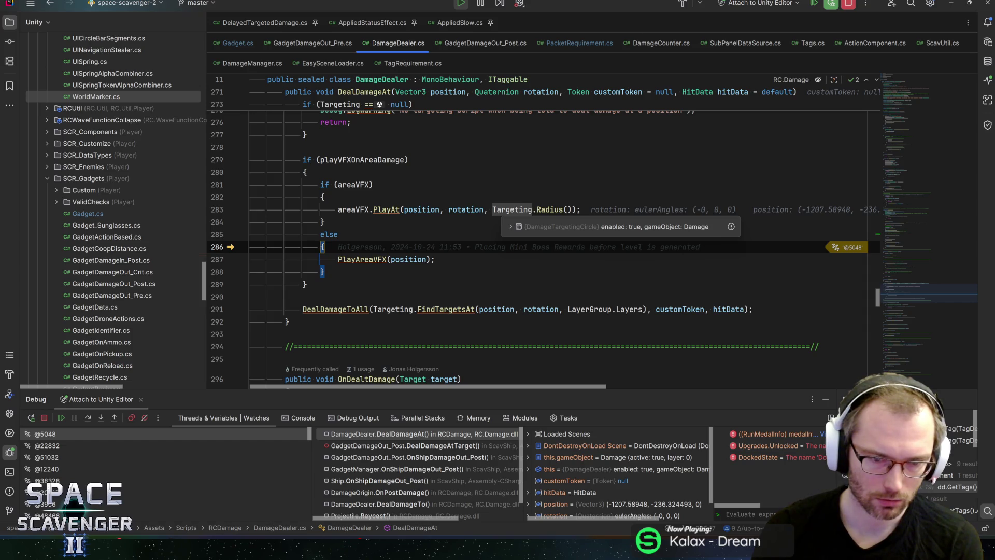
pyautogui.click(511, 228)
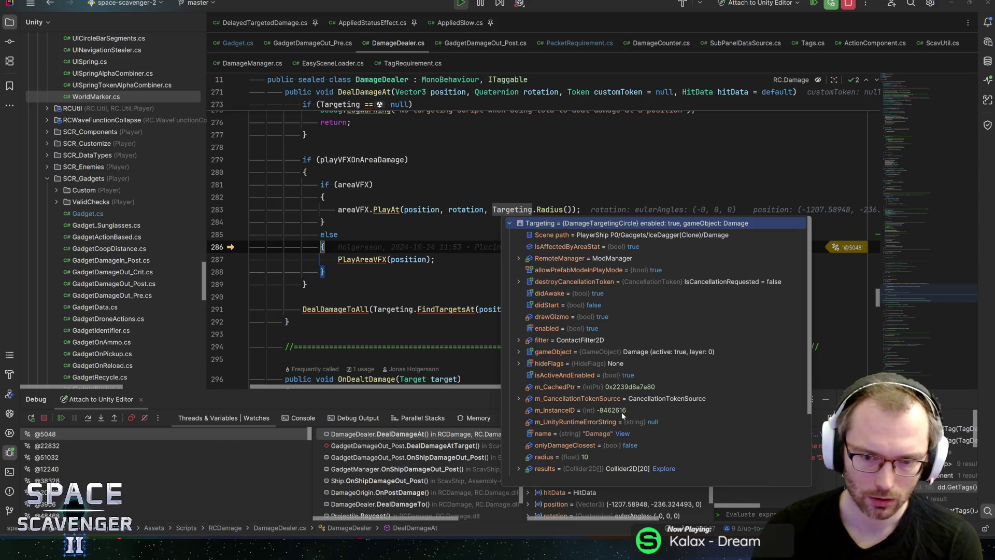
# Step: Step to the DealDamageToAll call on line 291, then step out to DealDamageAtTarget
pyautogui.press('F10')
pyautogui.press('F10')
pyautogui.press('F10')
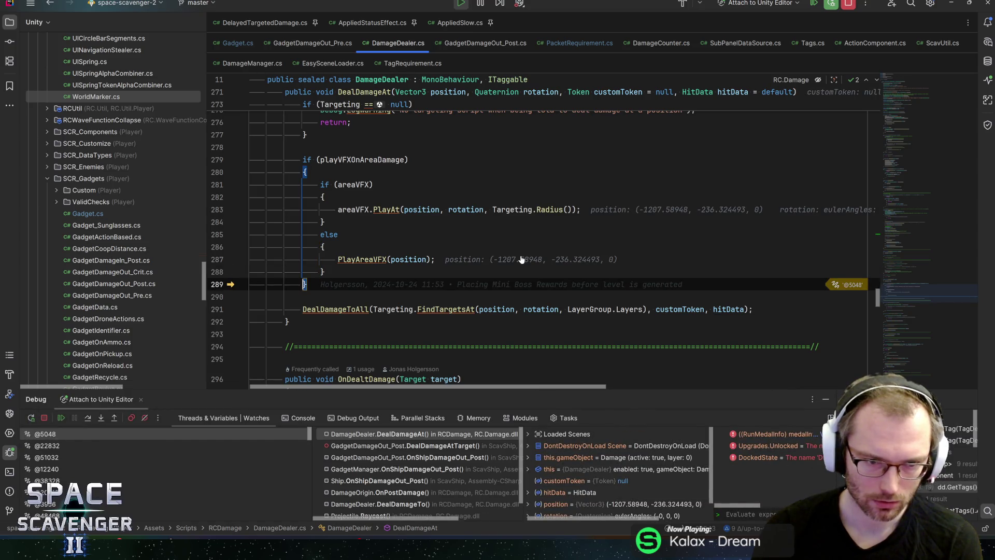
pyautogui.moveTo(570, 7)
pyautogui.mouseDown()
pyautogui.moveTo(568, 452)
pyautogui.moveTo(540, 1)
pyautogui.mouseUp()
pyautogui.press('F10')
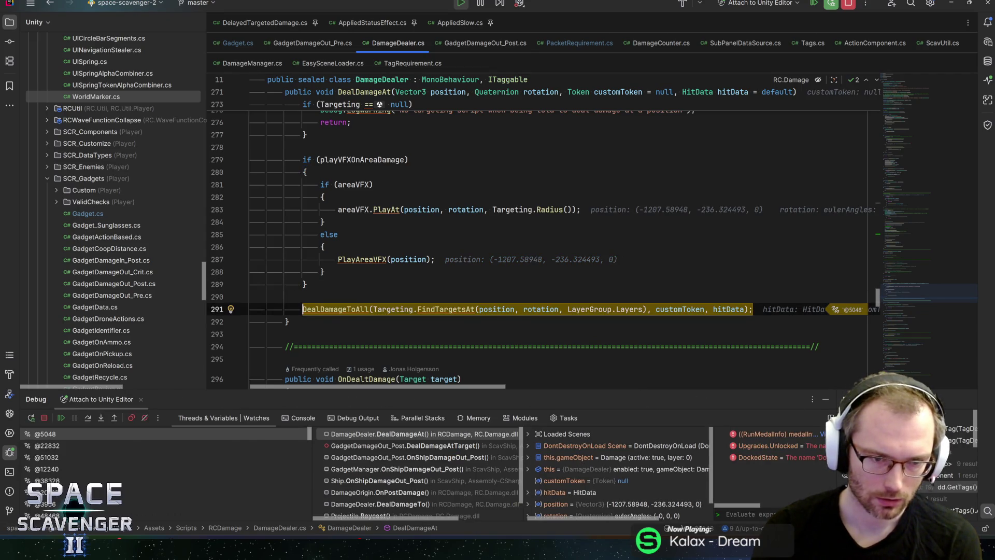
pyautogui.hotkey('shift', 'F11')
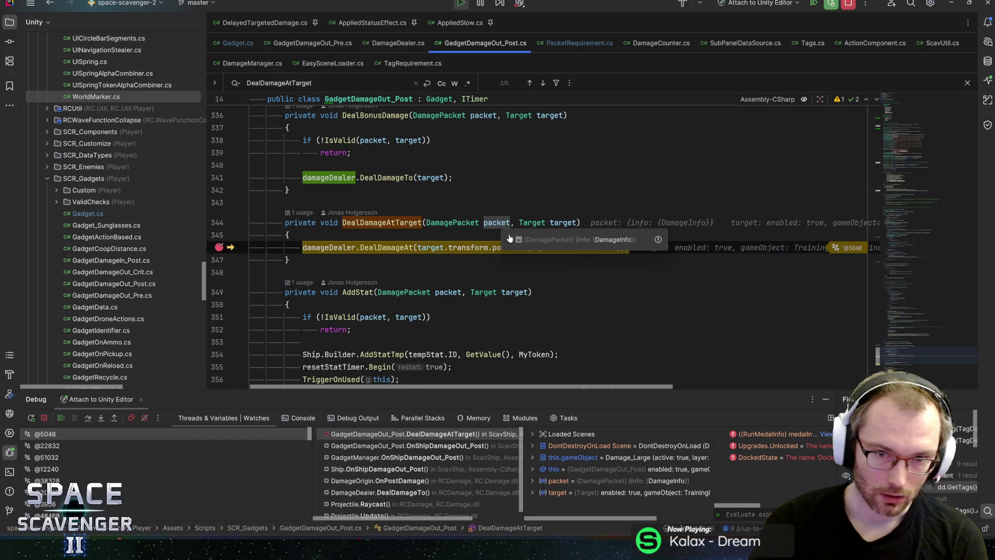
pyautogui.click(509, 238)
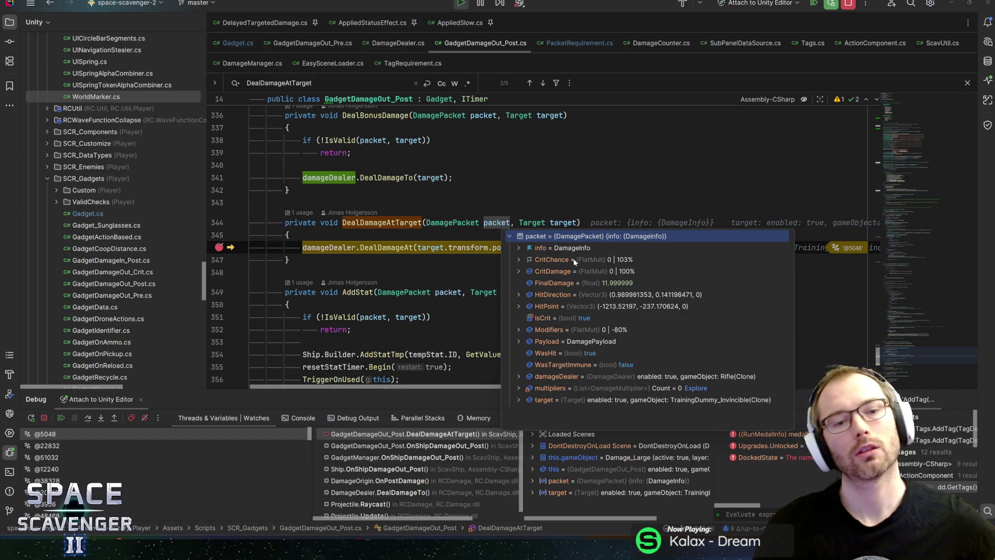
pyautogui.click(289, 259)
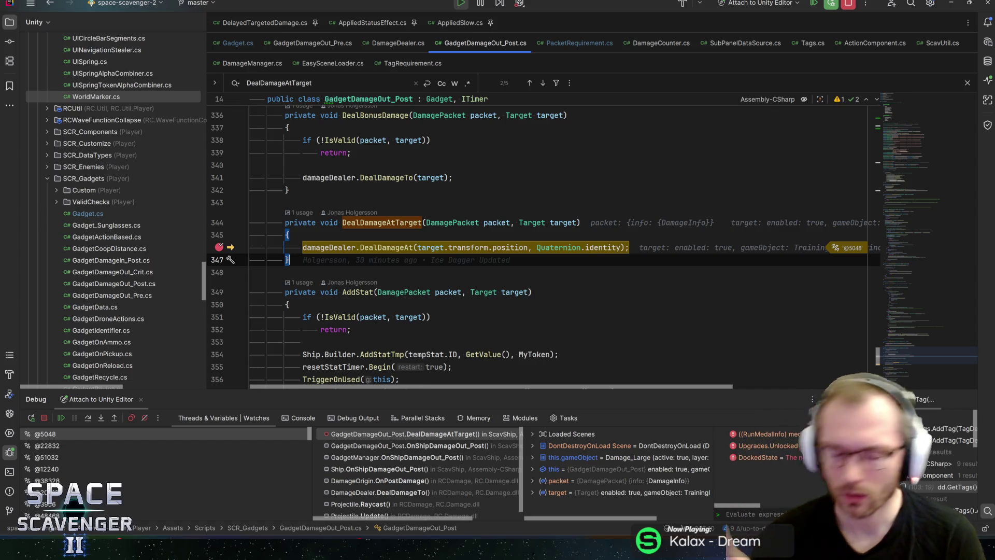
pyautogui.moveTo(328, 247)
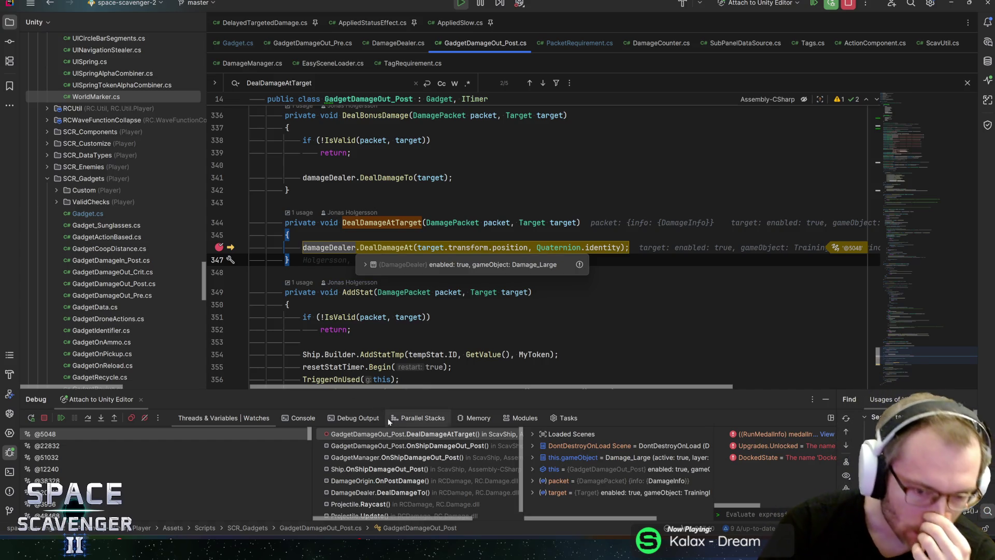
pyautogui.click(407, 457)
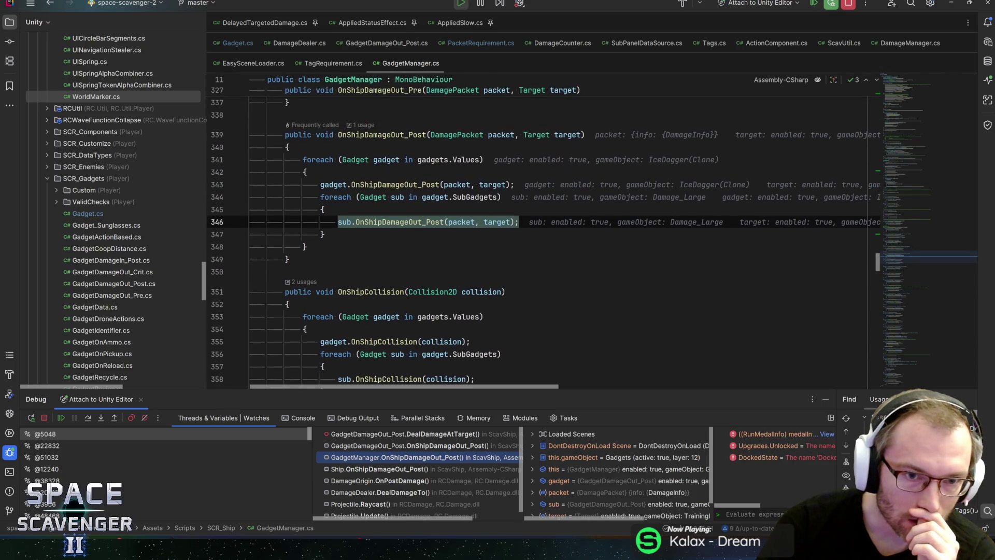
# Step: Inspect OnShipDamageOut_Post's IsValid check via its frame and documentation, then resume the game
pyautogui.click(415, 446)
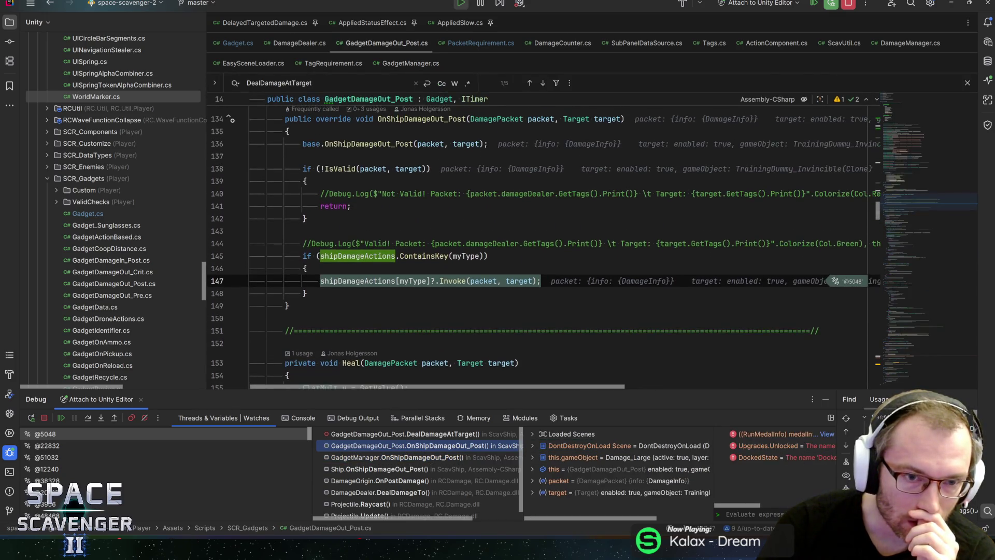
pyautogui.click(341, 169)
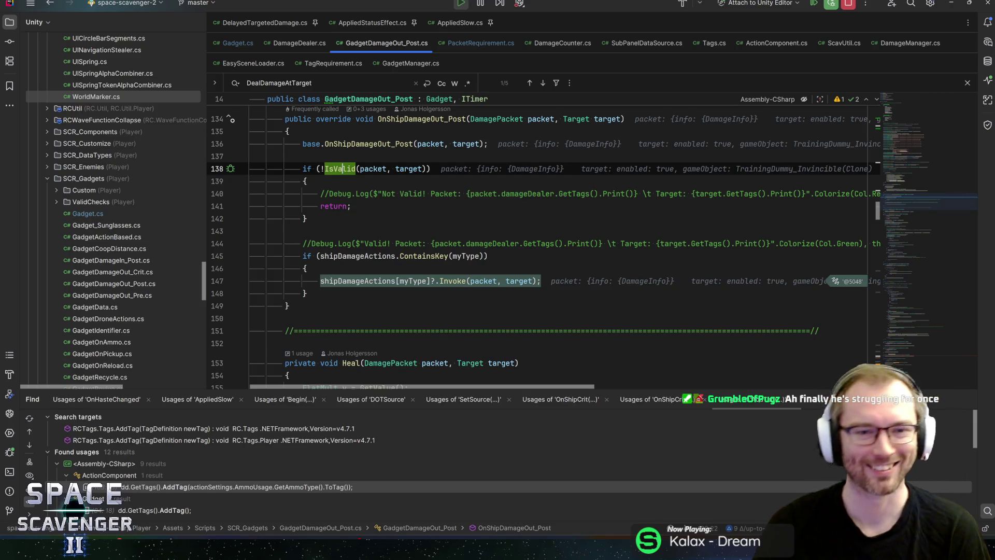
pyautogui.press('F5')
pyautogui.hotkey('alt', 'Tab')
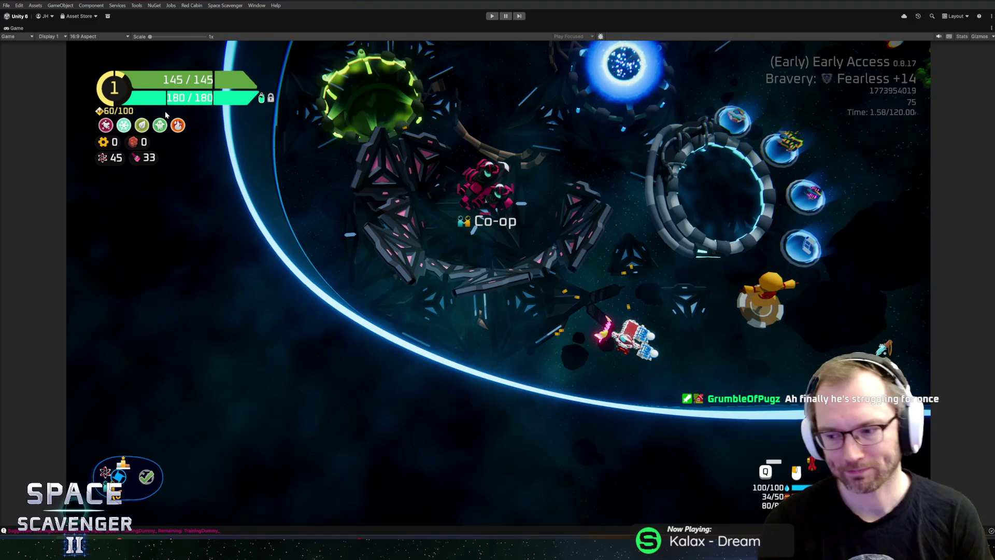
# Step: Exit Play mode and open the IceDagger prefab from Recent Prefabs
pyautogui.hotkey('ctrl', 'p')
pyautogui.click(606, 414)
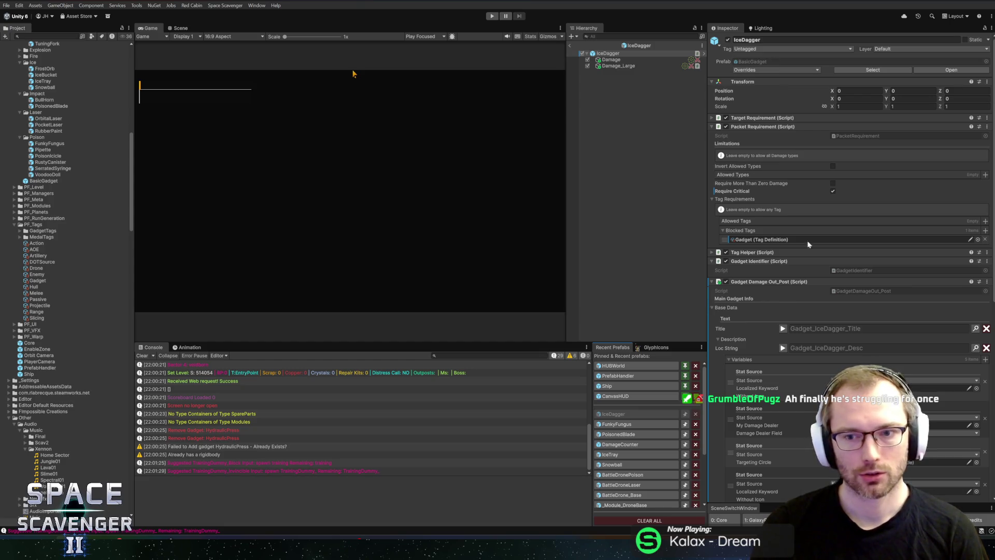
# Step: Remove Gadget from IceDagger's and Damage_Large's blocked tags, check Damage, then view Gadget.cs Awake
pyautogui.click(984, 239)
pyautogui.click(639, 65)
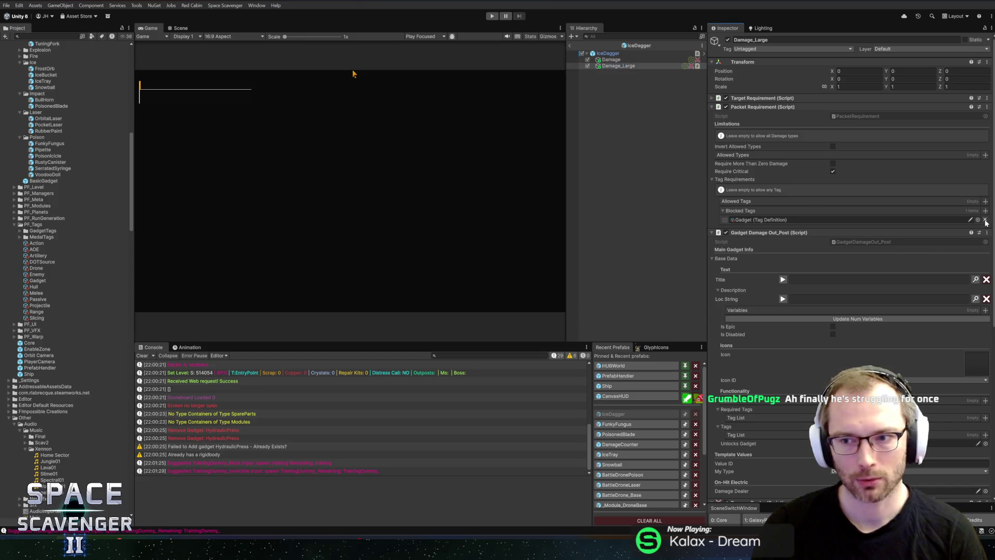
pyautogui.click(985, 220)
pyautogui.click(612, 60)
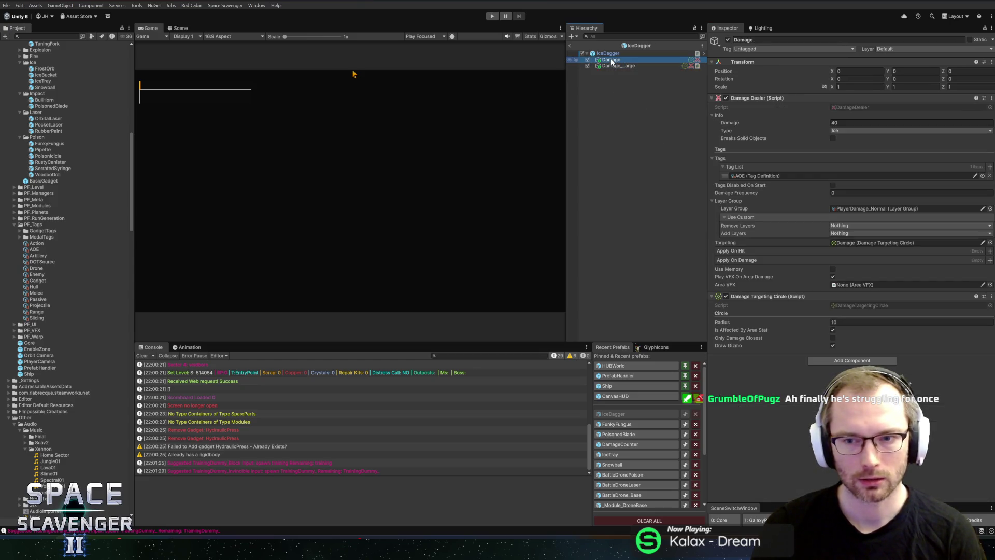
pyautogui.click(611, 53)
pyautogui.hotkey('alt', 'Tab')
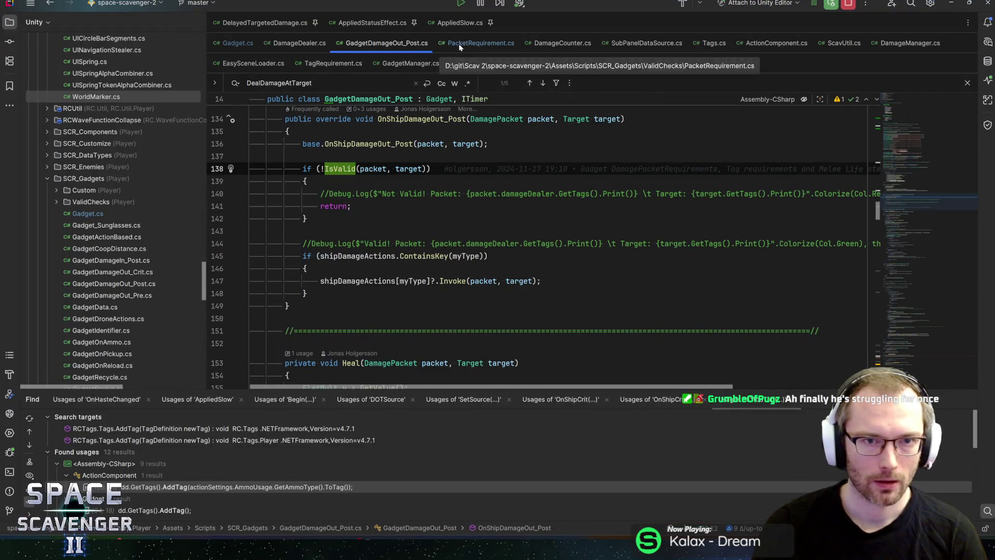
pyautogui.click(237, 44)
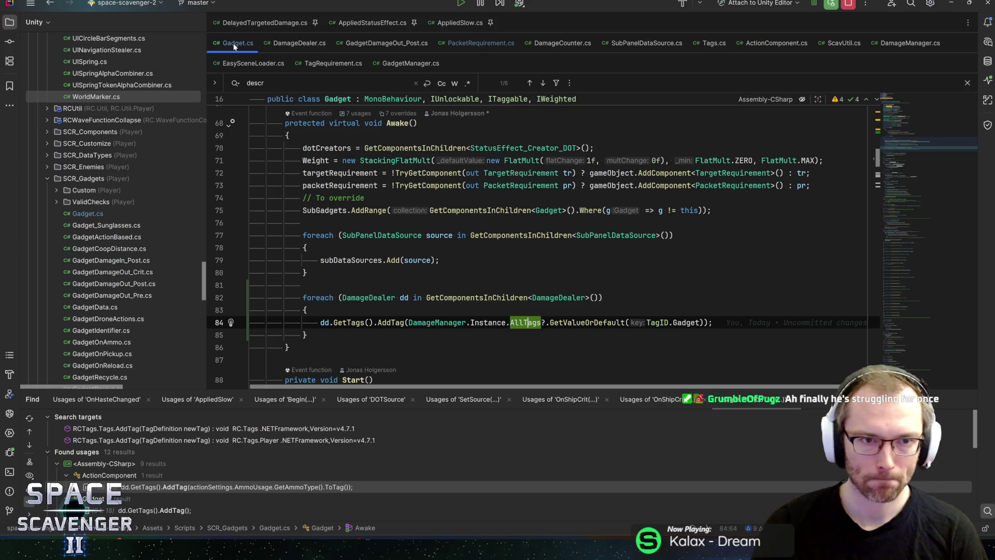